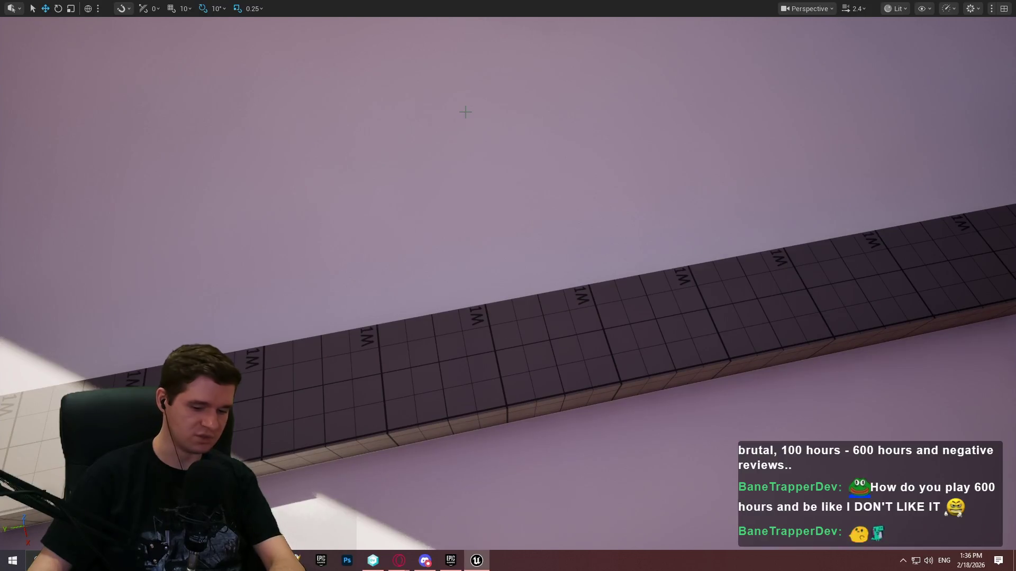
# Delete the Character Movement and Velocity nodes feeding the Print String in the event graph
pyautogui.press('F11')
pyautogui.click(463, 25)
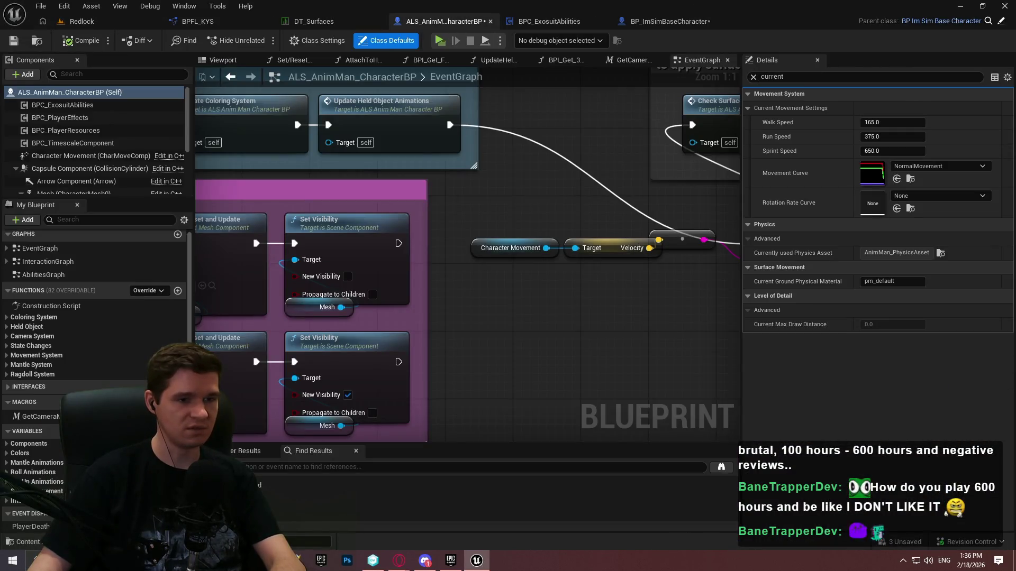
pyautogui.moveTo(684, 242); pyautogui.dragTo(451, 241)
pyautogui.moveTo(264, 220); pyautogui.dragTo(263, 220)
pyautogui.press('Delete')
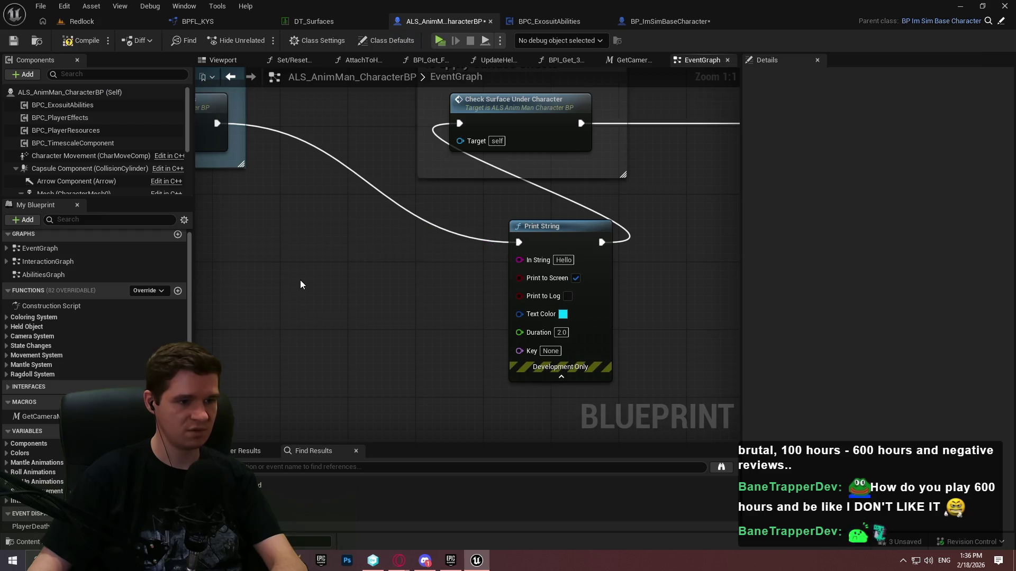
# Add a Current Ground Physical Material getter, wire it into In String, and start a playtest
pyautogui.rightClick(301, 281)
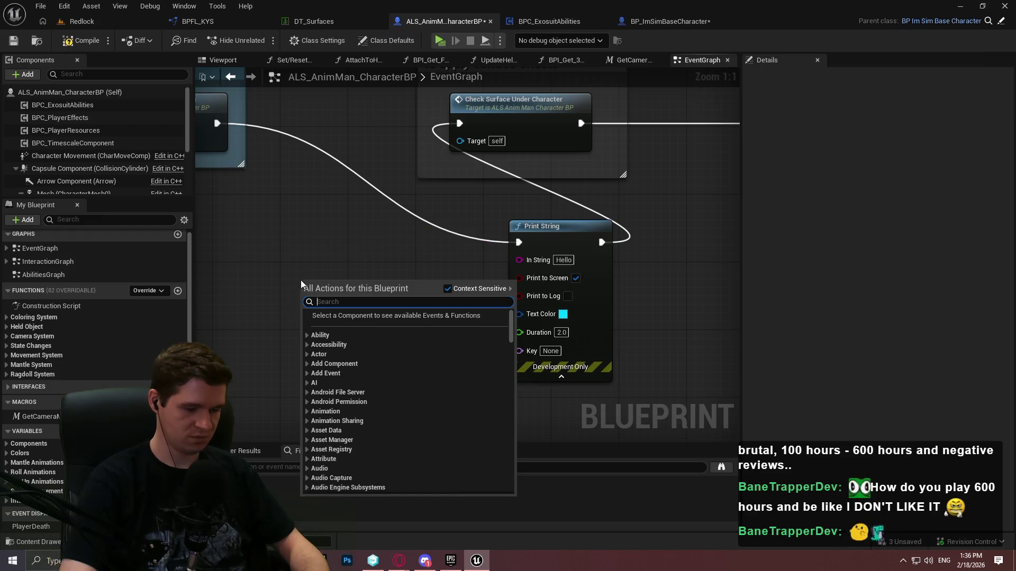
pyautogui.write('physical mater')
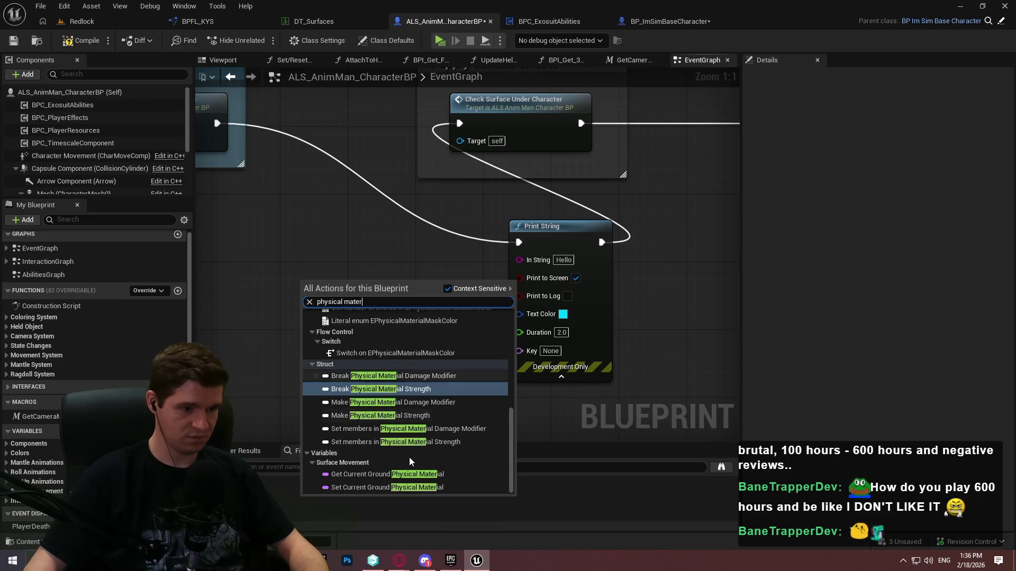
pyautogui.click(392, 474)
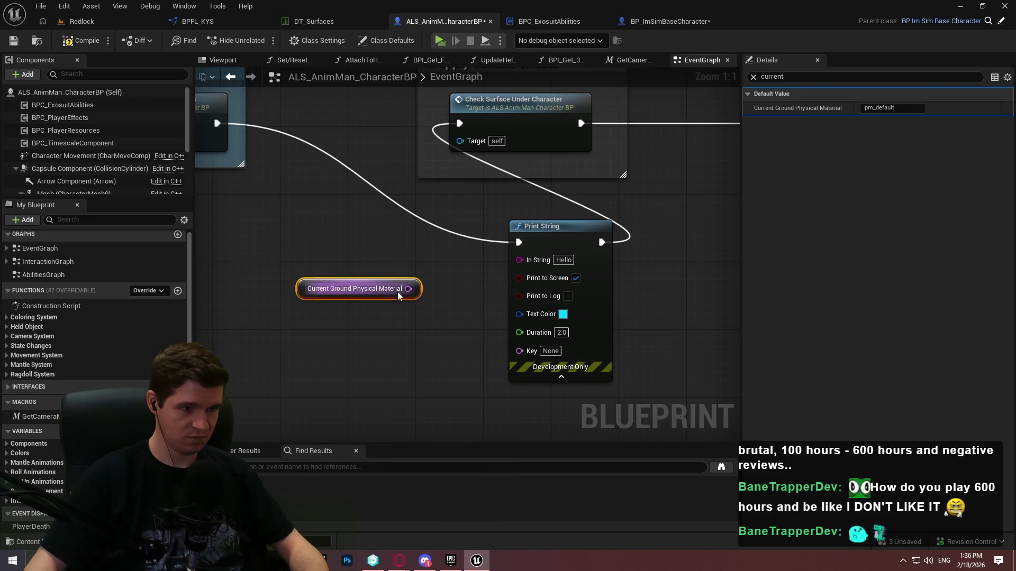
pyautogui.moveTo(514, 263); pyautogui.dragTo(518, 260)
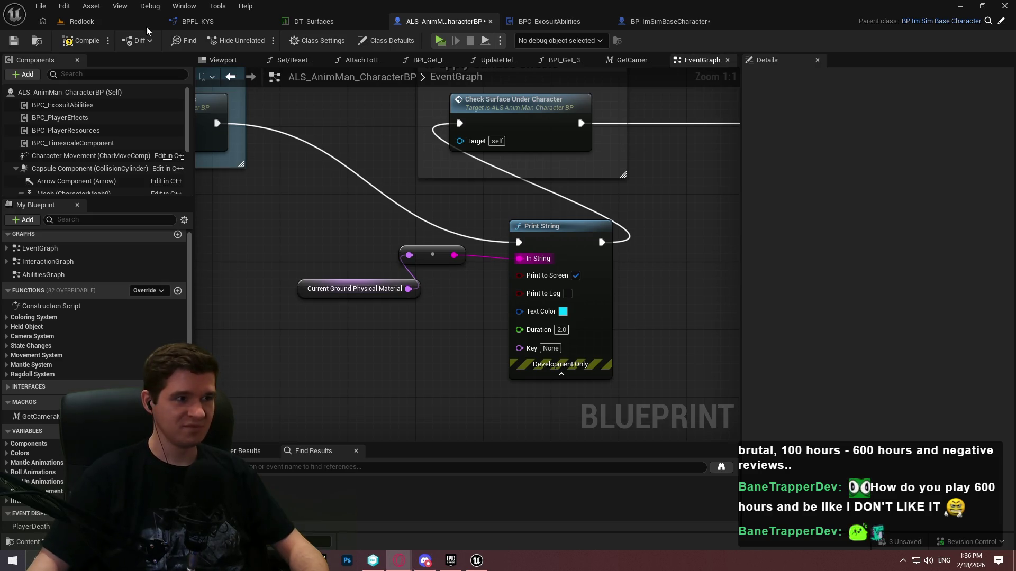
pyautogui.click(439, 41)
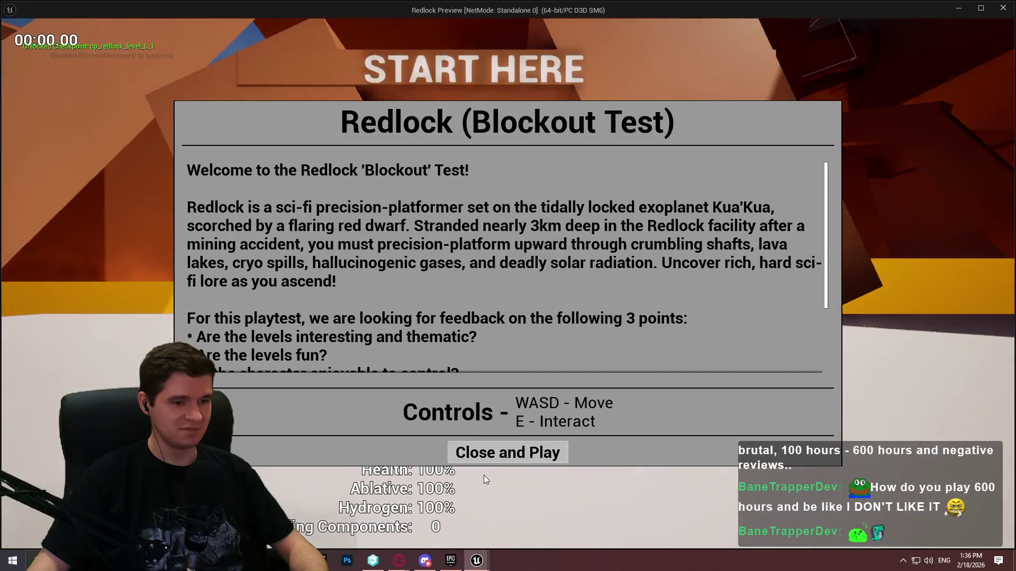
pyautogui.click(509, 452)
pyautogui.press('w')
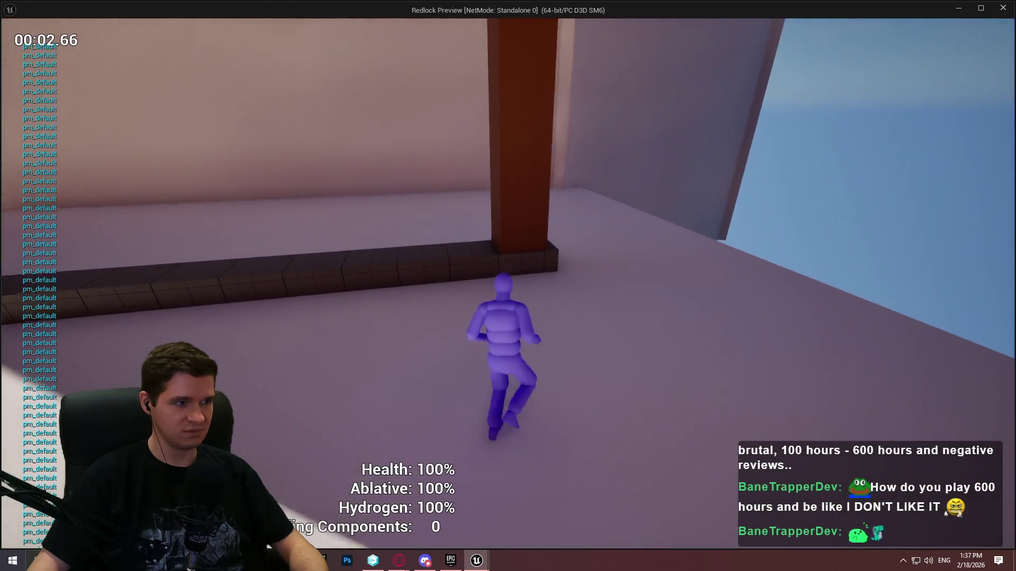
pyautogui.press('space')
pyautogui.press('w')
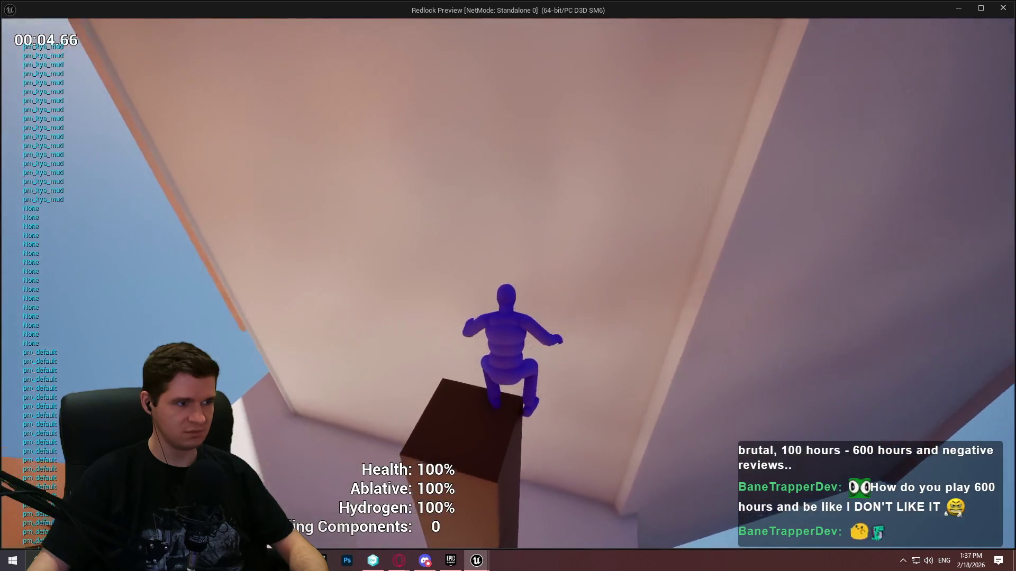
pyautogui.press('w')
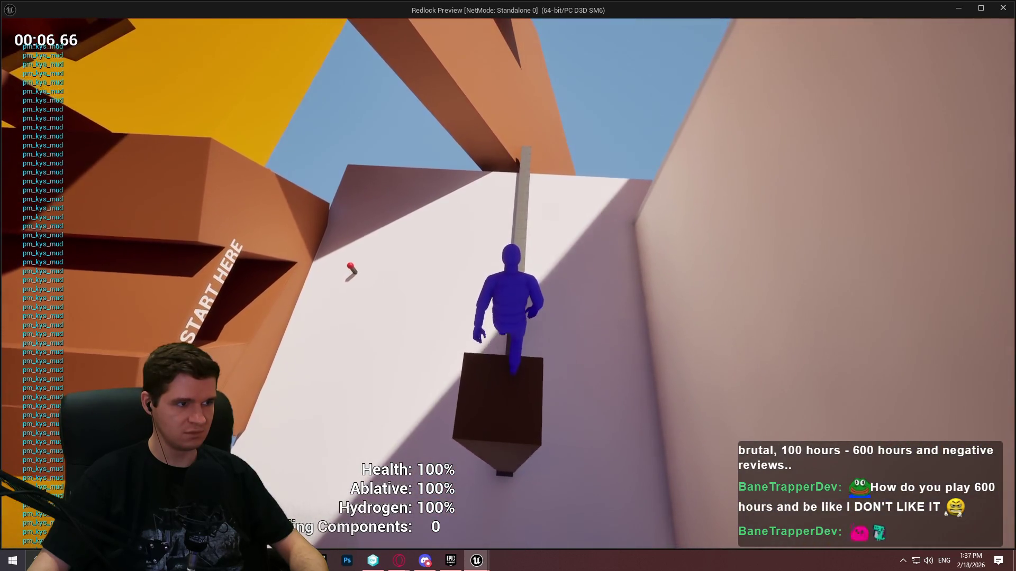
pyautogui.press('w')
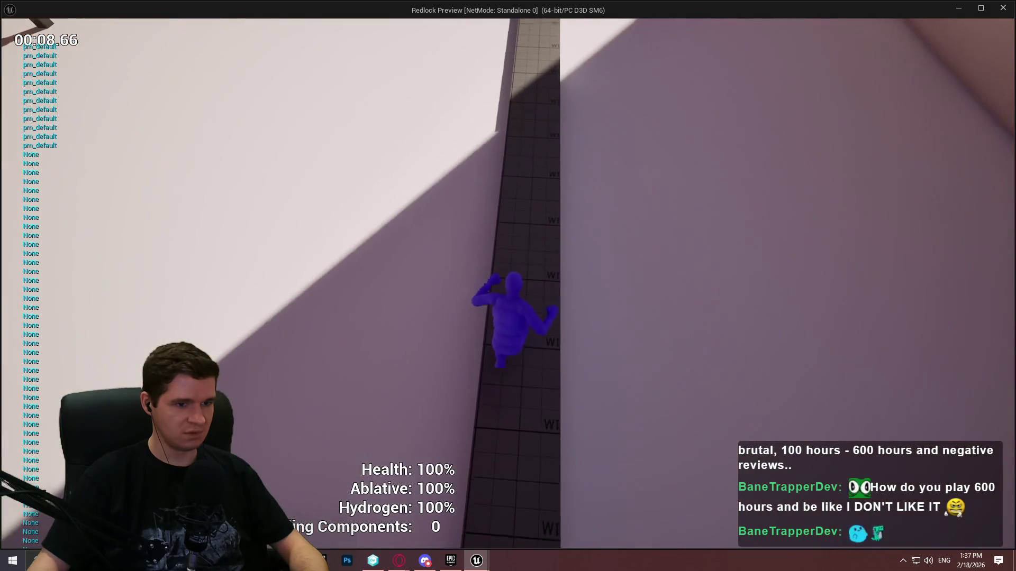
pyautogui.press('s')
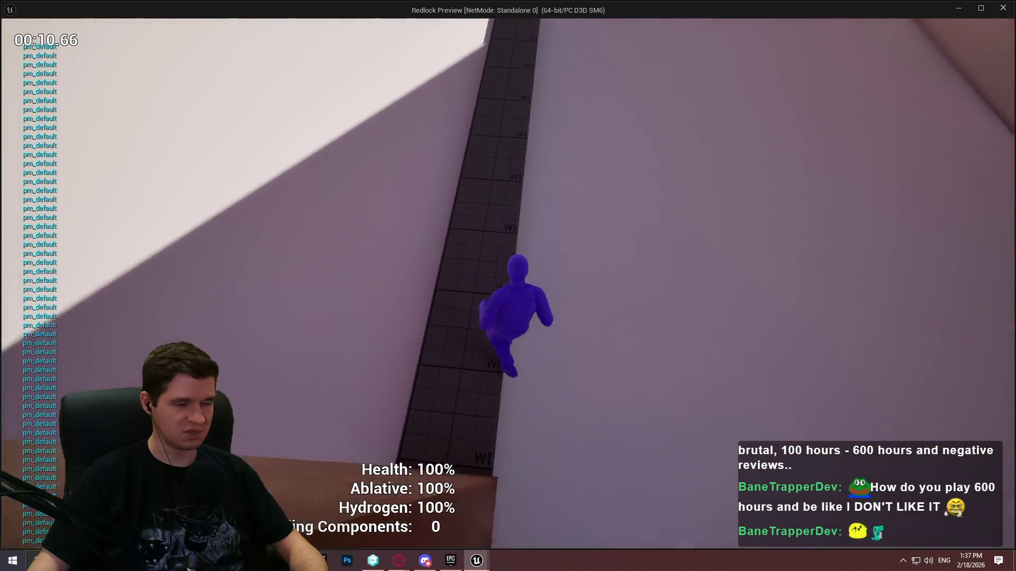
pyautogui.press('w')
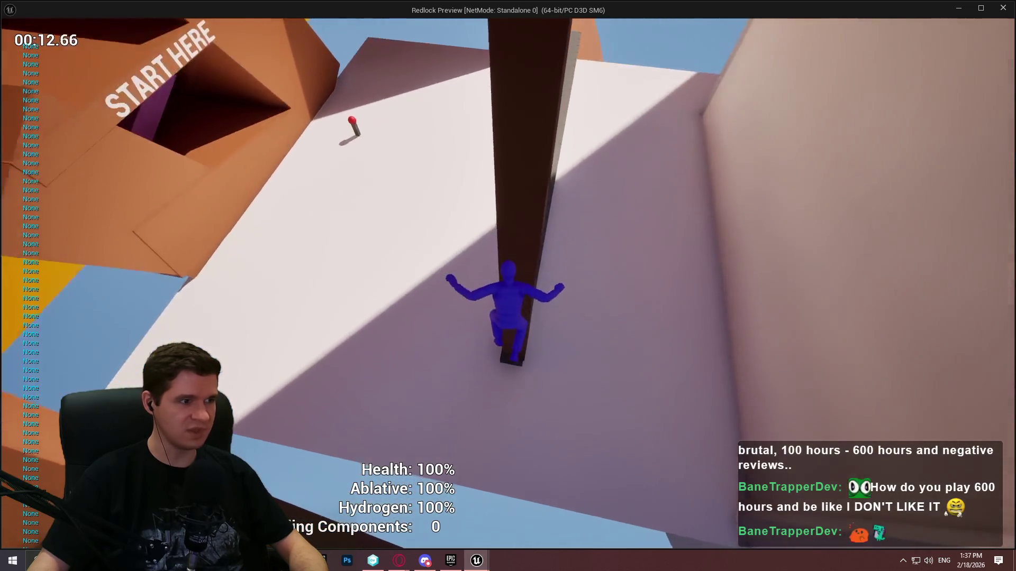
pyautogui.press('w')
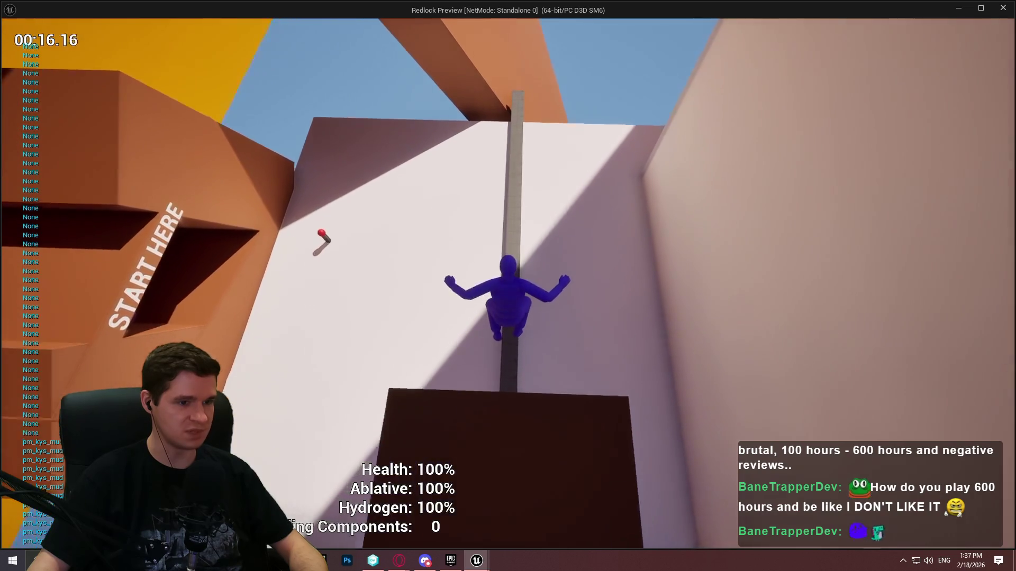
pyautogui.press('w')
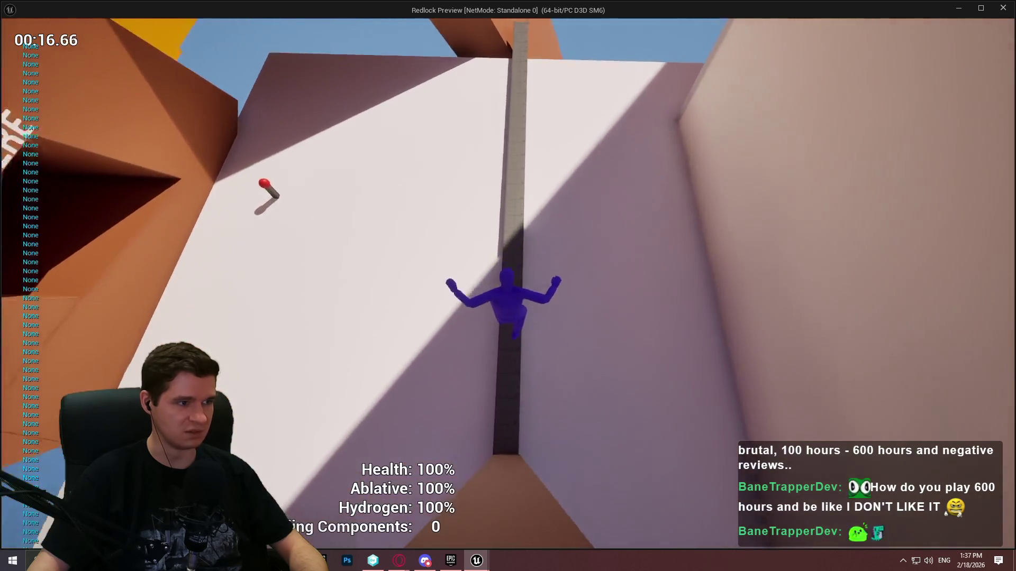
pyautogui.press('w')
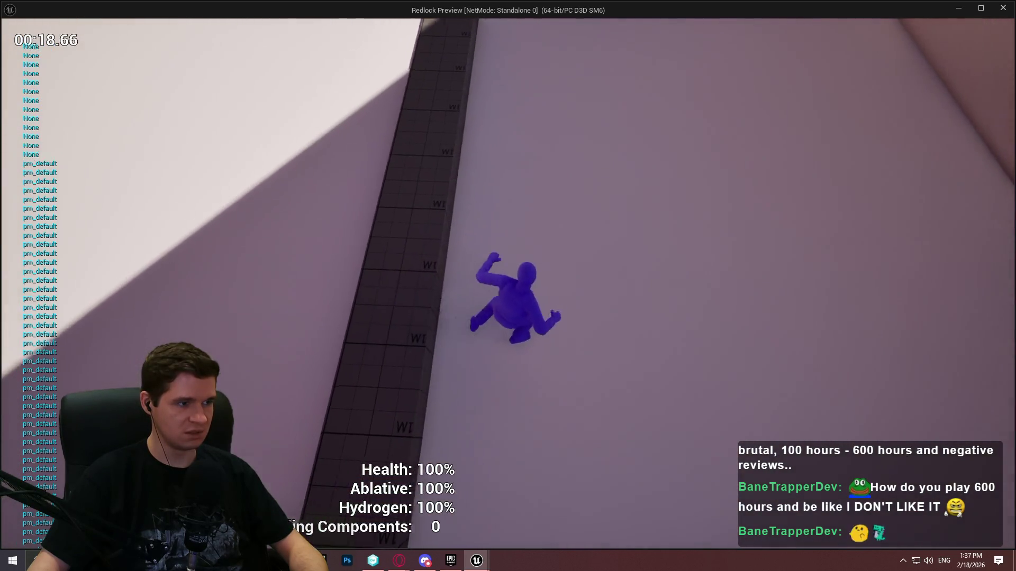
pyautogui.press('w')
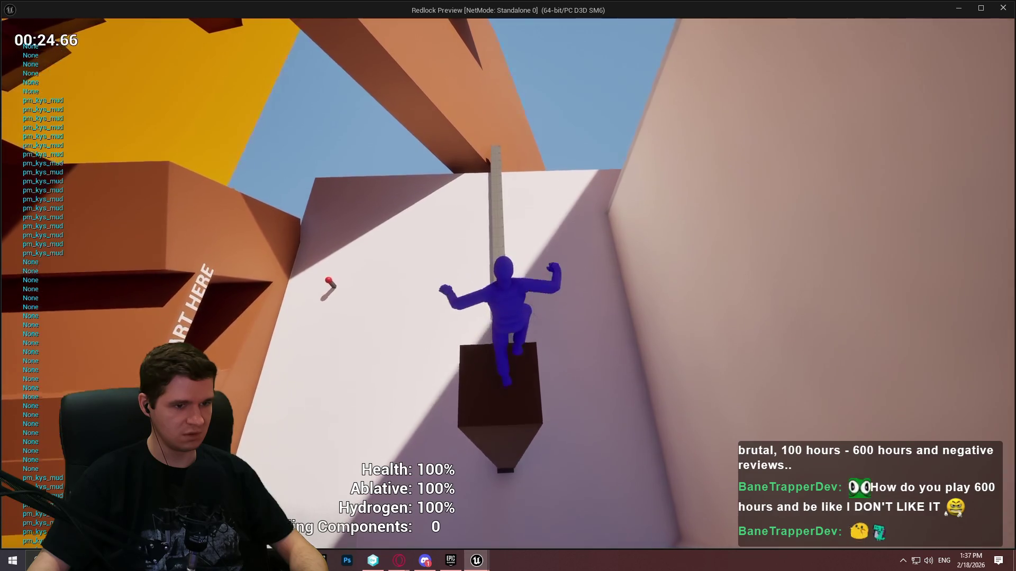
pyautogui.press('w')
pyautogui.press('w')
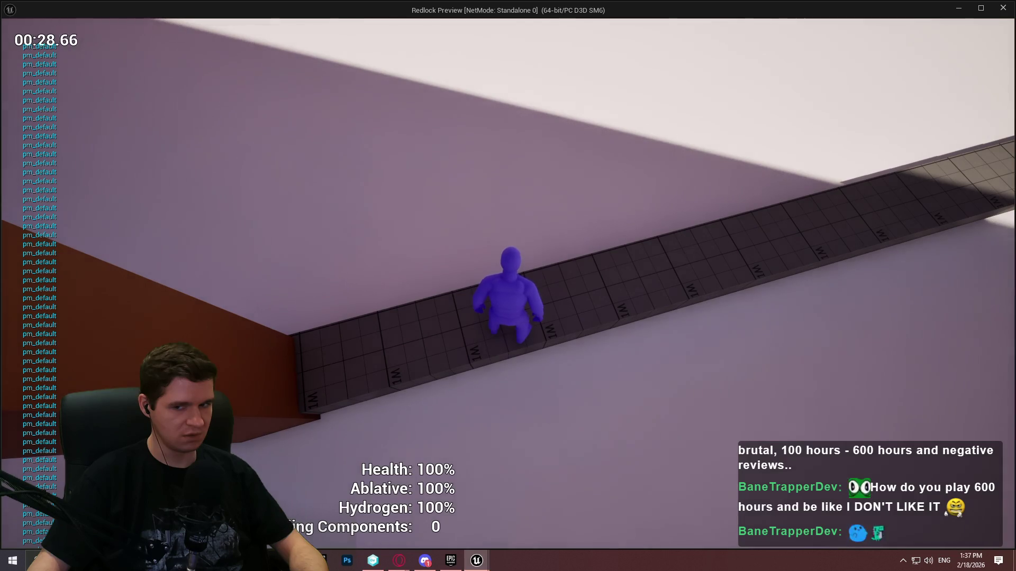
pyautogui.press('Escape')
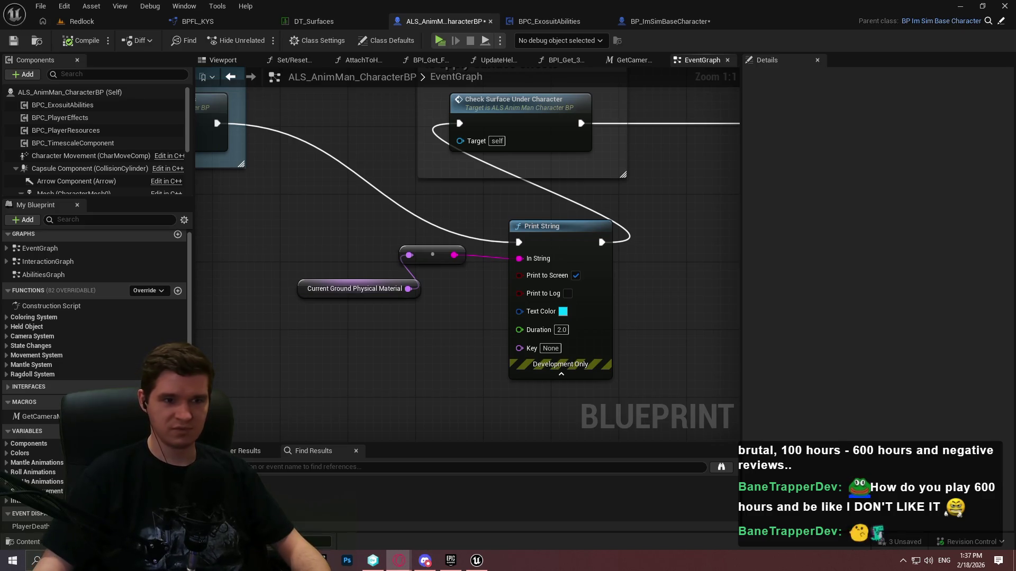
pyautogui.scroll(-3, 687, 379)
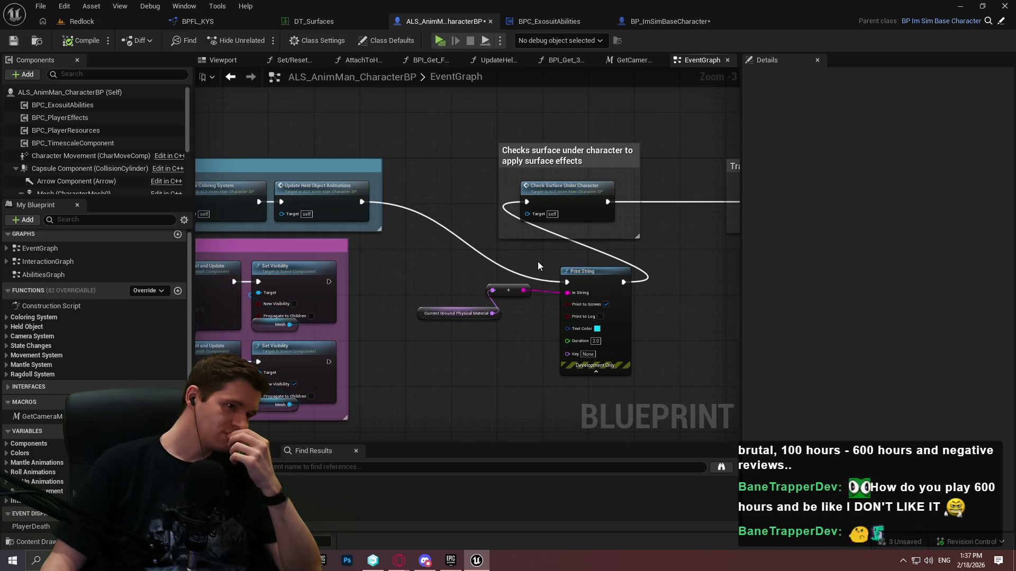
pyautogui.click(88, 25)
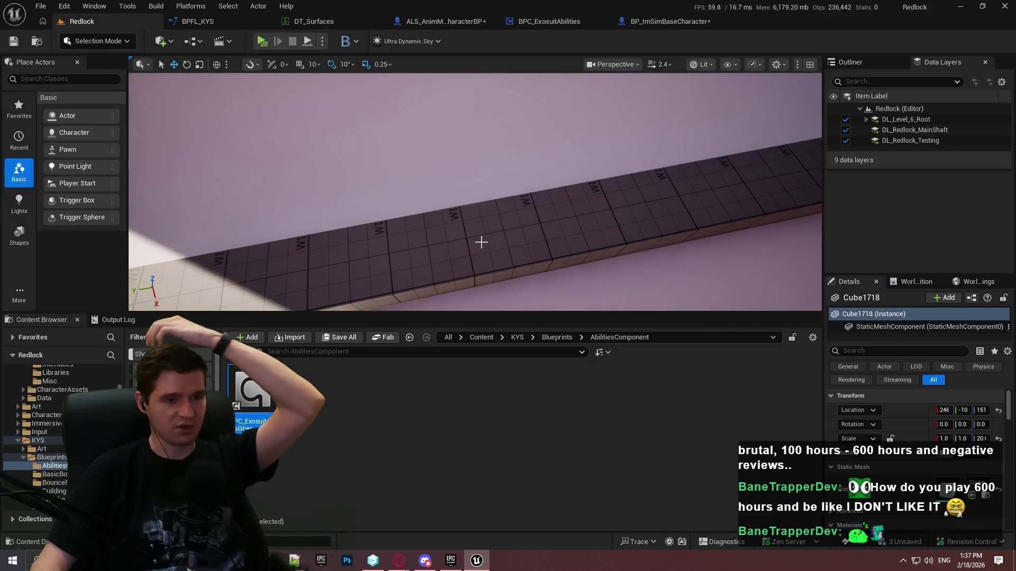
# Give the tall beam's Element 0 a light grey MI_Proto material, then return to the character blueprint
pyautogui.press('f')
pyautogui.moveTo(604, 212); pyautogui.dragTo(605, 211)
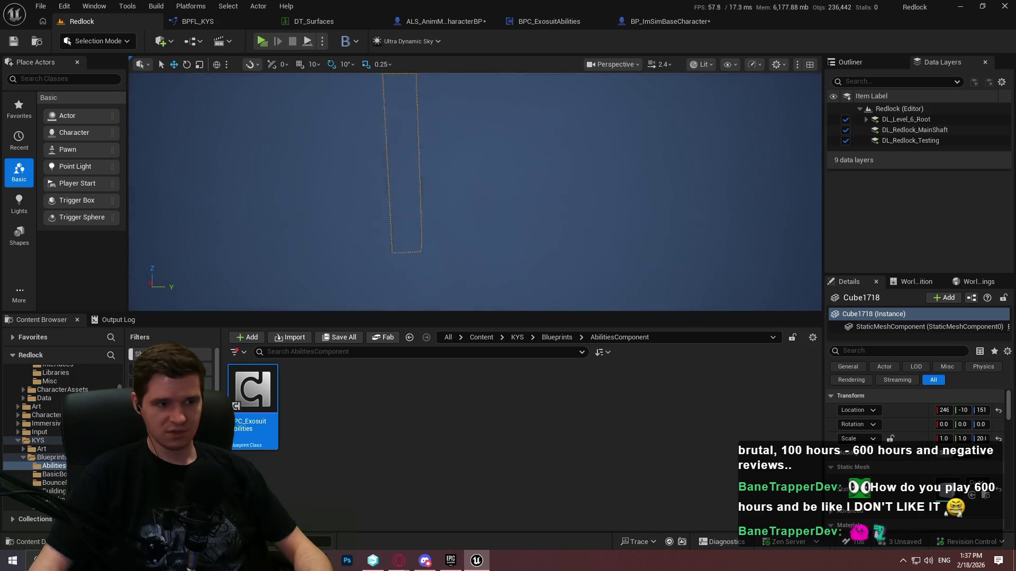
pyautogui.scroll(-3, 944, 486)
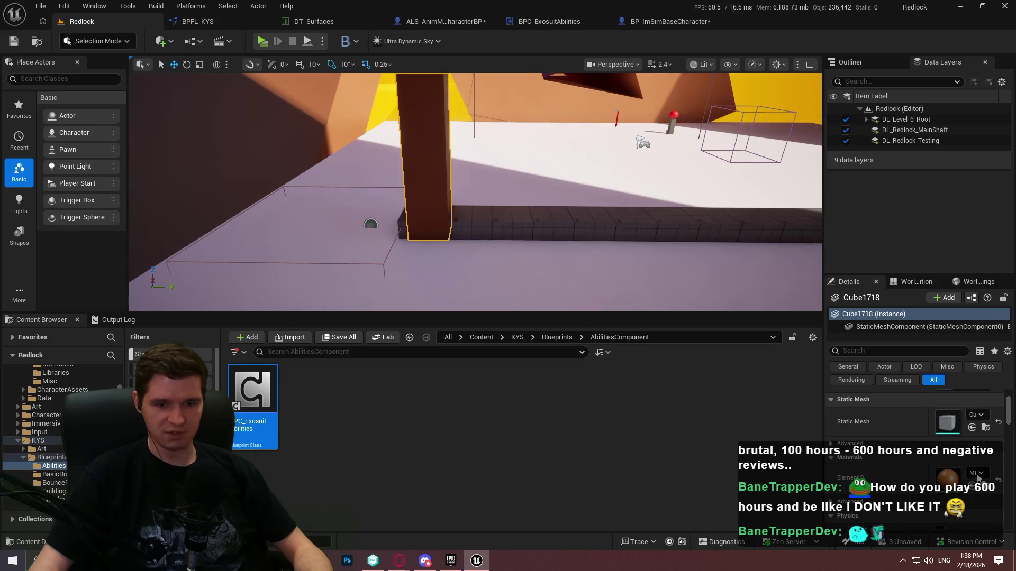
pyautogui.click(977, 475)
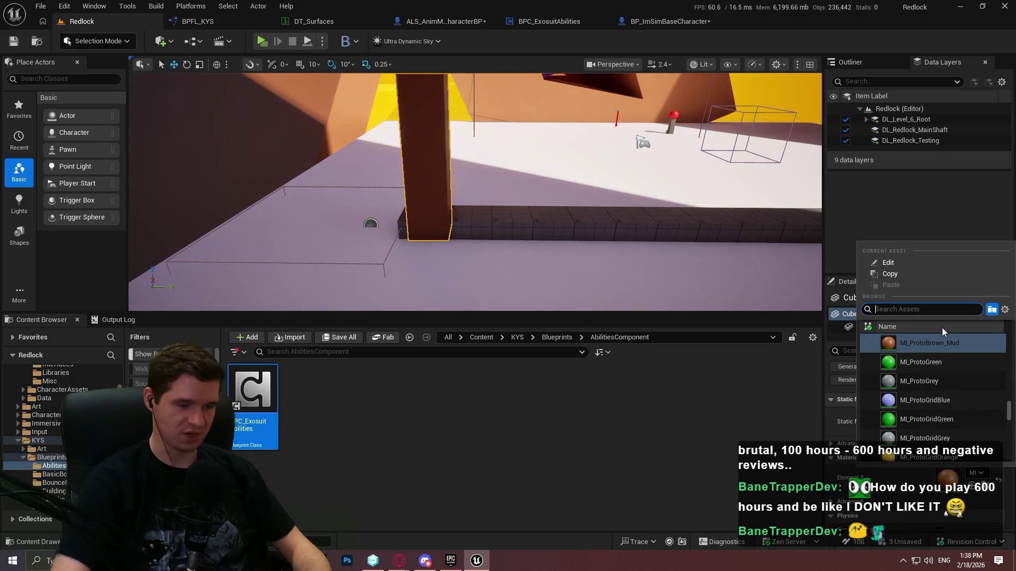
pyautogui.click(581, 272)
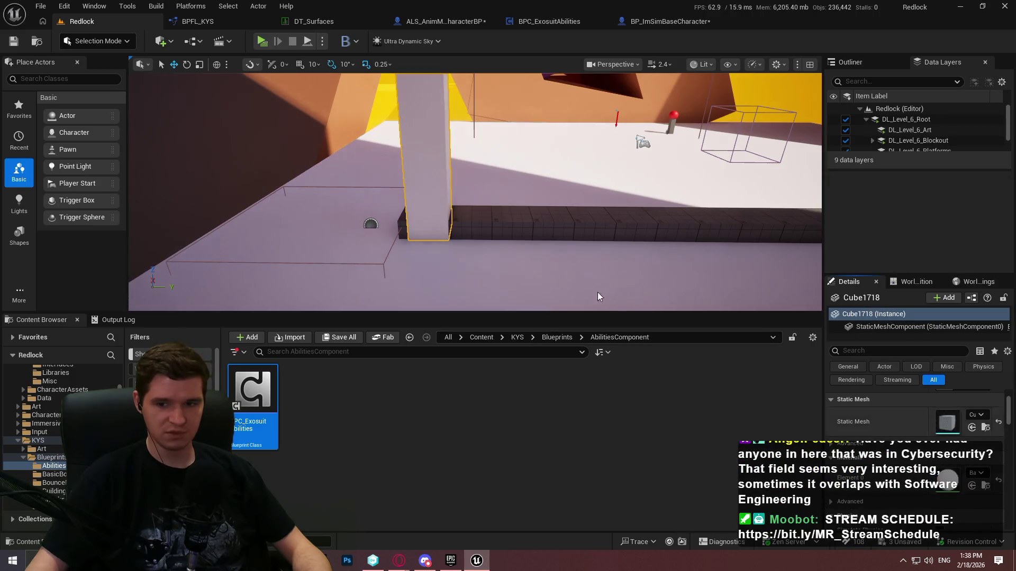
pyautogui.moveTo(601, 297); pyautogui.dragTo(601, 297)
pyautogui.click(433, 22)
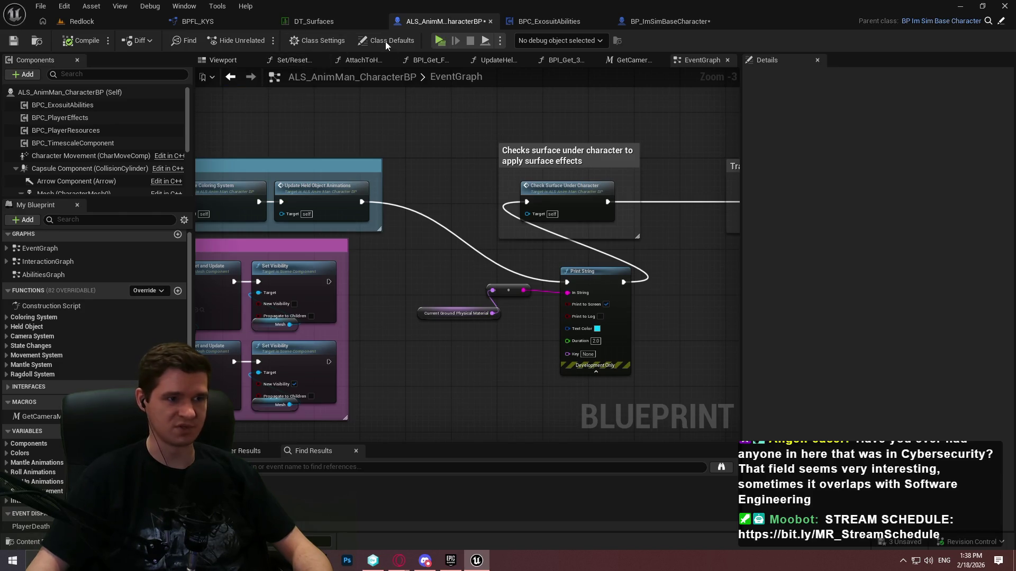
# Set the character movement component's Air Control to 0.05 in Class Defaults, then return to the Redlock level
pyautogui.click(325, 42)
pyautogui.click(383, 43)
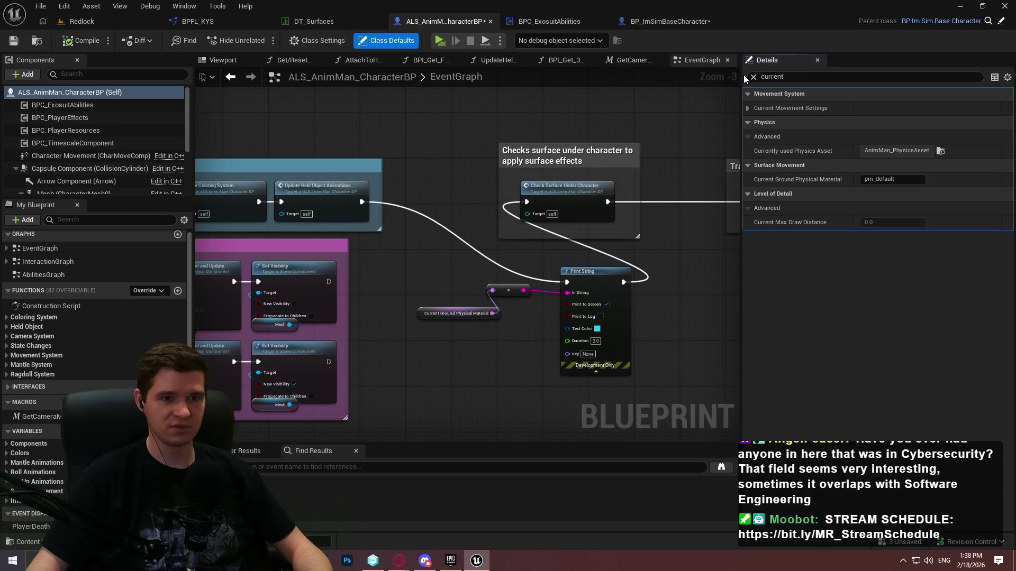
pyautogui.click(752, 76)
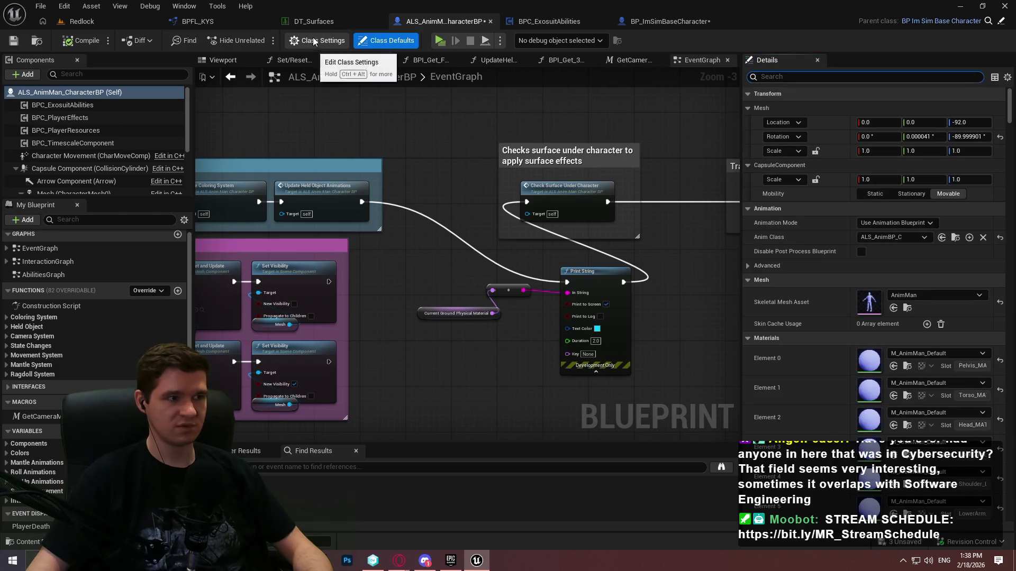
pyautogui.click(90, 155)
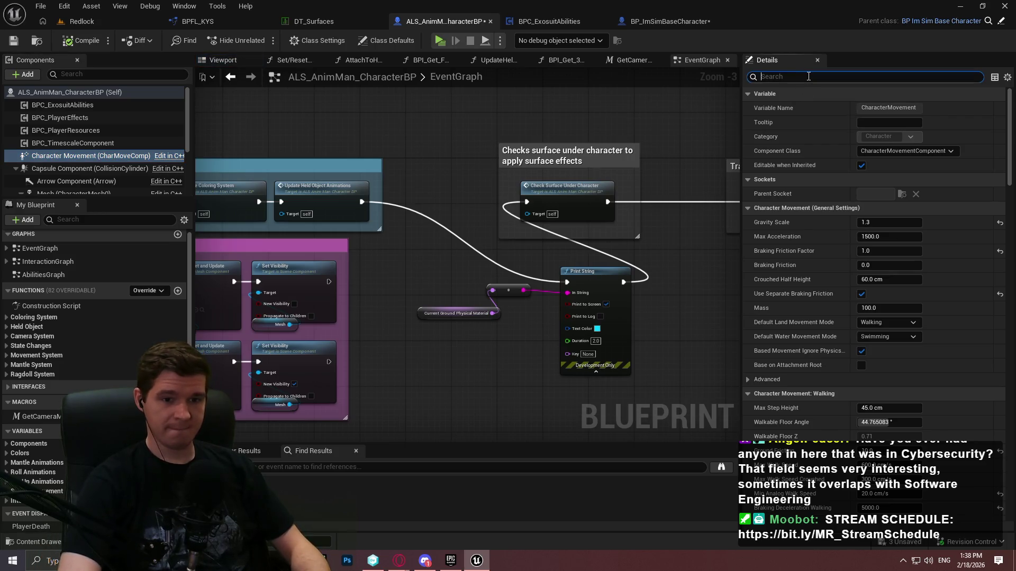
pyautogui.write('a9r')
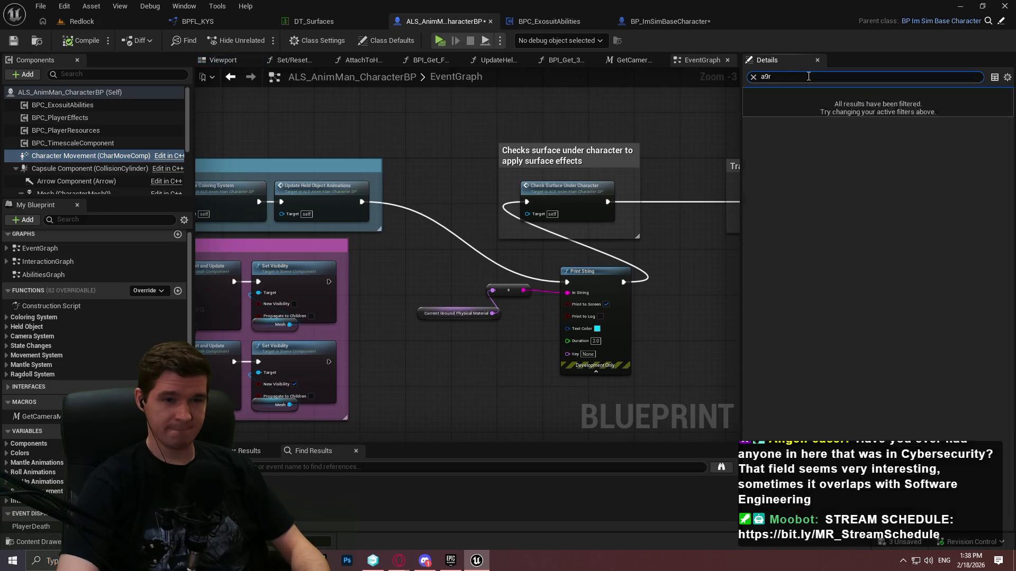
pyautogui.write('ir')
pyautogui.click(892, 109)
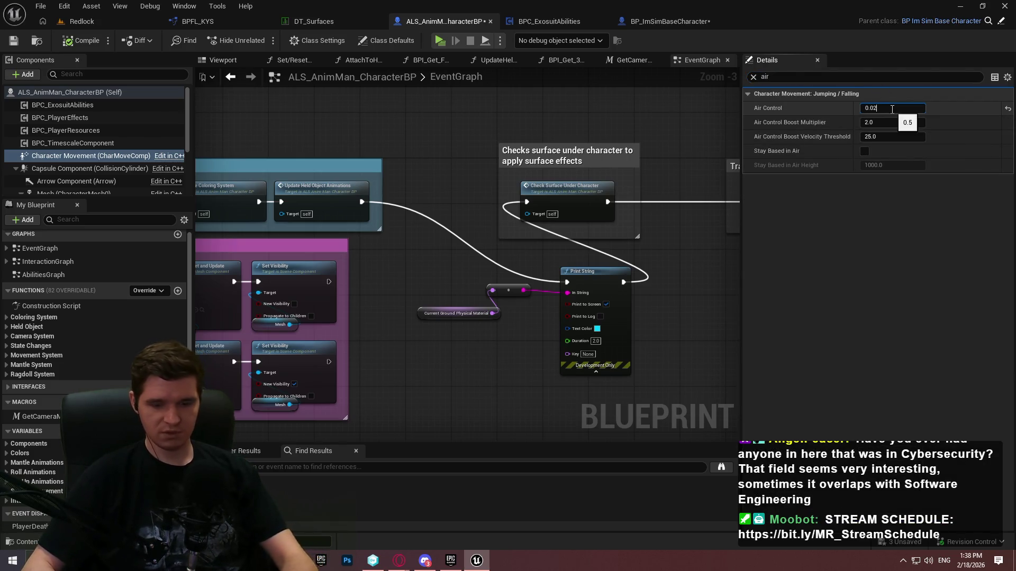
pyautogui.write('1')
pyautogui.press('Return')
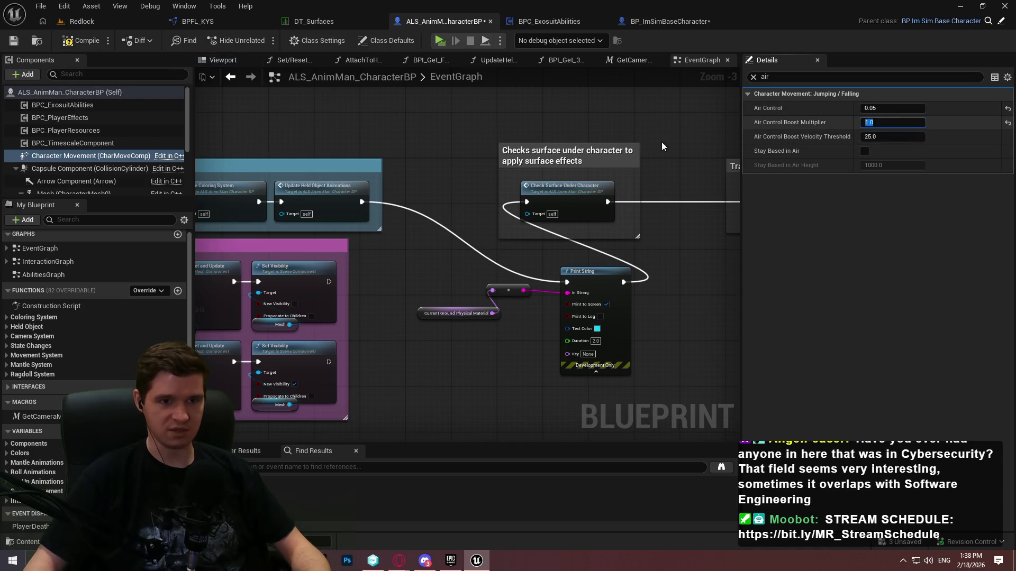
pyautogui.click(80, 22)
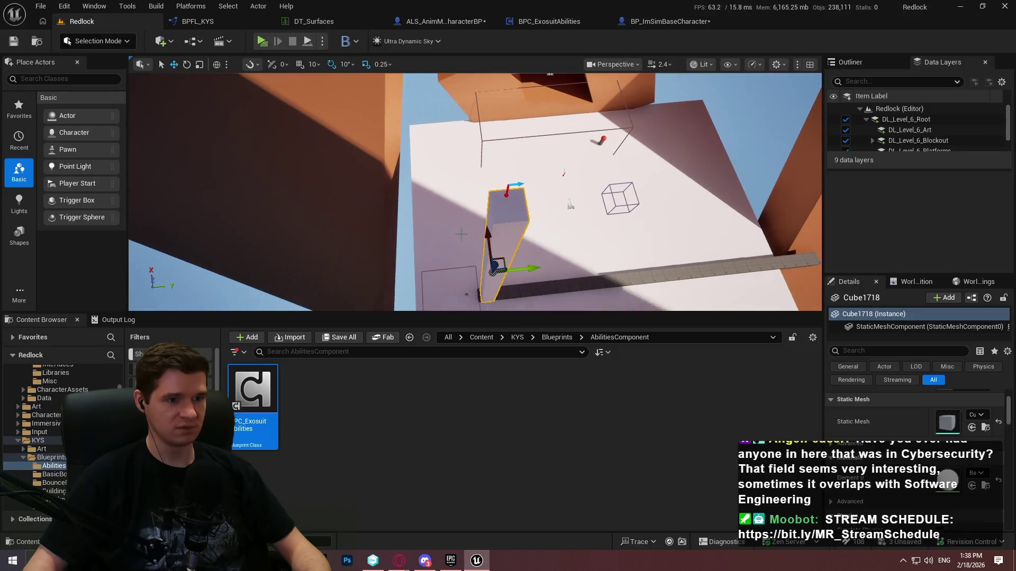
# Run a quick Play From Here playtest and stop it with Esc
pyautogui.rightClick(456, 222)
pyautogui.click(519, 541)
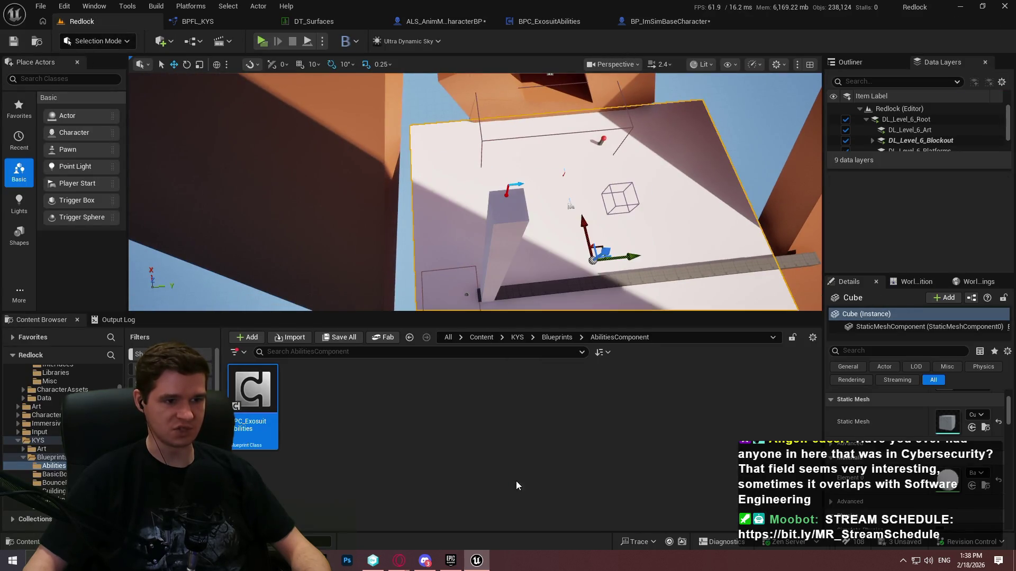
pyautogui.click(475, 273)
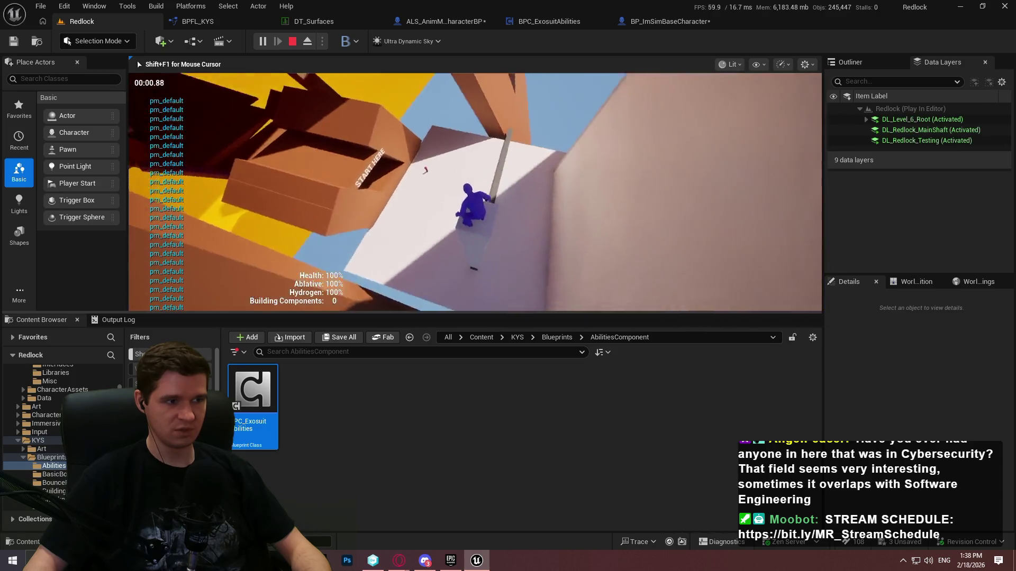
pyautogui.press('Escape')
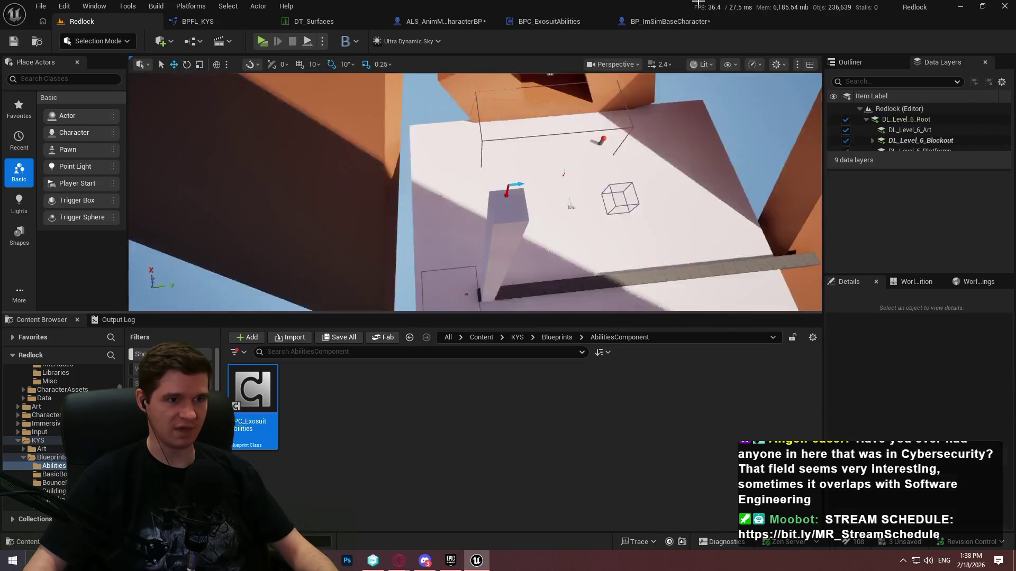
# In the character blueprint, drag off Character Movement and add a Get Velocity node
pyautogui.click(454, 25)
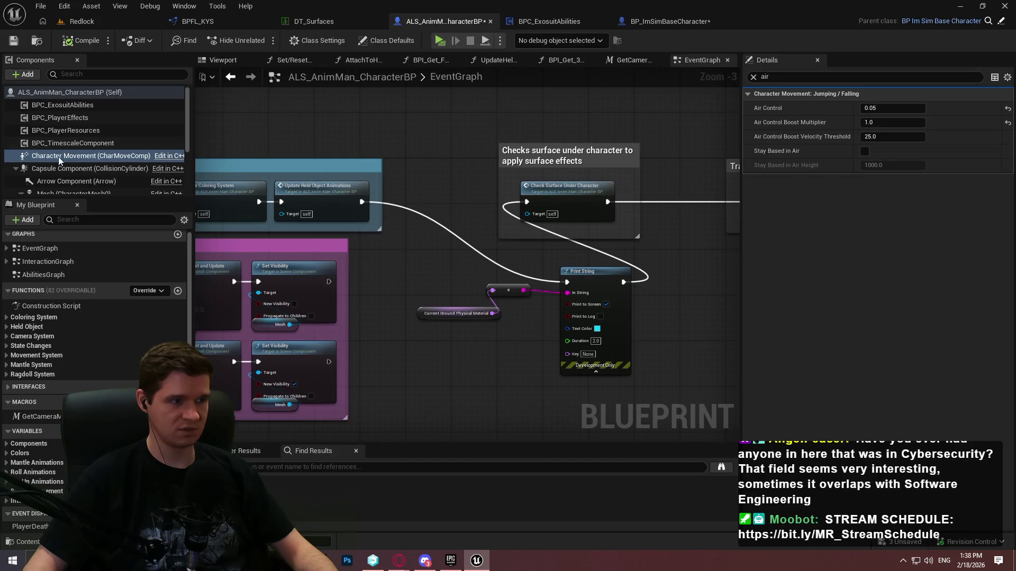
pyautogui.moveTo(380, 347)
pyautogui.mouseDown()
pyautogui.moveTo(355, 333)
pyautogui.moveTo(455, 329)
pyautogui.mouseUp()
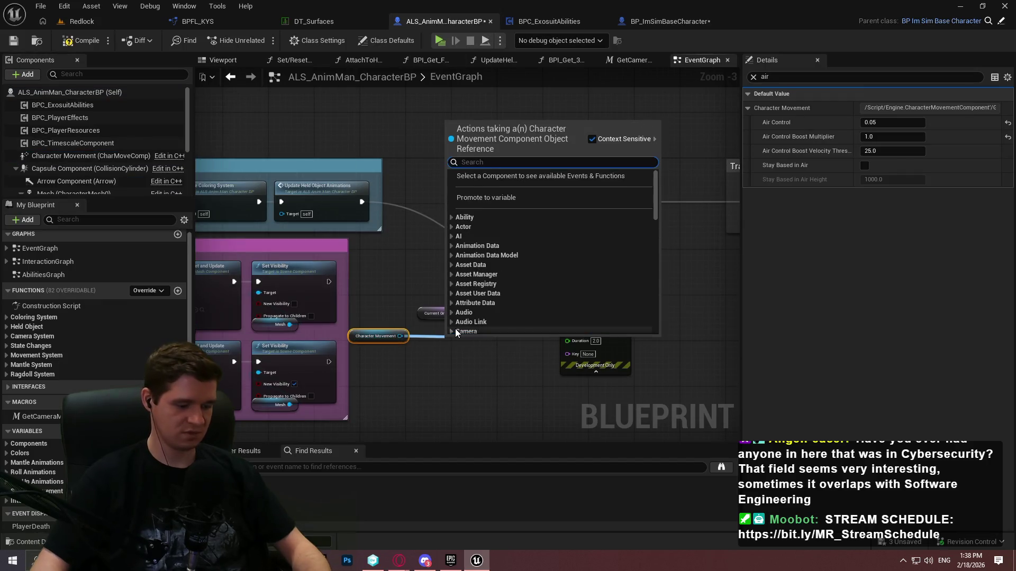
pyautogui.write('velocity')
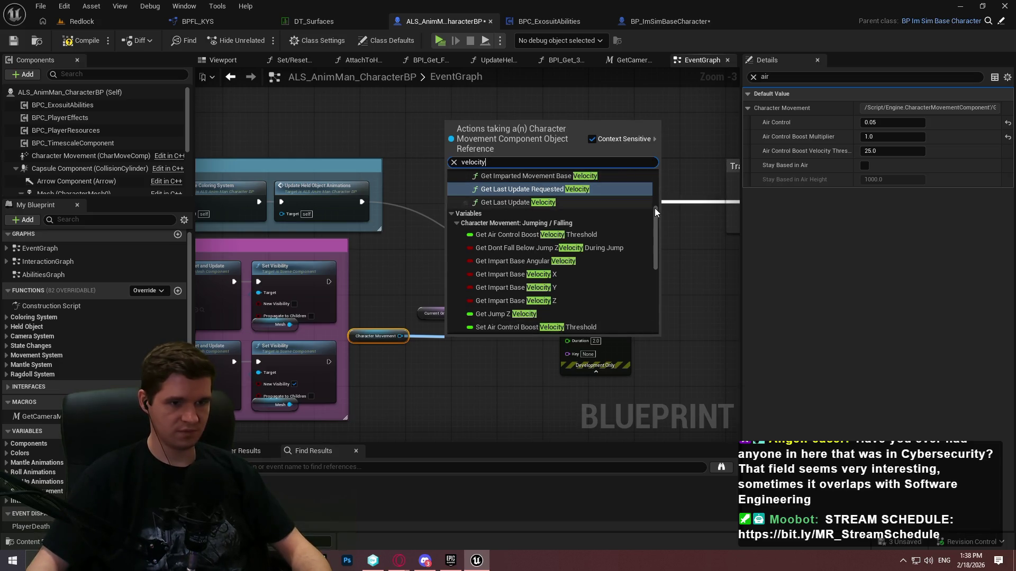
pyautogui.moveTo(655, 208); pyautogui.dragTo(664, 410)
pyautogui.click(500, 315)
pyautogui.scroll(3, 516, 336)
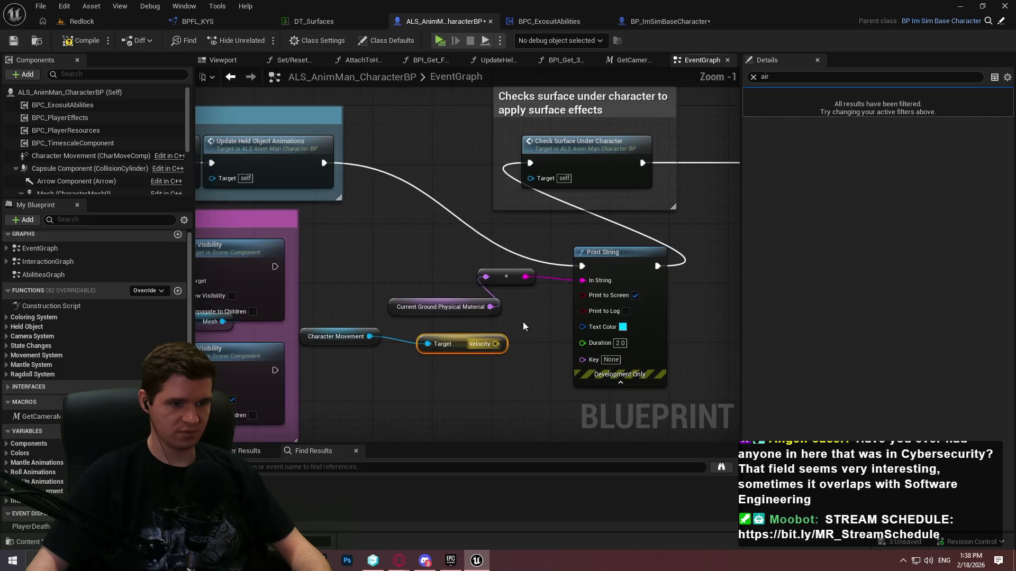
# Start a Redlock playtest and run the character around, climbing the pole and crossing the gridded beam
pyautogui.click(149, 20)
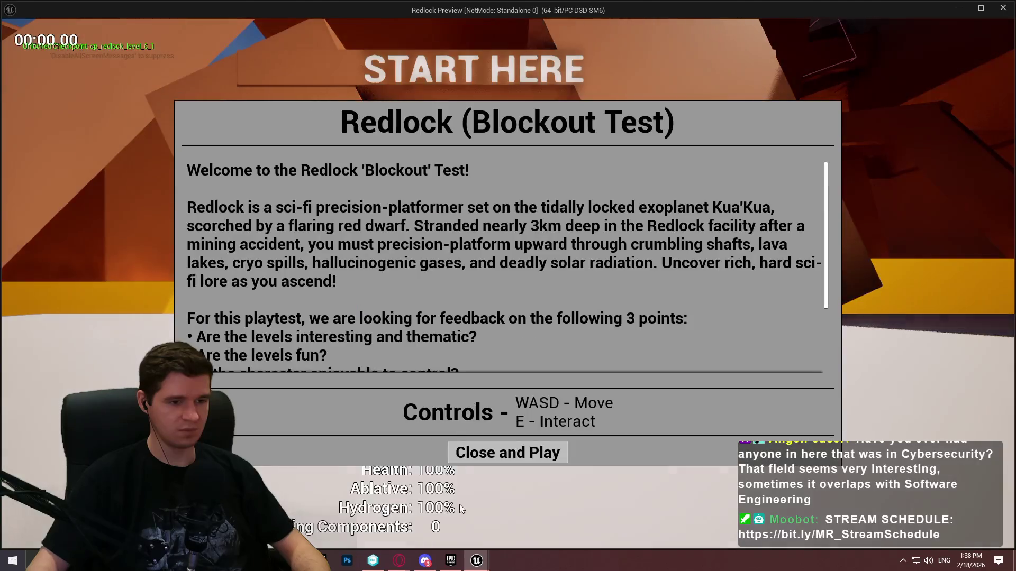
pyautogui.click(488, 460)
pyautogui.press('w')
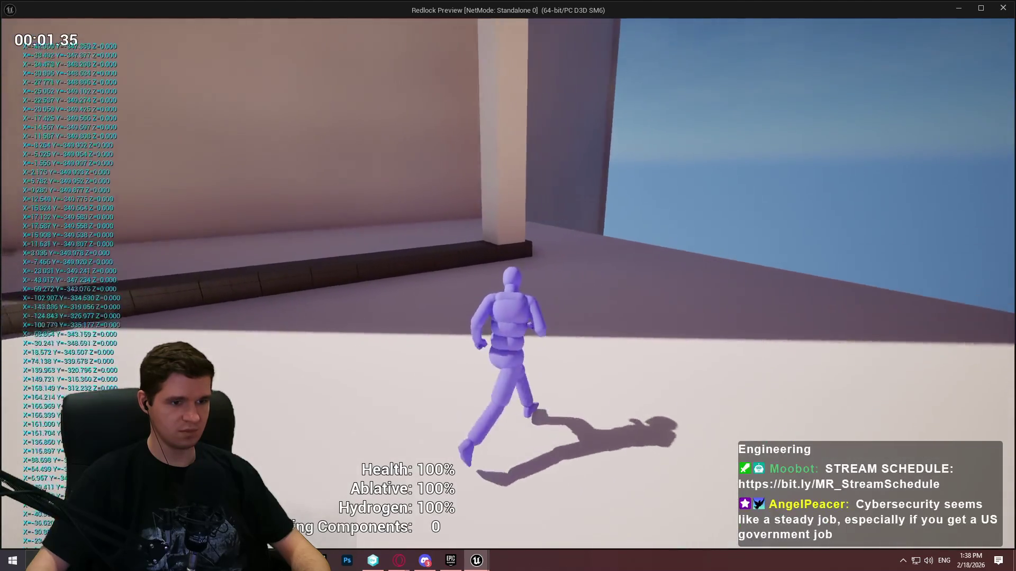
pyautogui.press('w')
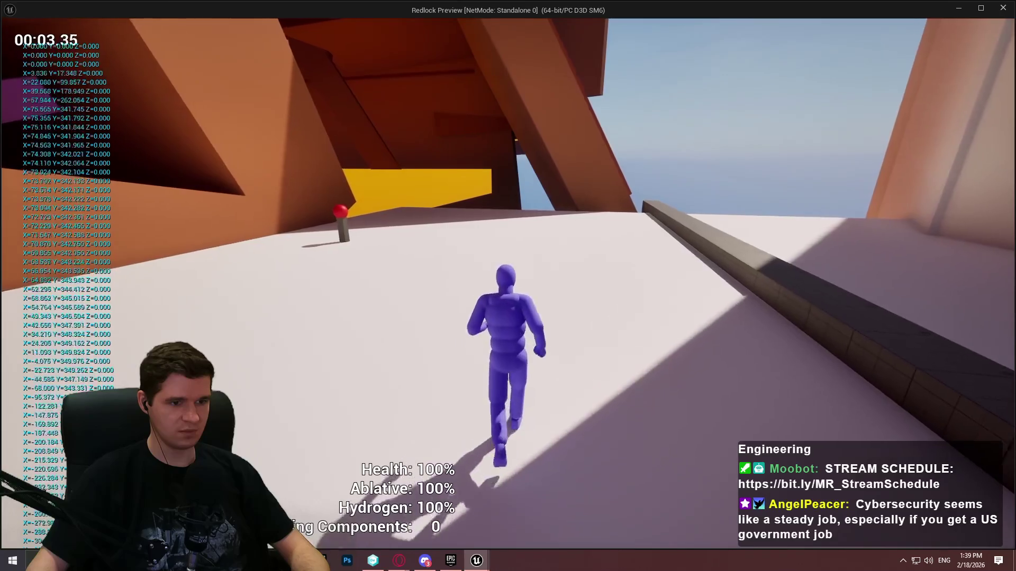
pyautogui.press('w')
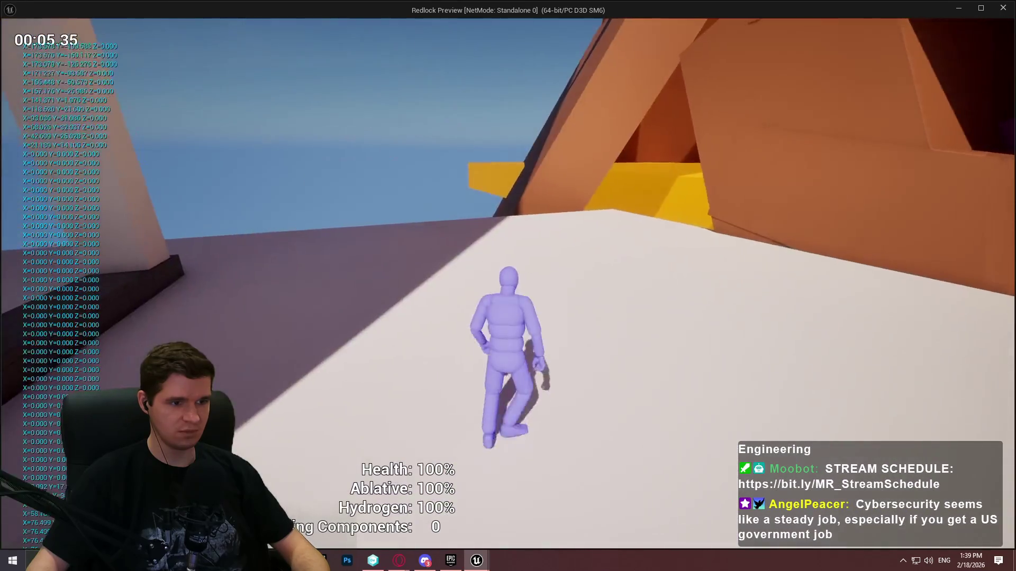
pyautogui.press('w')
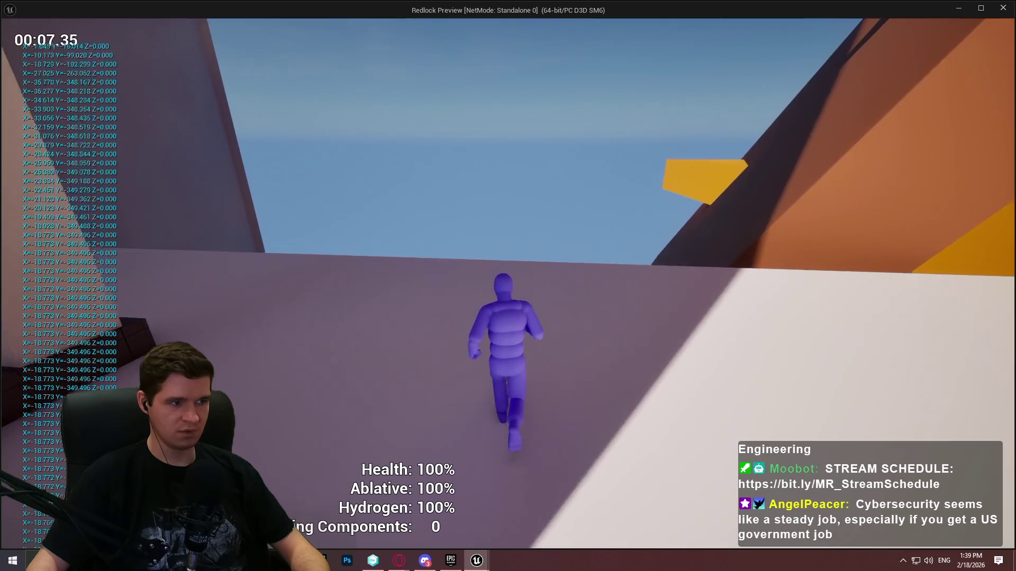
pyautogui.press('w')
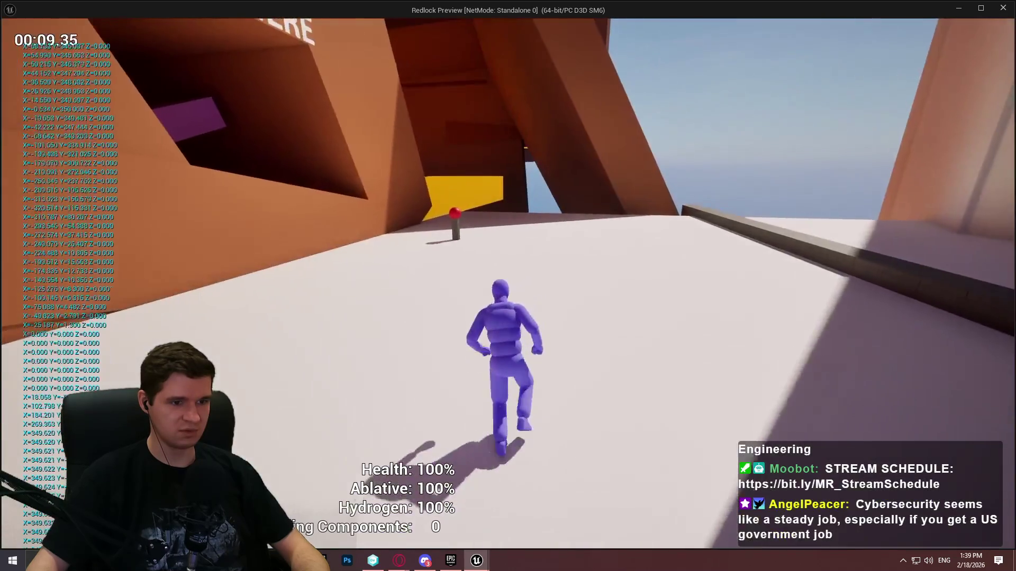
pyautogui.press('w')
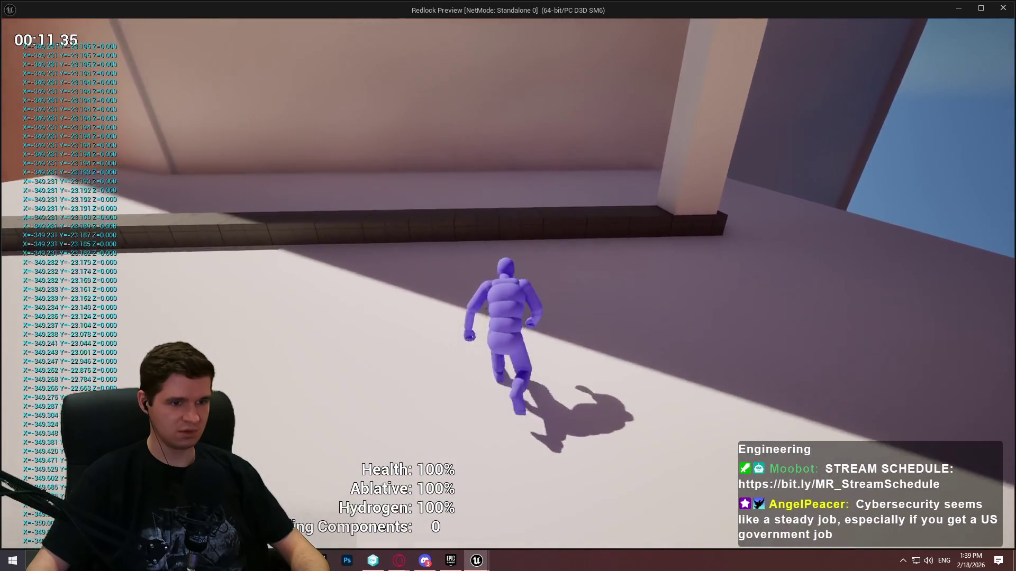
pyautogui.press('w')
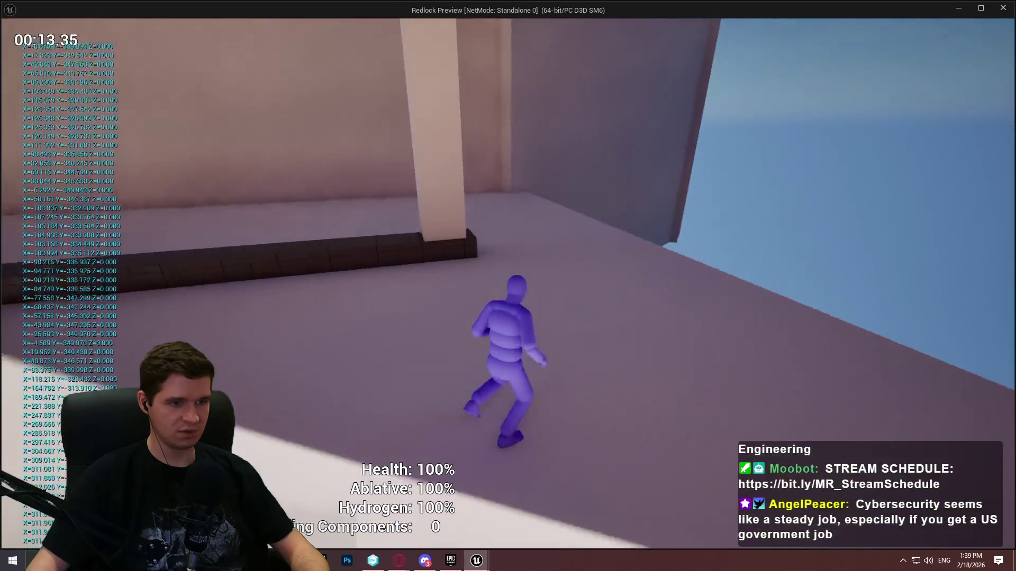
pyautogui.press('w')
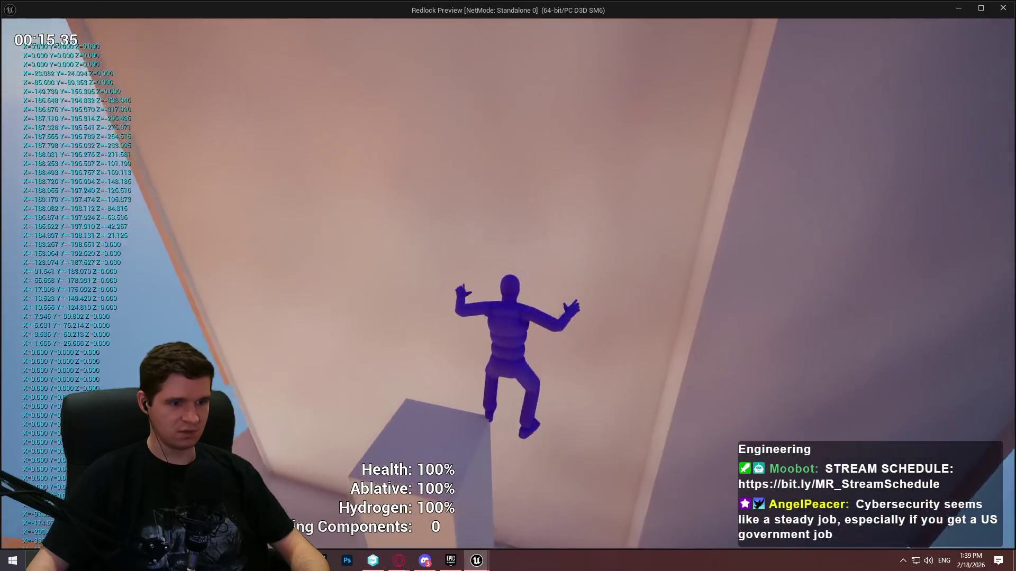
pyautogui.press('w')
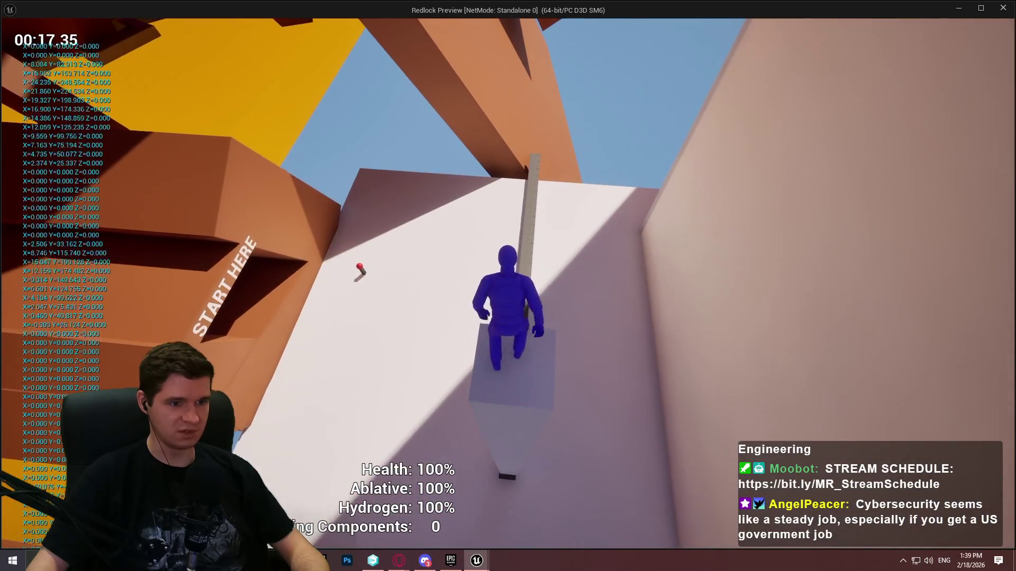
pyautogui.press('w')
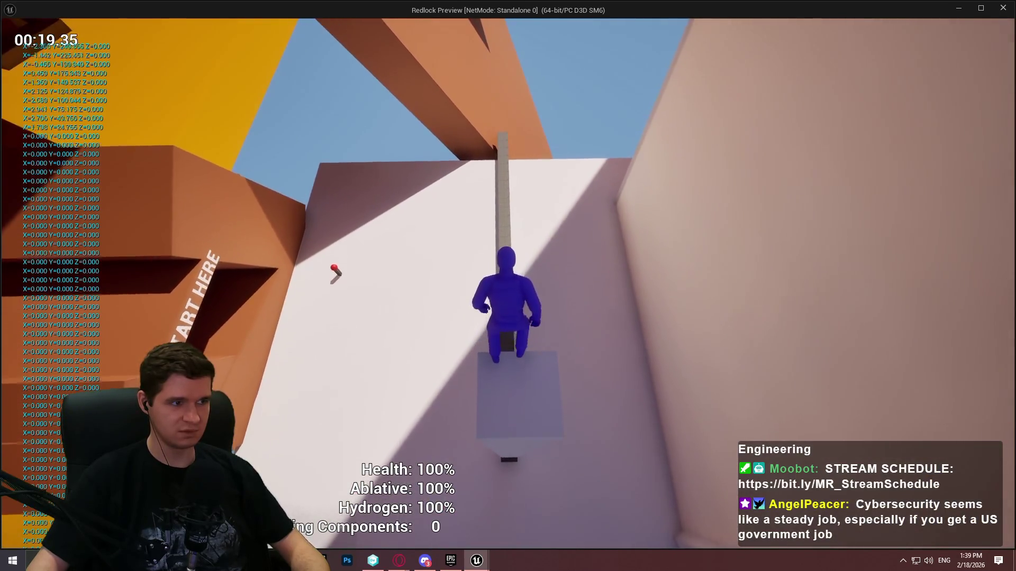
pyautogui.press('w')
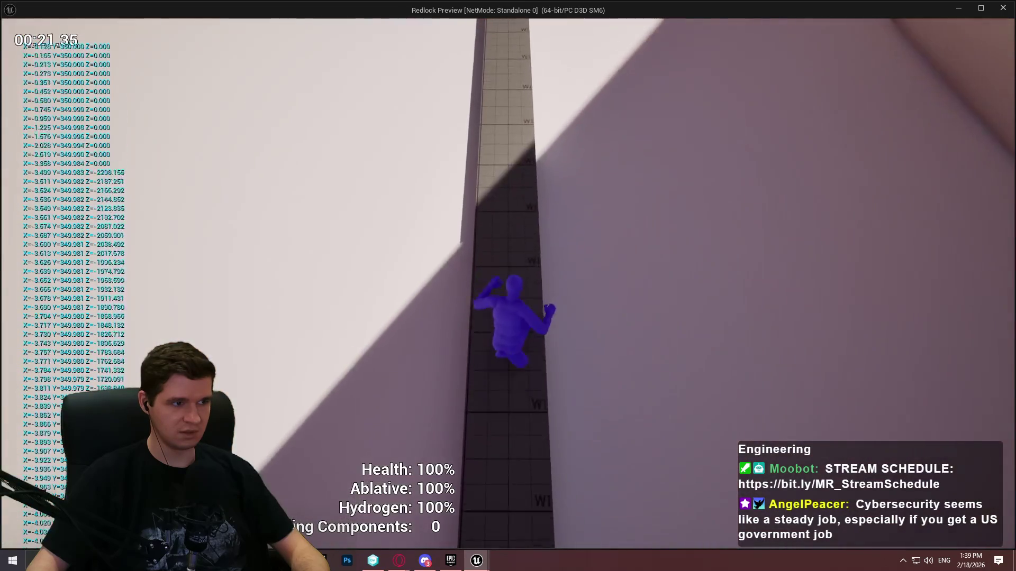
pyautogui.press('w')
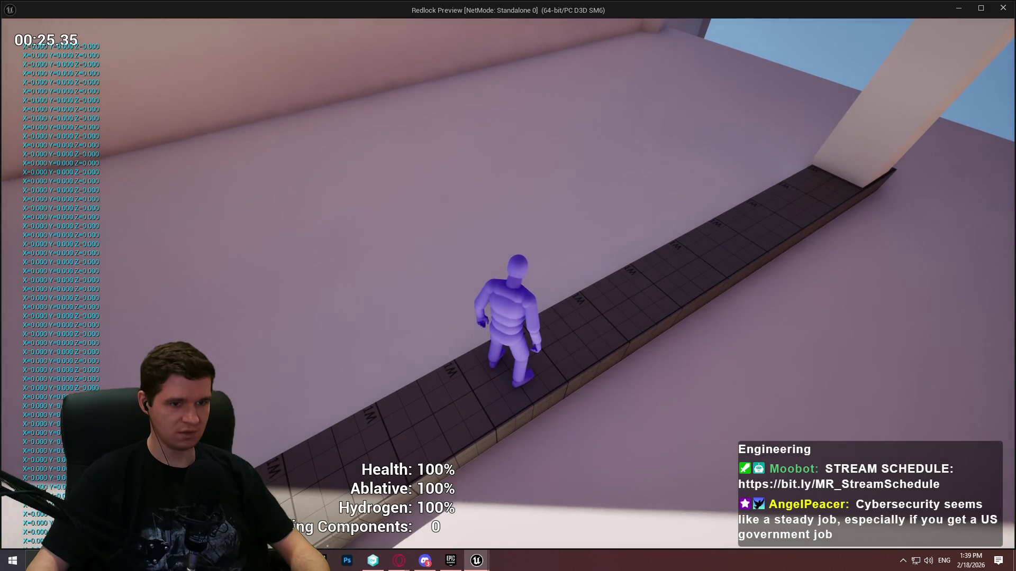
pyautogui.press('w')
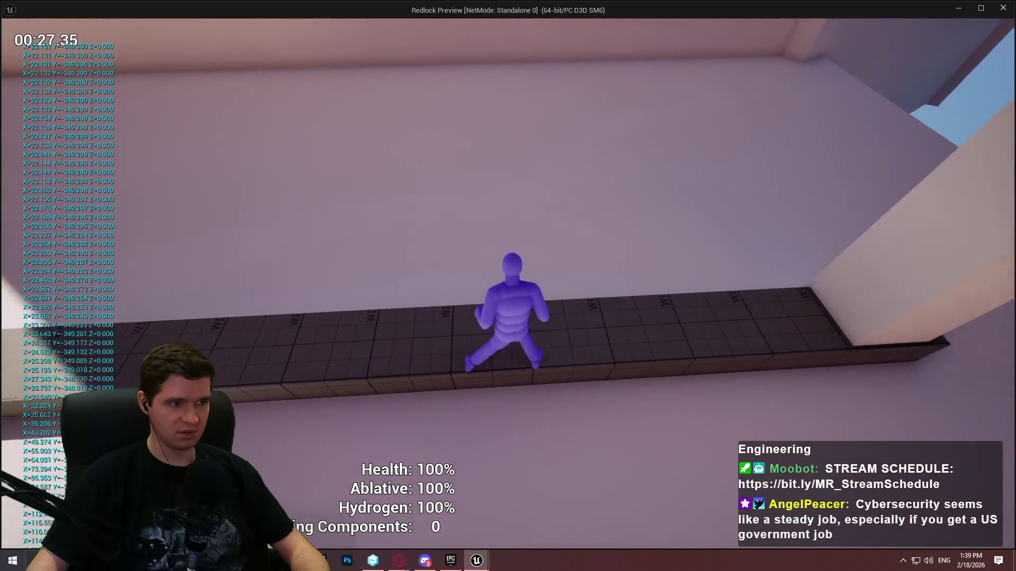
pyautogui.press('w')
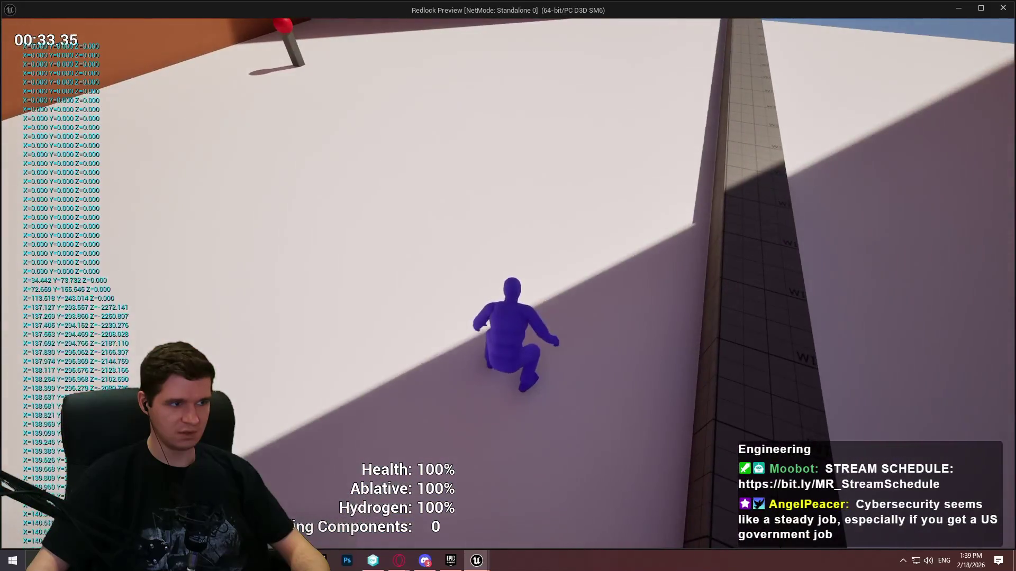
# Climb and wall-run, pause to check the idle velocity readout, climb the pillar, then end the playtest
pyautogui.press('w')
pyautogui.press('w')
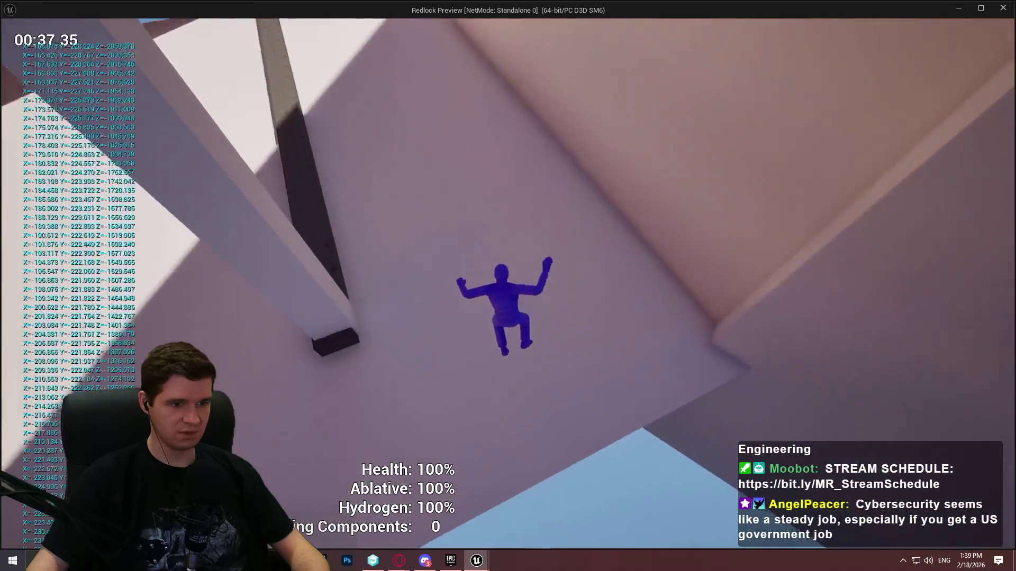
pyautogui.press('w')
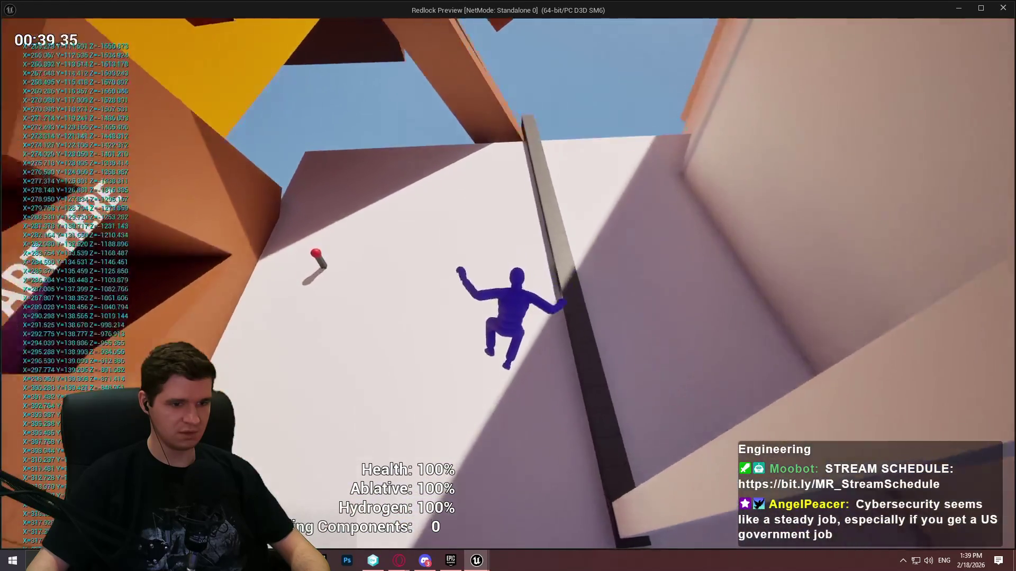
pyautogui.press('w')
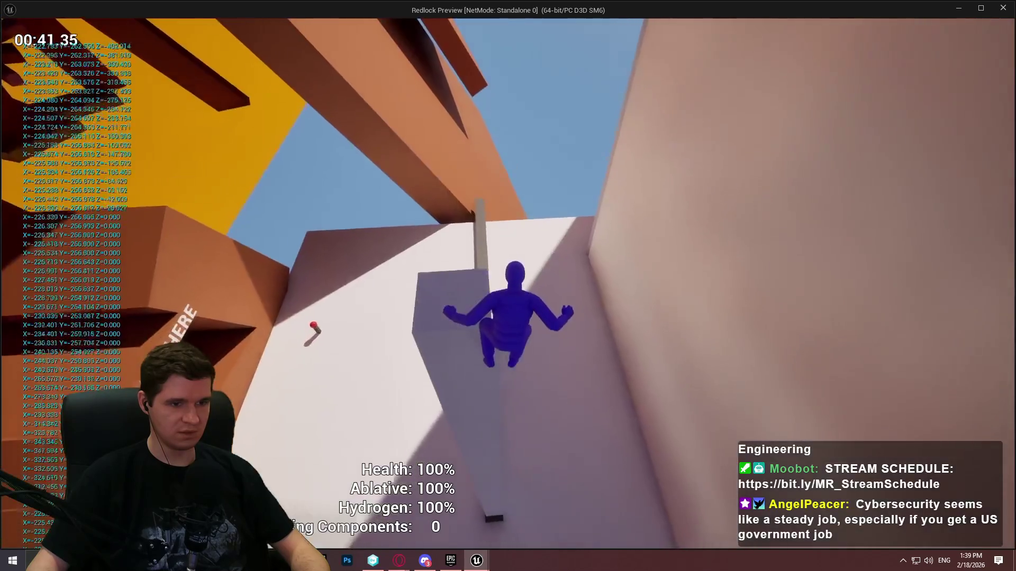
pyautogui.press('w')
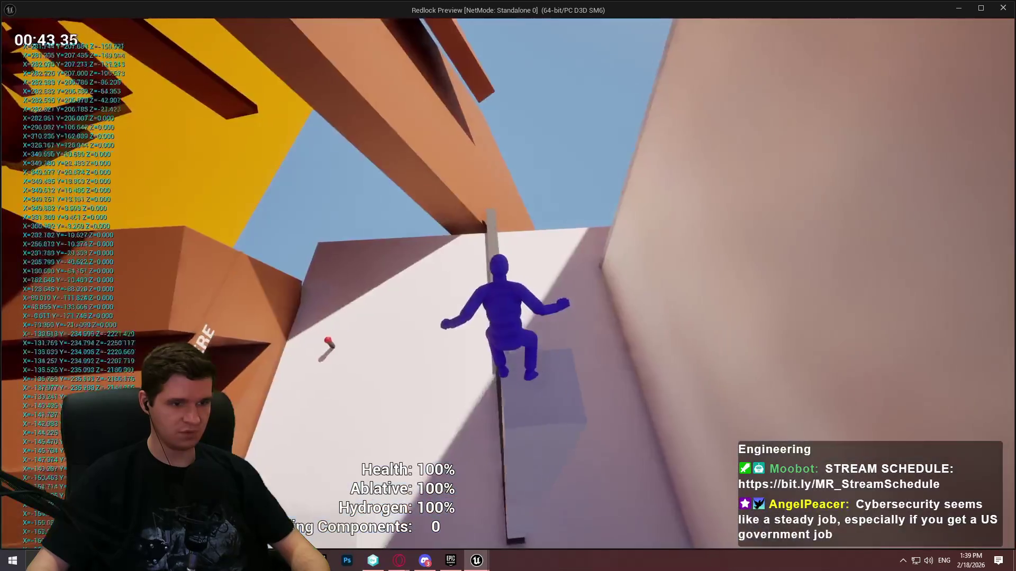
pyautogui.press('w')
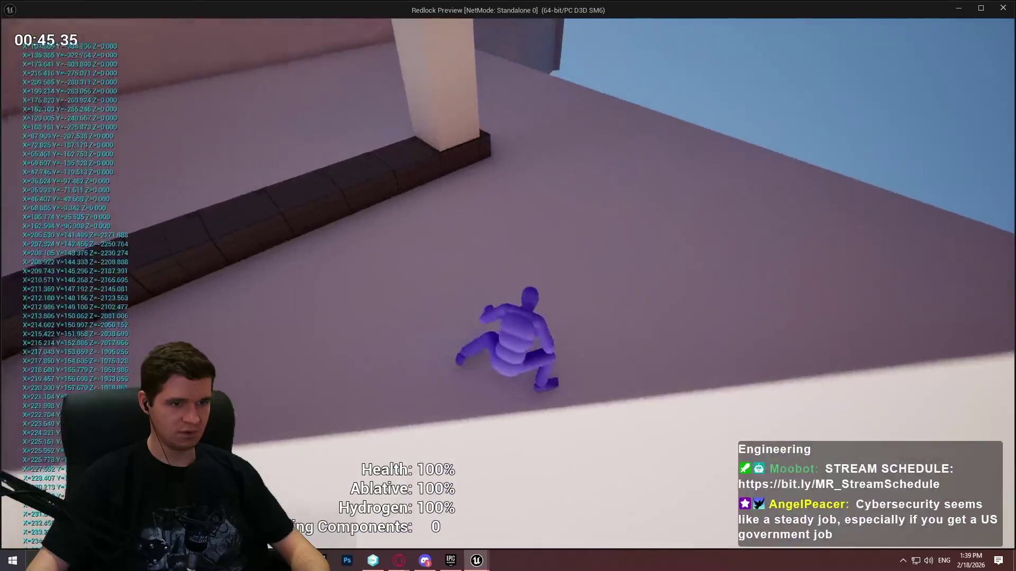
pyautogui.press('w')
pyautogui.press('w')
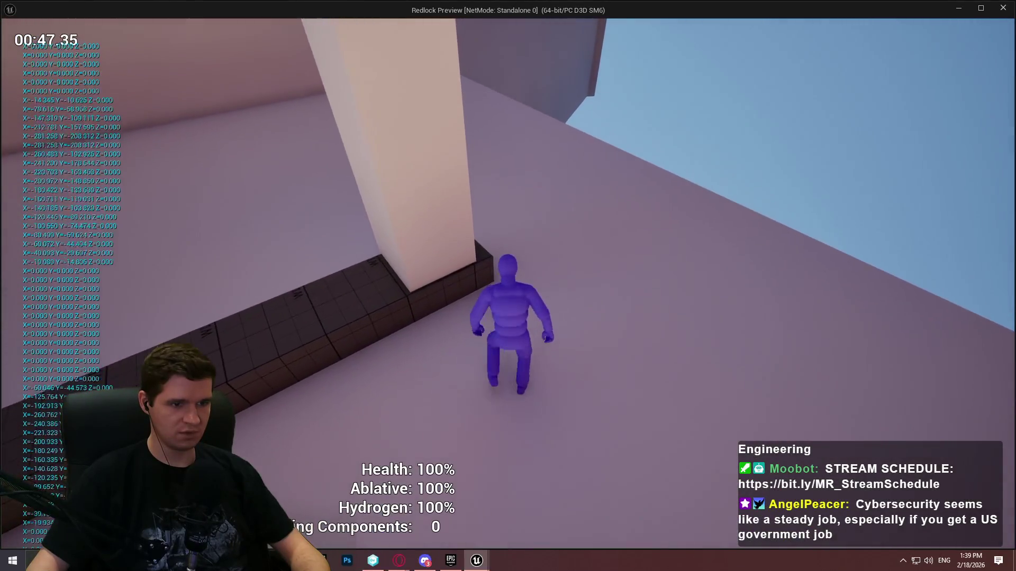
pyautogui.press('w')
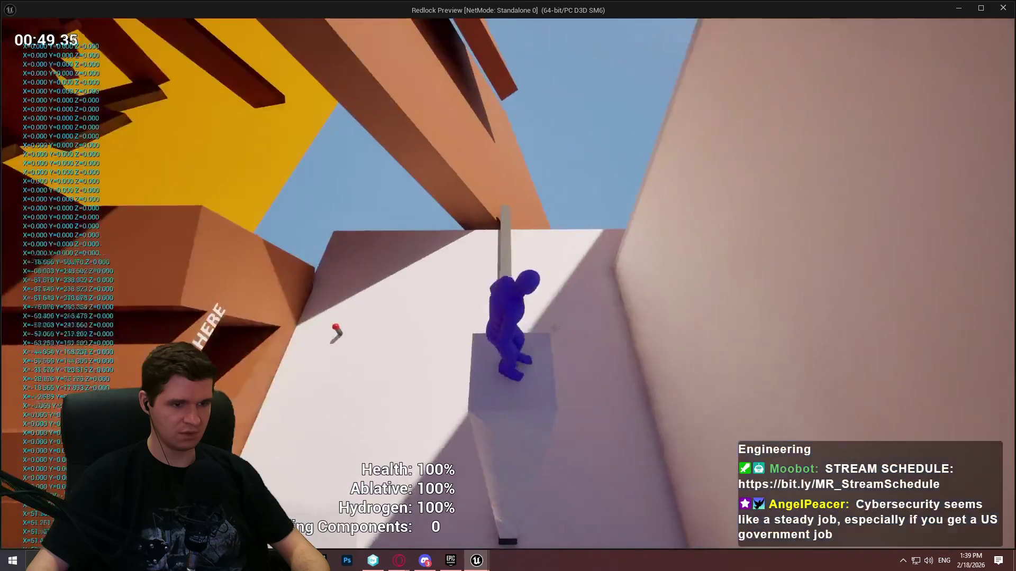
pyautogui.press('w')
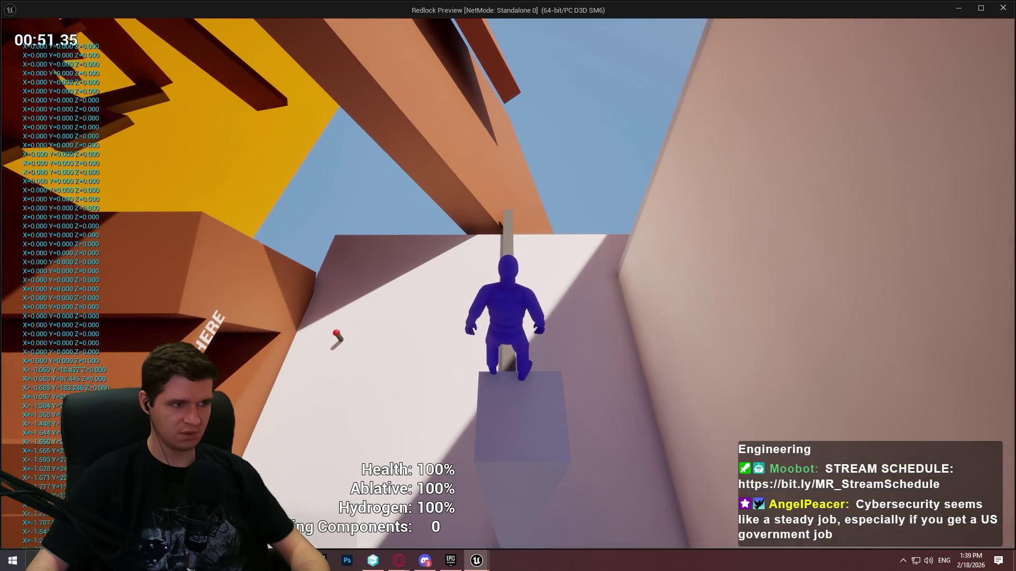
pyautogui.press('w')
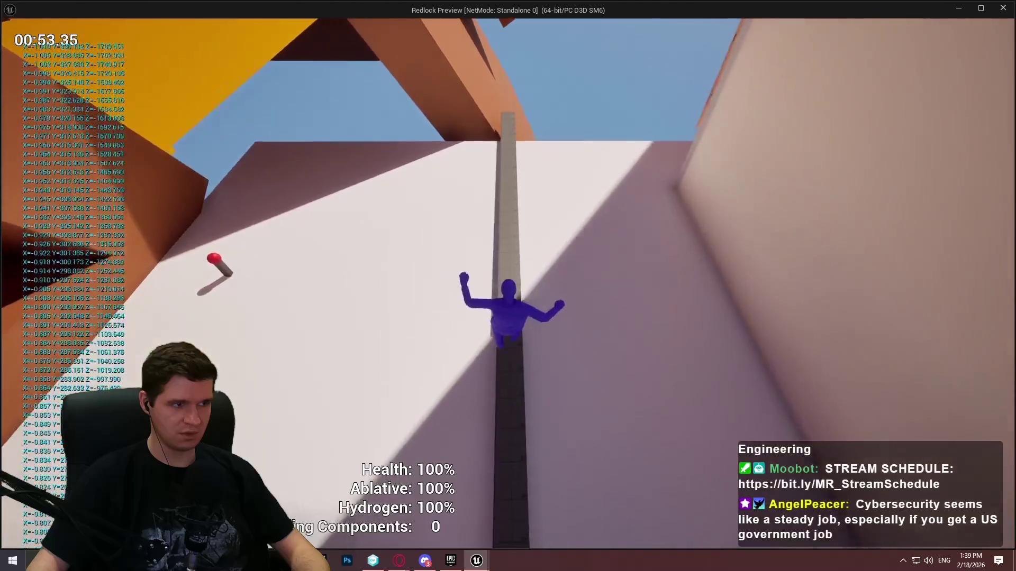
pyautogui.press('Escape')
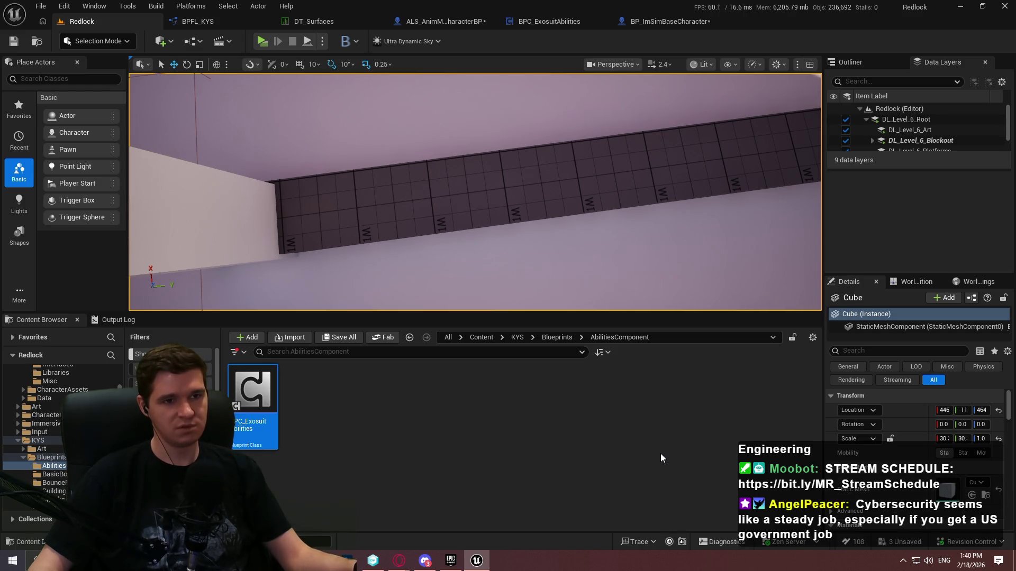
# Box-select the debug Print String with its ground-material and velocity getters in ALS_AnimMan_CharacterBP and delete them
pyautogui.click(444, 21)
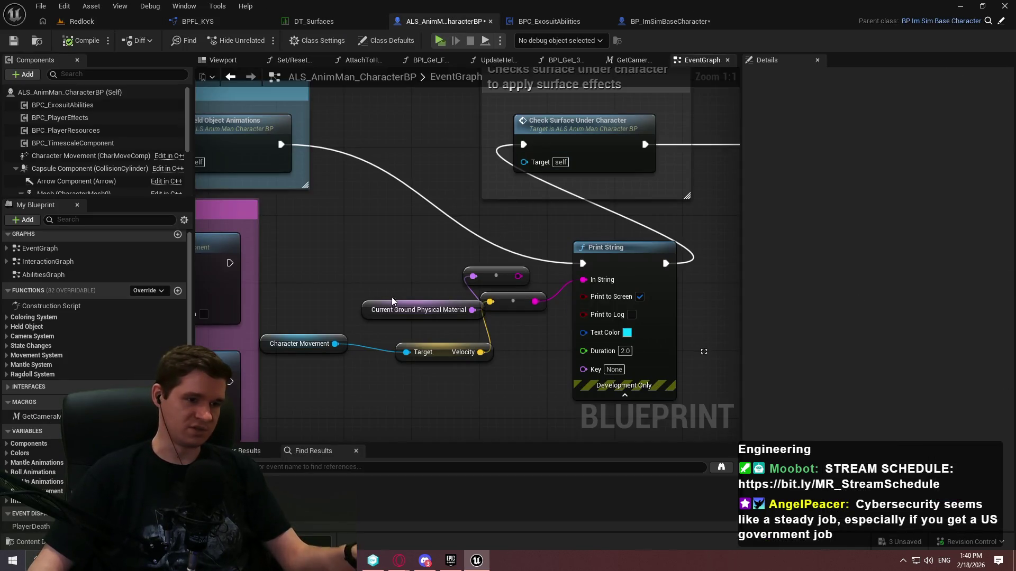
pyautogui.moveTo(702, 351); pyautogui.dragTo(305, 275)
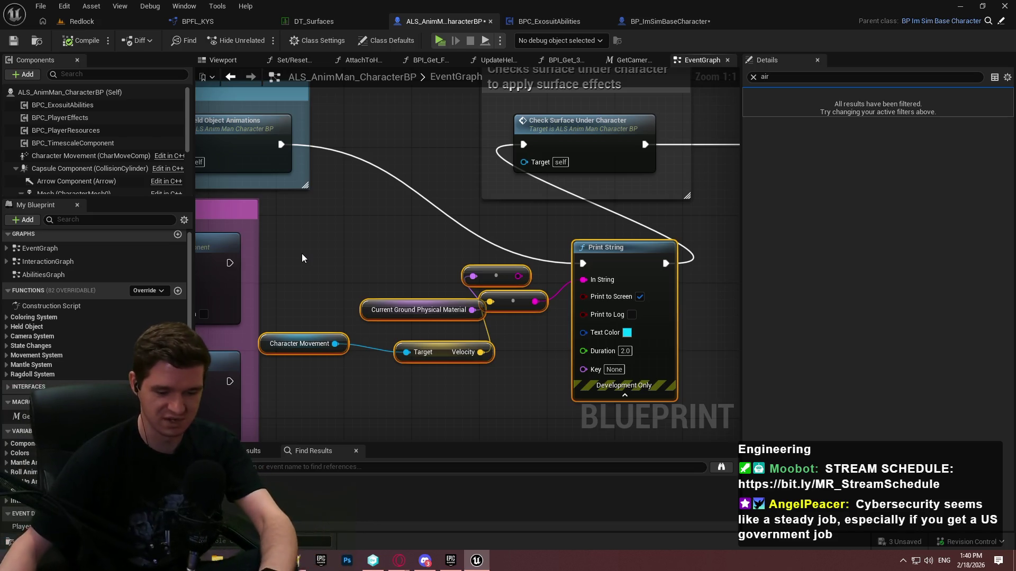
pyautogui.press('Delete')
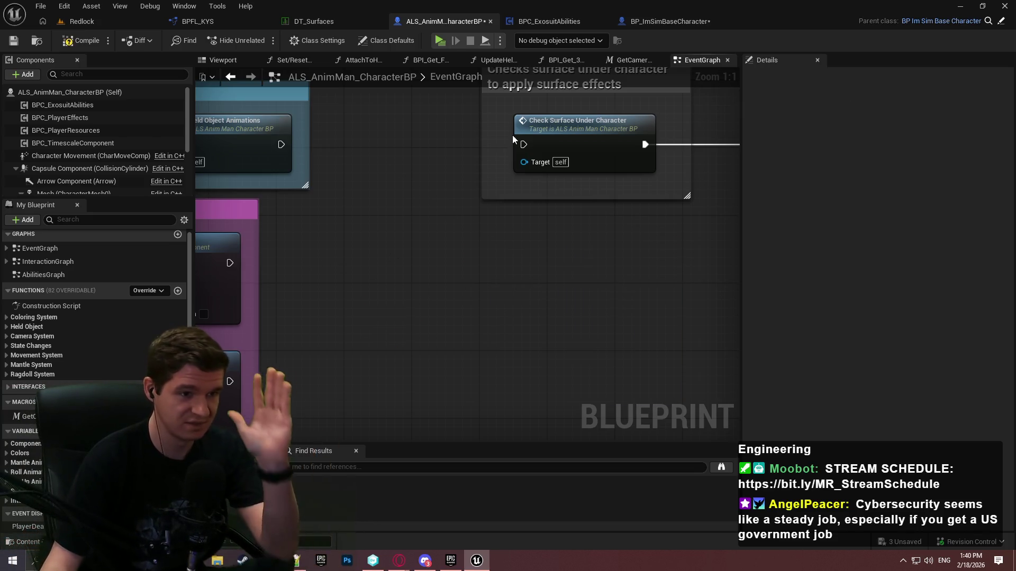
# Wire Held Object Animations into Check Surface Under Character, set Air Control to 0.5, and save the blueprint
pyautogui.moveTo(524, 144)
pyautogui.mouseDown()
pyautogui.moveTo(266, 150)
pyautogui.moveTo(281, 145)
pyautogui.mouseUp()
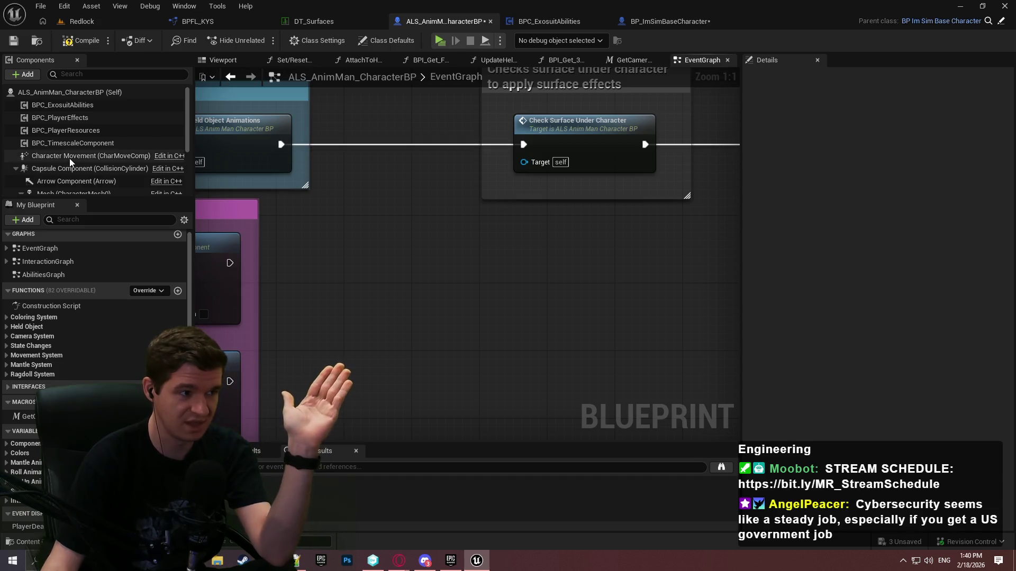
pyautogui.click(90, 156)
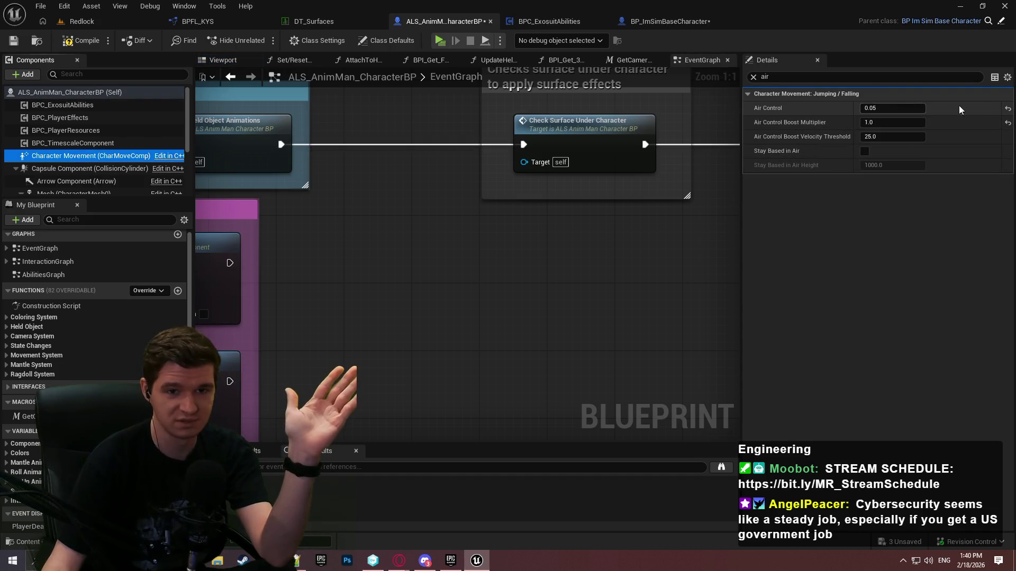
pyautogui.click(1008, 108)
pyautogui.click(893, 108)
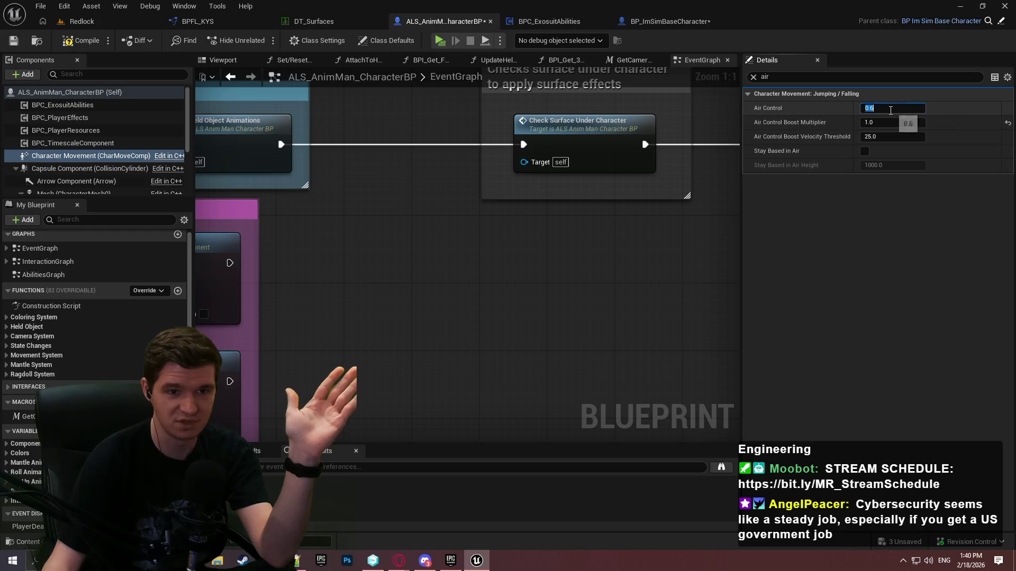
pyautogui.write('05')
pyautogui.press('Left')
pyautogui.write('.')
pyautogui.press('Return')
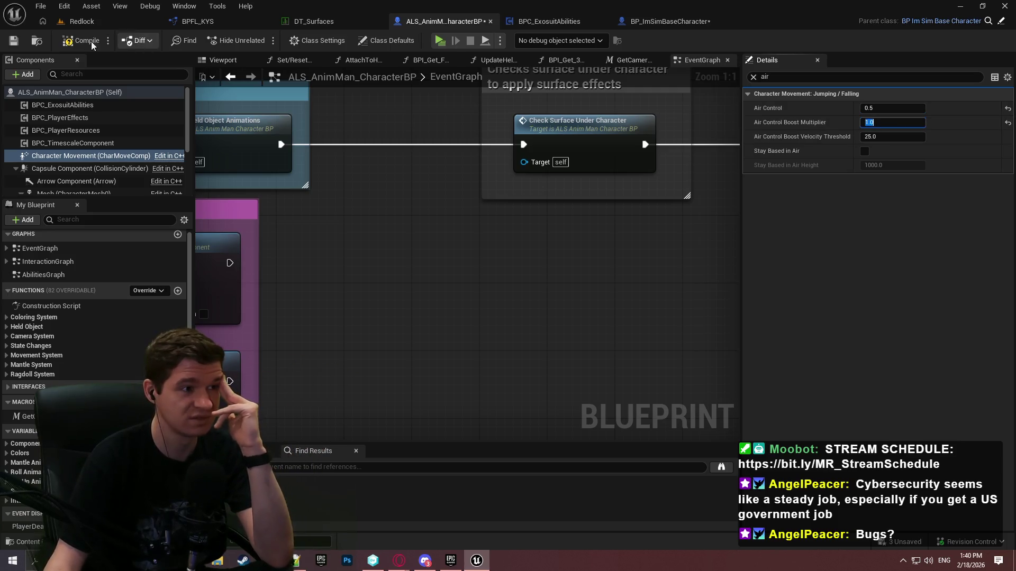
pyautogui.click(13, 40)
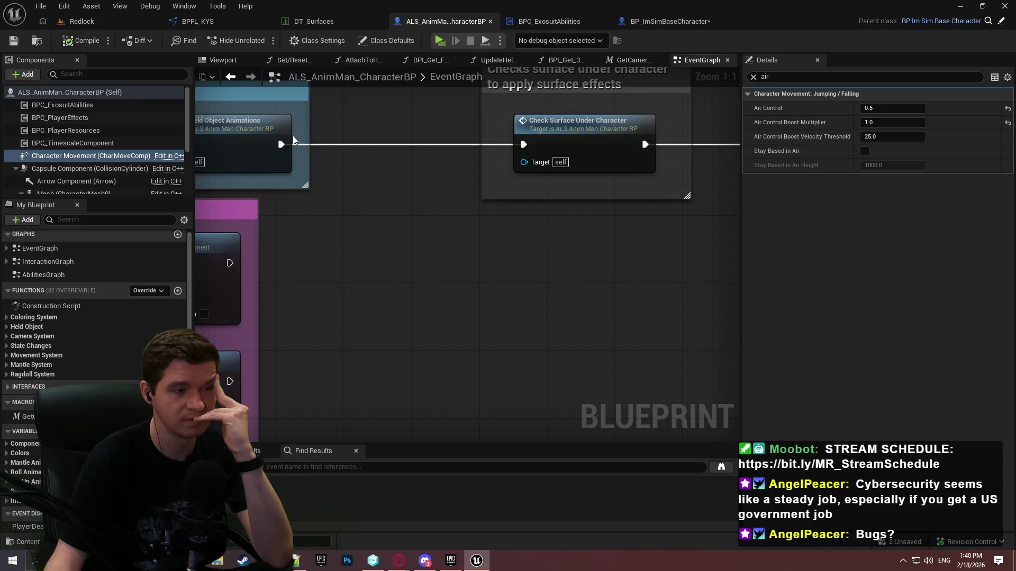
pyautogui.click(664, 20)
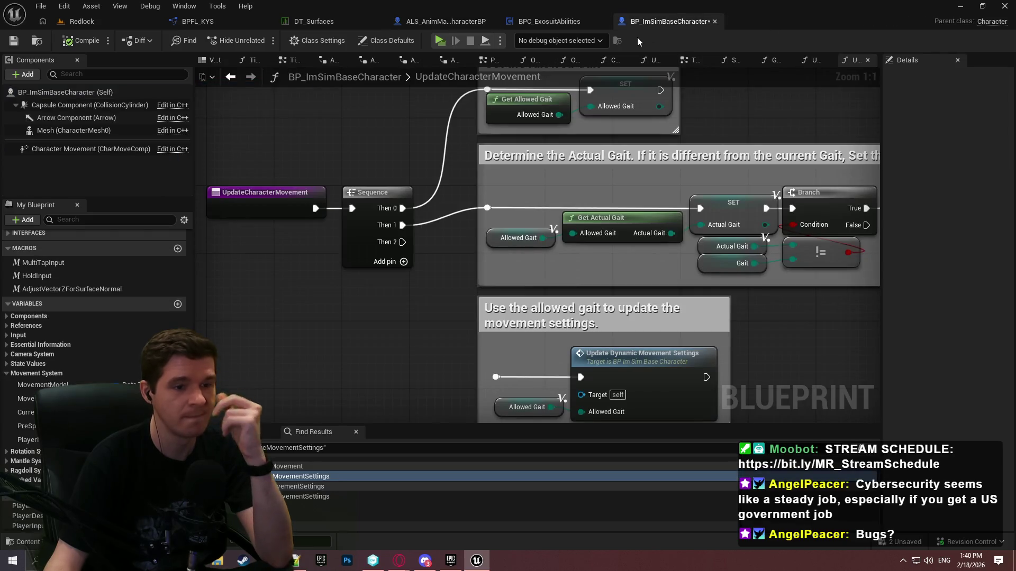
# Find the Update Dynamic Movement Settings node in UpdateCharacterMovement and open that function to its Current Movement Settings step
pyautogui.moveTo(668, 180); pyautogui.dragTo(624, 104)
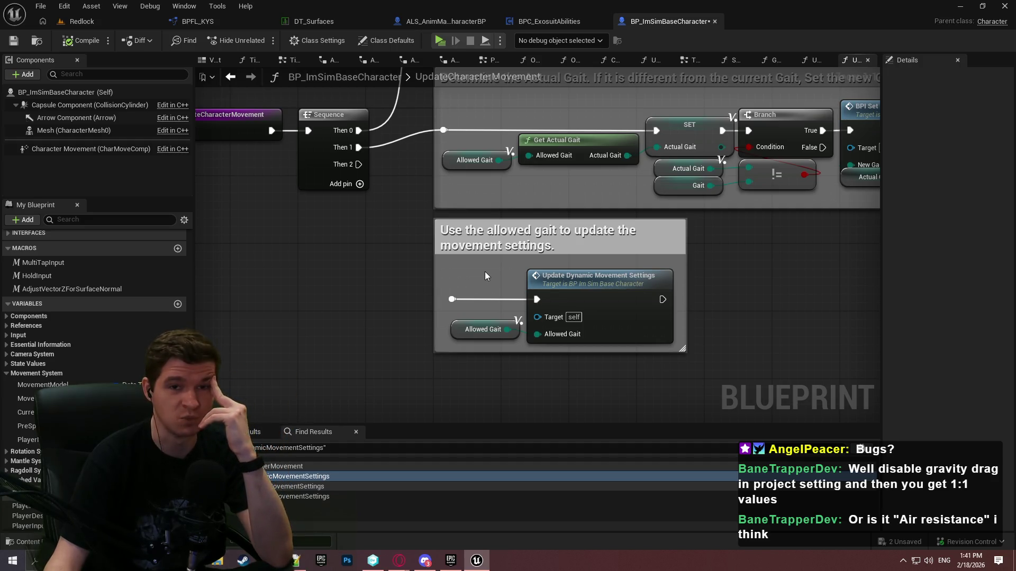
pyautogui.click(449, 299)
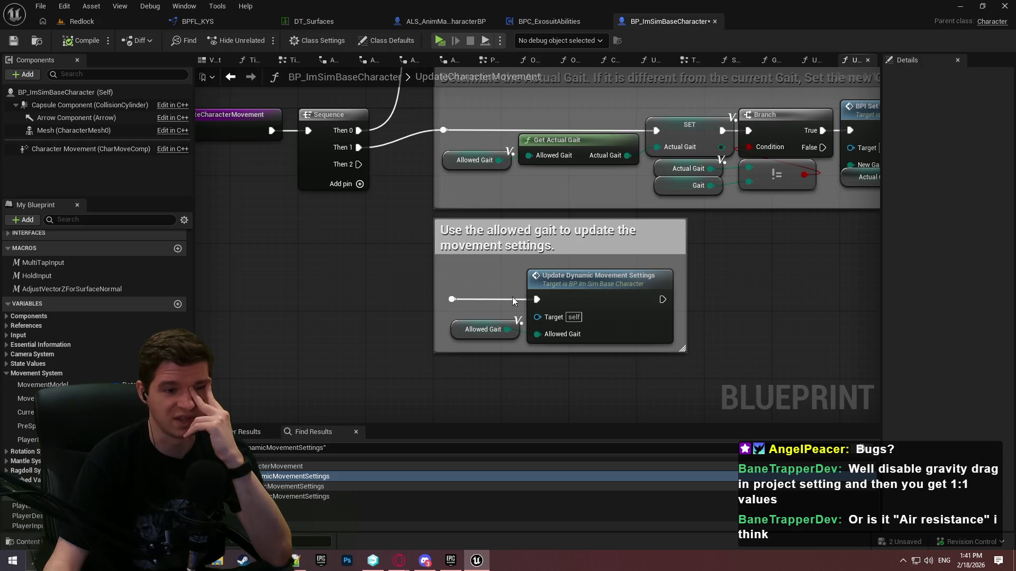
pyautogui.doubleClick(580, 285)
pyautogui.moveTo(581, 286)
pyautogui.mouseDown()
pyautogui.moveTo(487, 265)
pyautogui.moveTo(180, 253)
pyautogui.moveTo(82, 275)
pyautogui.moveTo(38, 271)
pyautogui.moveTo(16, 265)
pyautogui.moveTo(16, 201)
pyautogui.moveTo(97, 294)
pyautogui.moveTo(97, 315)
pyautogui.moveTo(598, 304)
pyautogui.mouseUp()
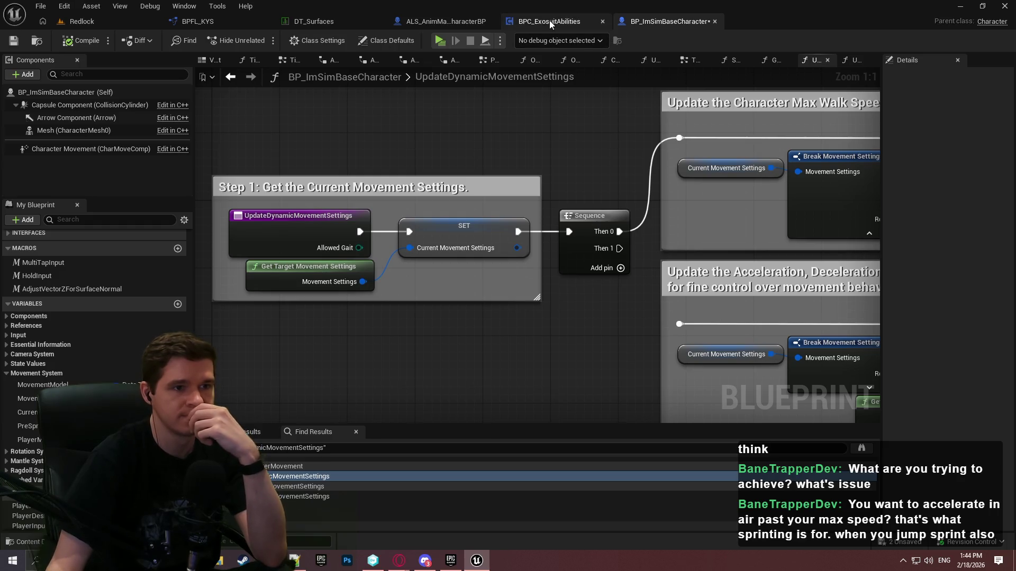
# In BPFL_KYS, wire the Braking Deceleration Falling SET's exec output into the Air Control SET
pyautogui.click(197, 21)
pyautogui.moveTo(792, 268)
pyautogui.mouseDown()
pyautogui.moveTo(638, 152)
pyautogui.moveTo(642, 184)
pyautogui.mouseUp()
pyautogui.moveTo(523, 309); pyautogui.dragTo(482, 308)
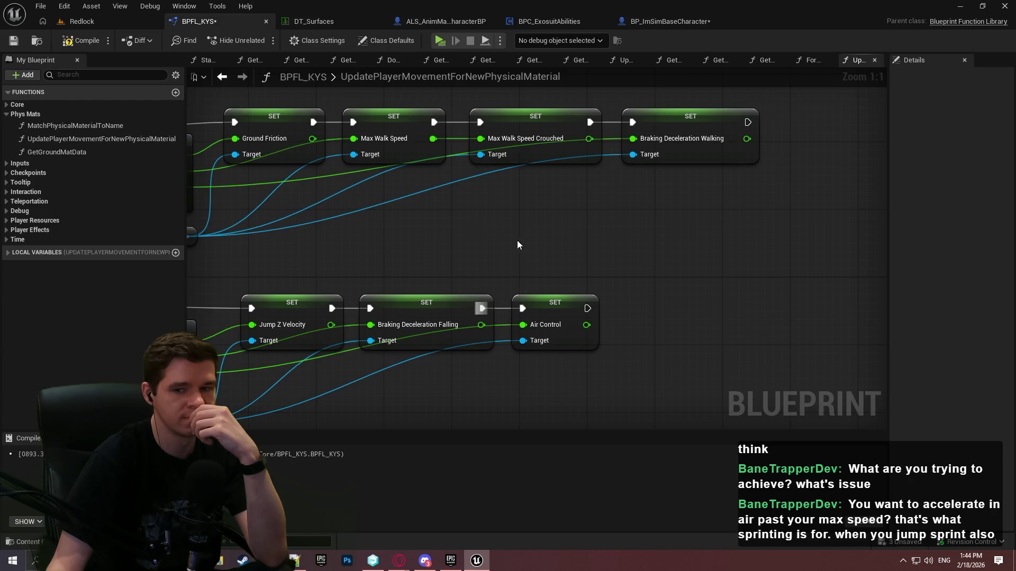
# Run a short standalone playtest, moving the character forward, then stop it
pyautogui.click(441, 41)
pyautogui.click(508, 452)
pyautogui.press('w')
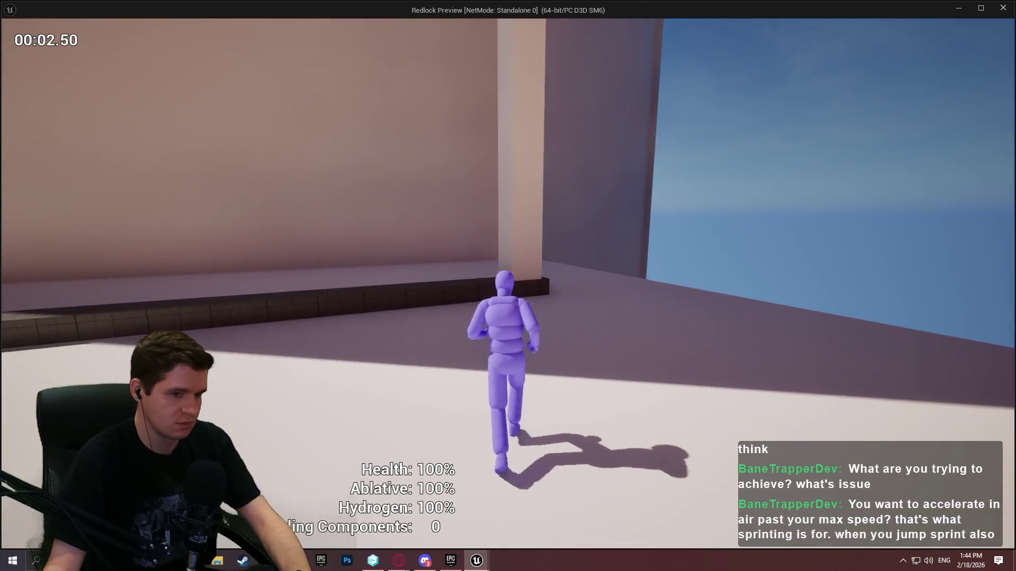
pyautogui.press('Escape')
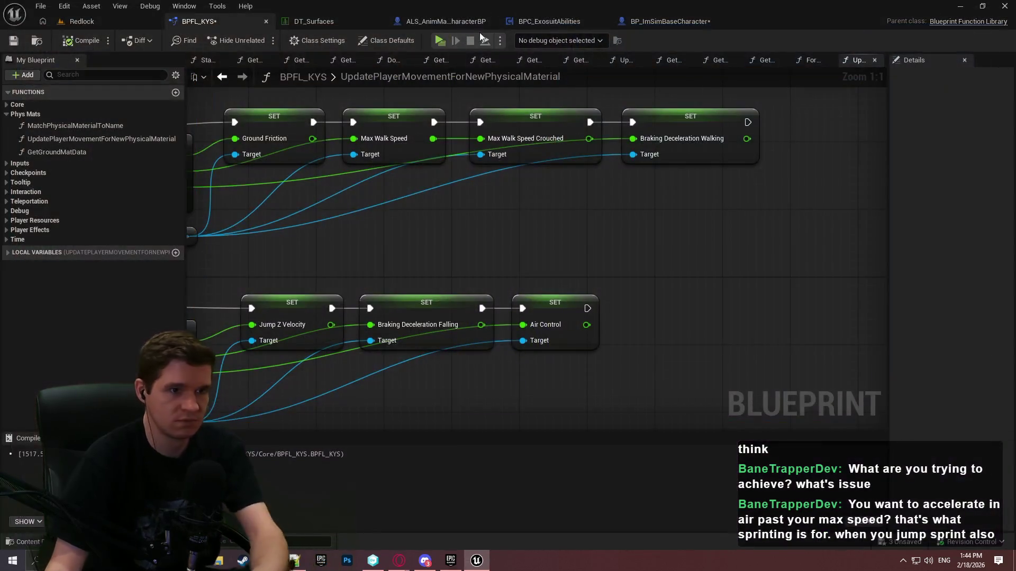
# Diff BP_ImSimBaseCharacter against its last revision to find the removed UpdateCharacterMovement links
pyautogui.click(430, 27)
pyautogui.moveTo(621, 225)
pyautogui.mouseDown()
pyautogui.moveTo(720, 293)
pyautogui.moveTo(556, 288)
pyautogui.mouseUp()
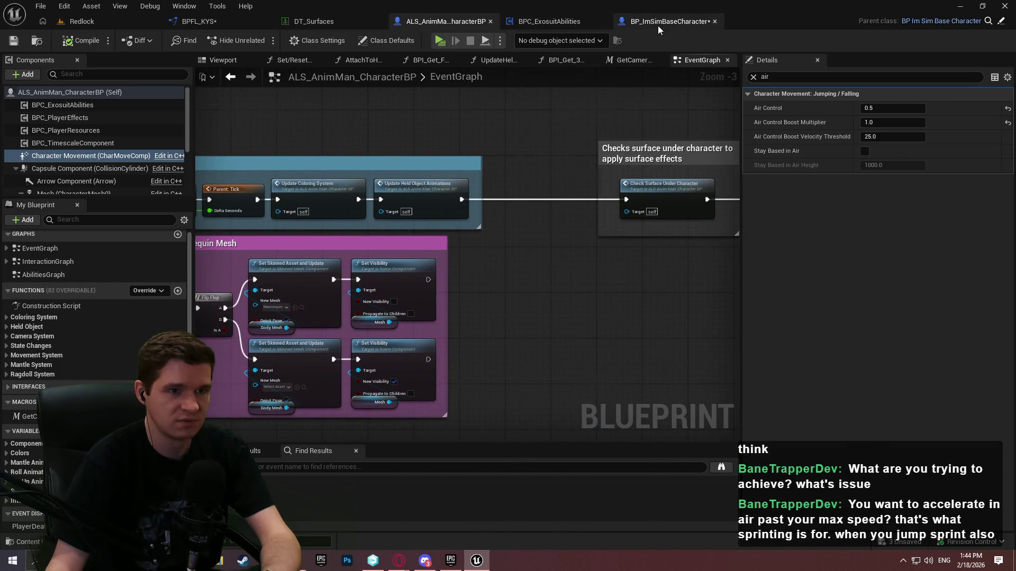
pyautogui.click(658, 26)
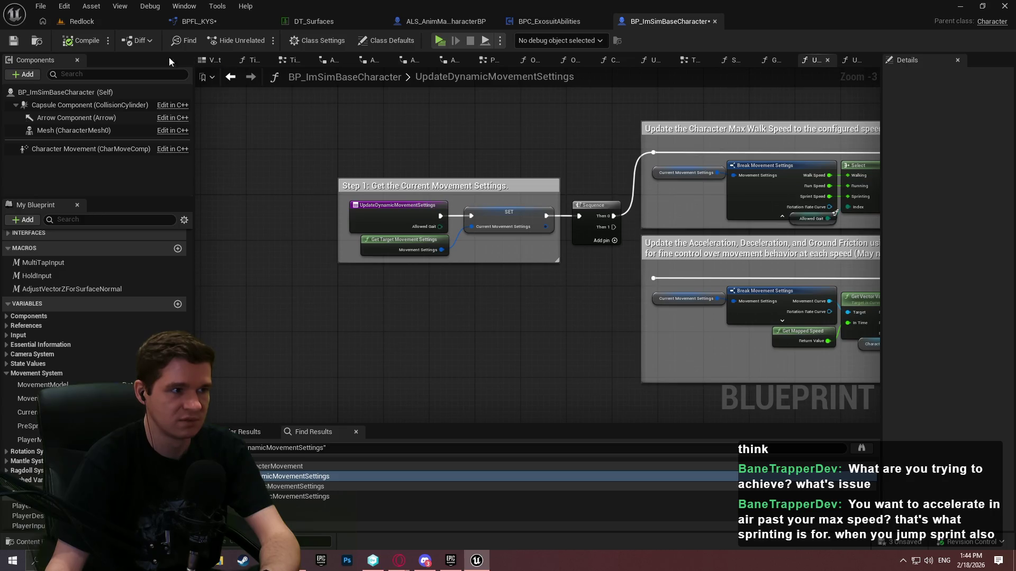
pyautogui.click(138, 45)
pyautogui.click(147, 81)
pyautogui.click(278, 210)
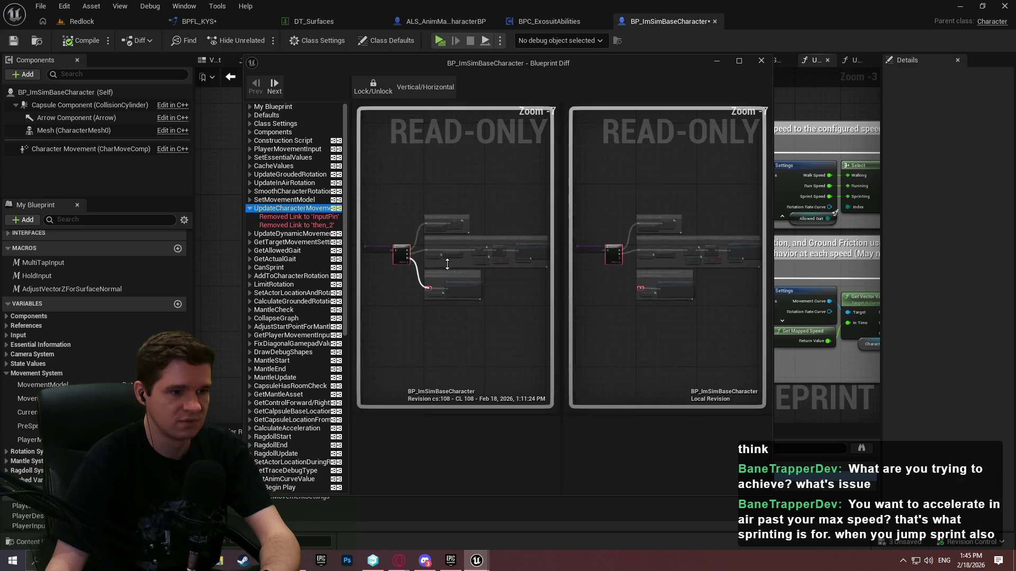
pyautogui.moveTo(399, 274)
pyautogui.mouseDown()
pyautogui.moveTo(370, 252)
pyautogui.moveTo(488, 288)
pyautogui.mouseUp()
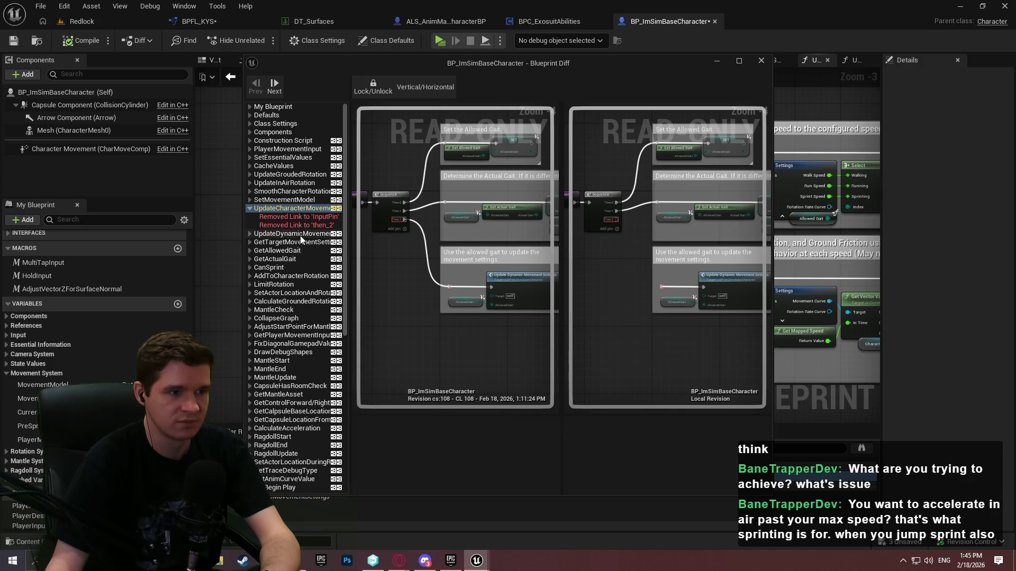
pyautogui.click(761, 60)
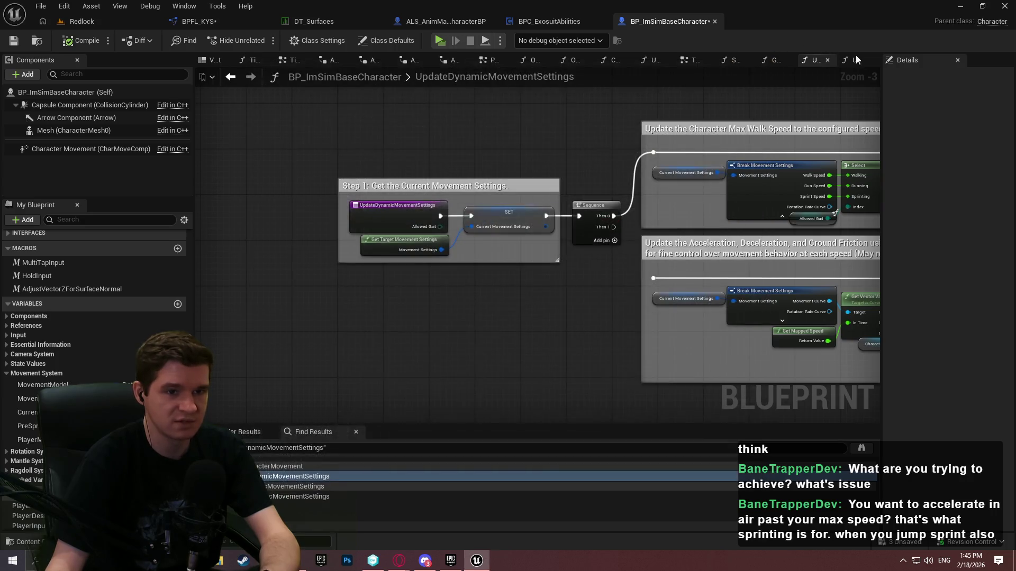
# Reconnect Sequence Then 2 to Update Dynamic Movement Settings and launch a standalone playtest
pyautogui.scroll(3, 510, 234)
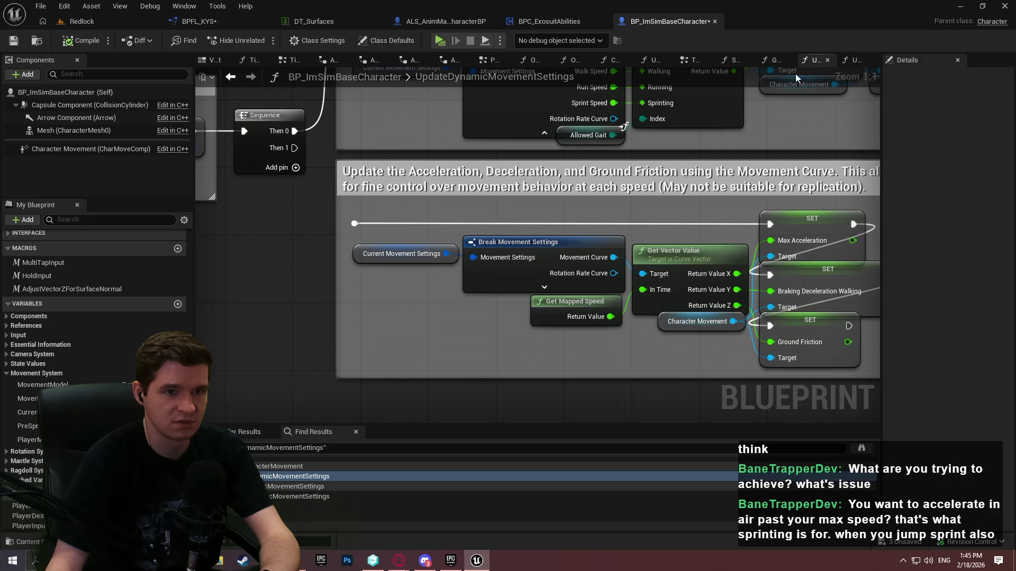
pyautogui.click(772, 60)
pyautogui.click(853, 60)
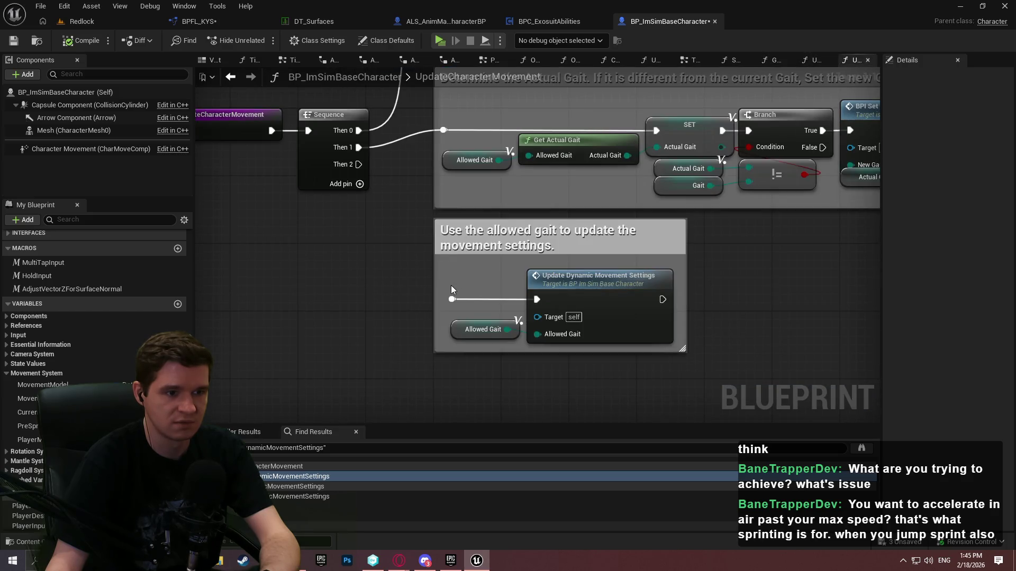
pyautogui.moveTo(452, 298); pyautogui.dragTo(349, 164)
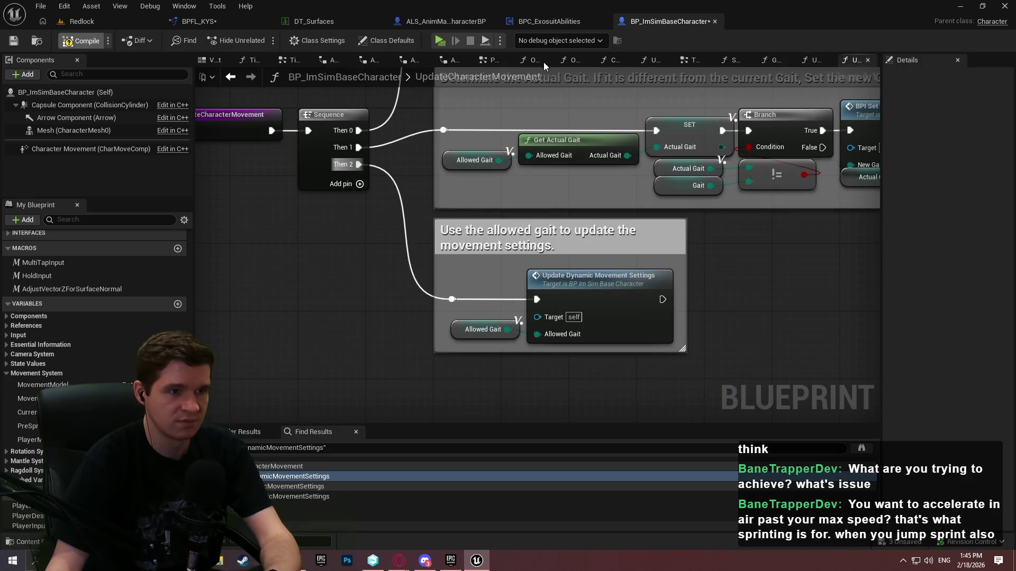
pyautogui.click(440, 41)
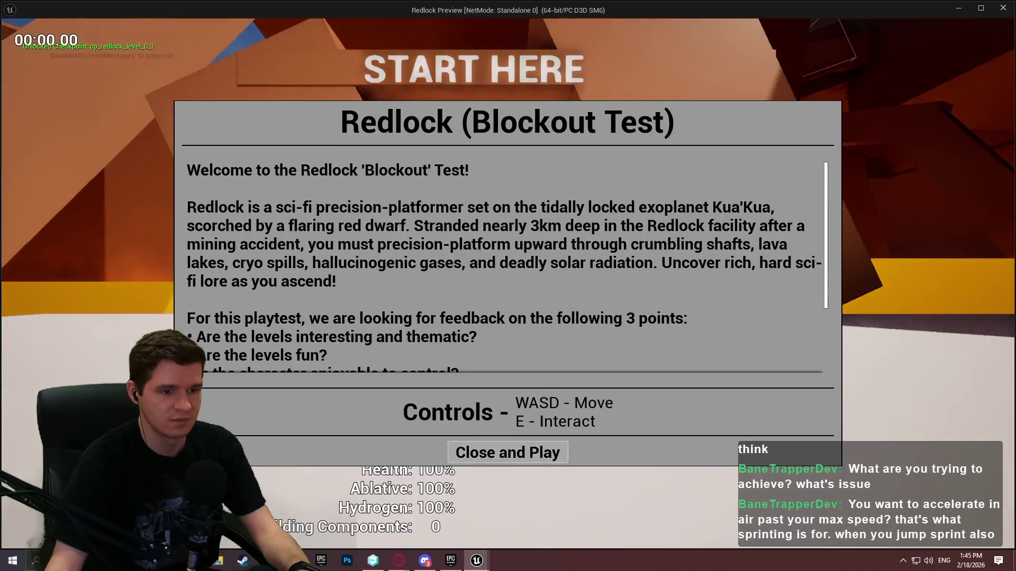
# Playtest running, jumping onto the START HERE tunnel ledge and wall-running, then exit the preview
pyautogui.click(508, 452)
pyautogui.press('w')
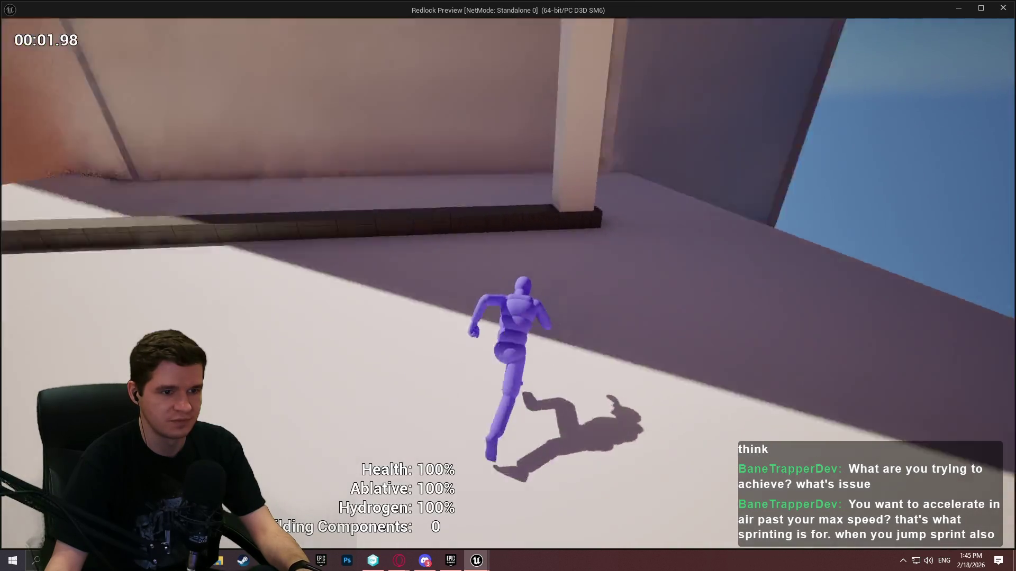
pyautogui.press('space')
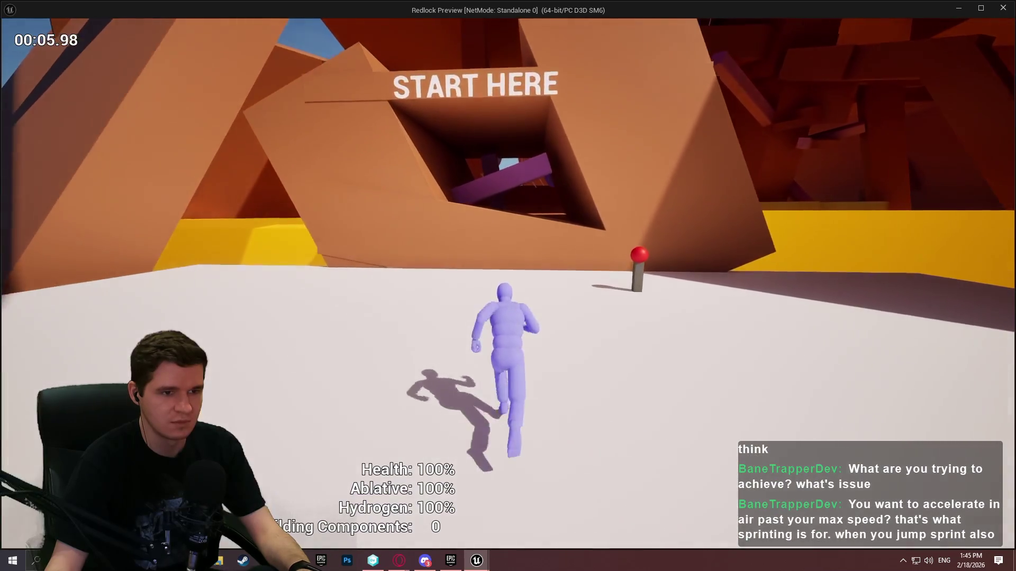
pyautogui.press('space')
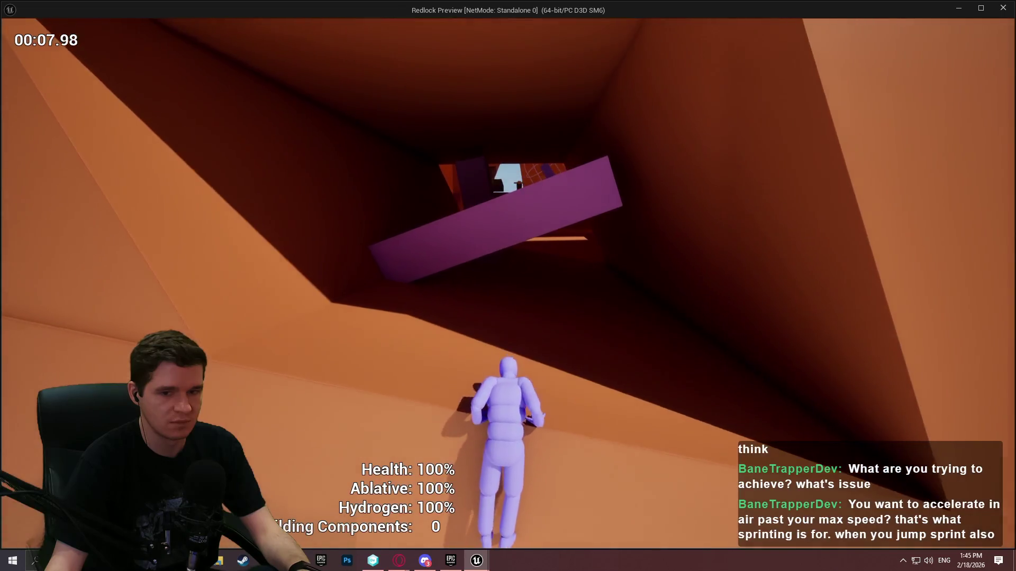
pyautogui.press('space')
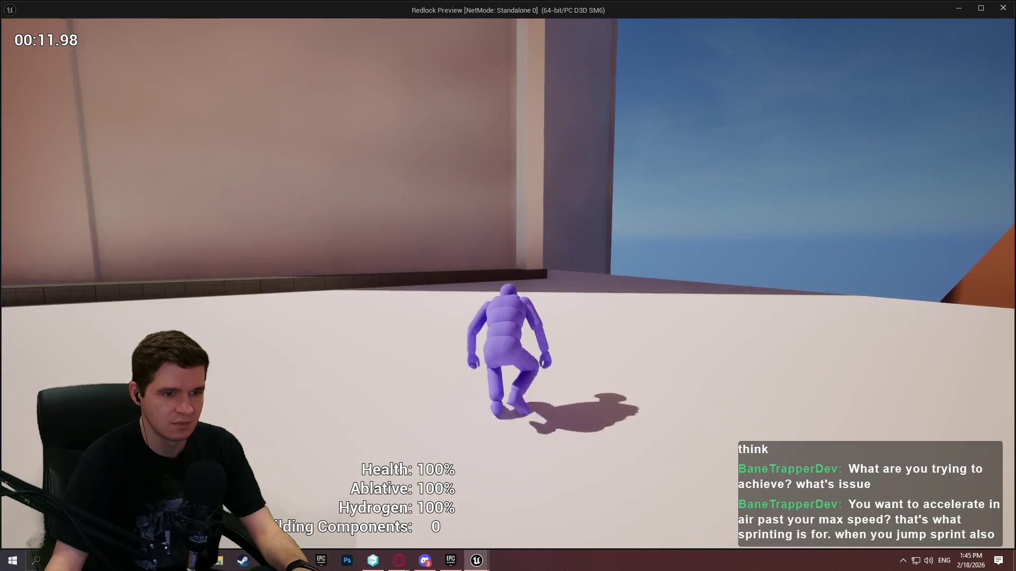
pyautogui.press('w')
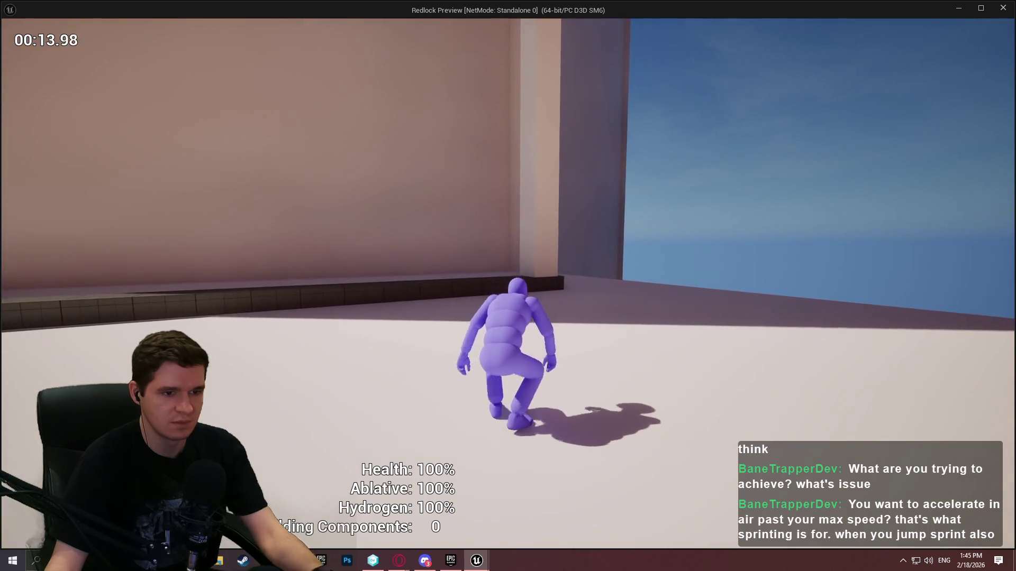
pyautogui.press('Escape')
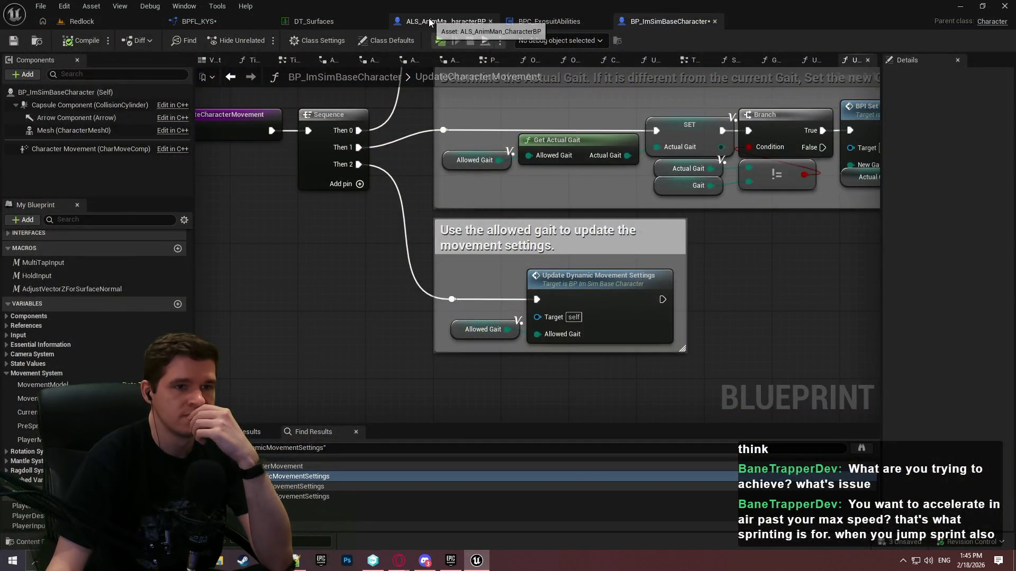
# Inspect MovementData's VelocityDirection Standing and Crouching walk, run and sprint speed defaults
pyautogui.click(26, 398)
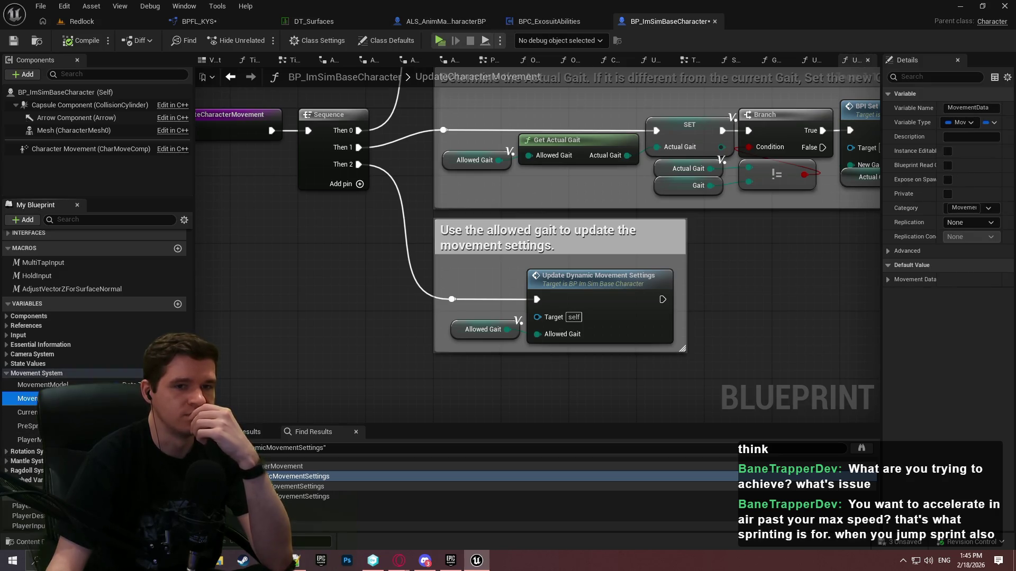
pyautogui.click(887, 279)
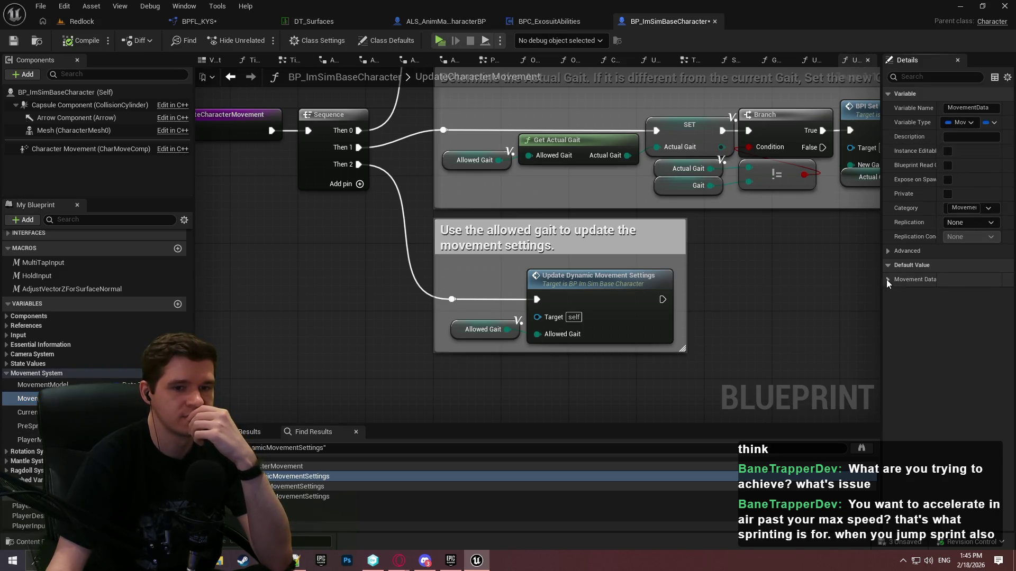
pyautogui.click(887, 281)
pyautogui.moveTo(866, 256); pyautogui.dragTo(697, 257)
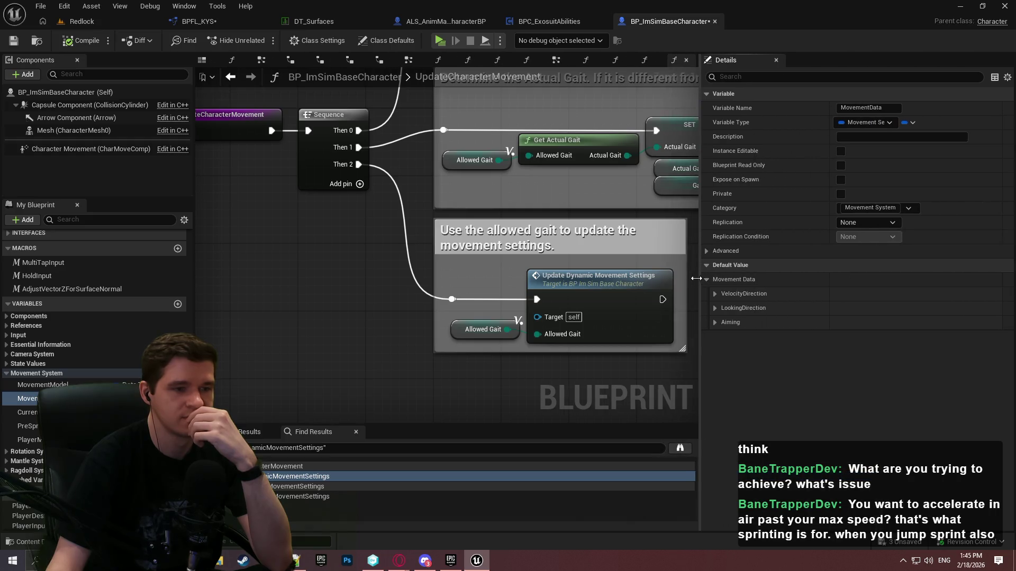
pyautogui.click(28, 440)
pyautogui.click(28, 399)
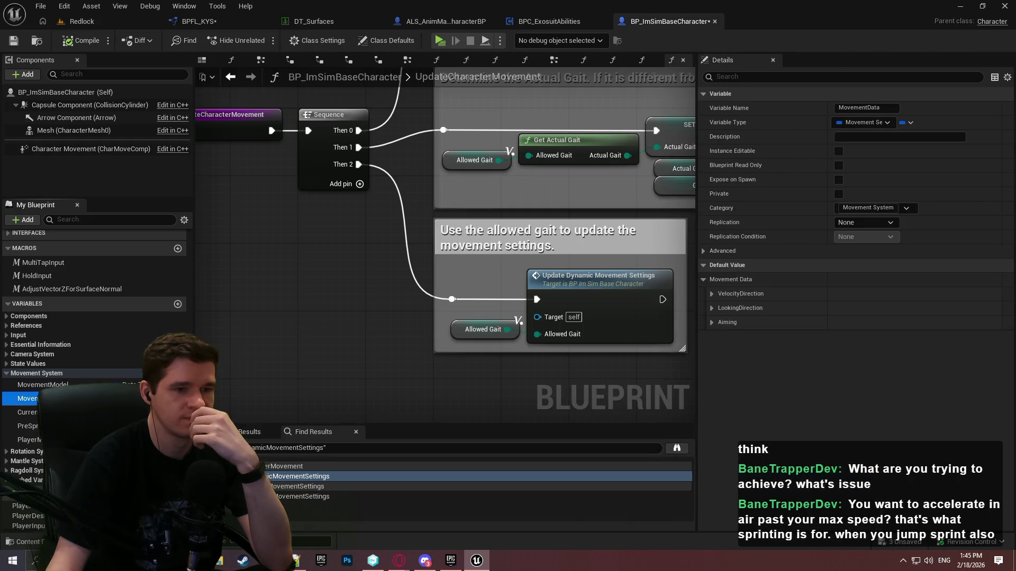
pyautogui.click(713, 295)
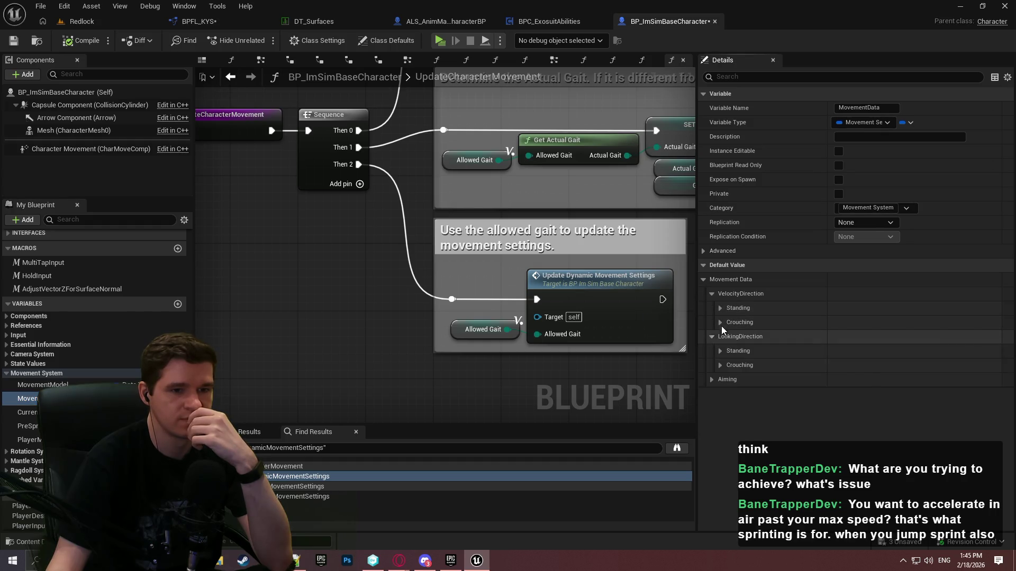
pyautogui.click(720, 323)
pyautogui.click(720, 308)
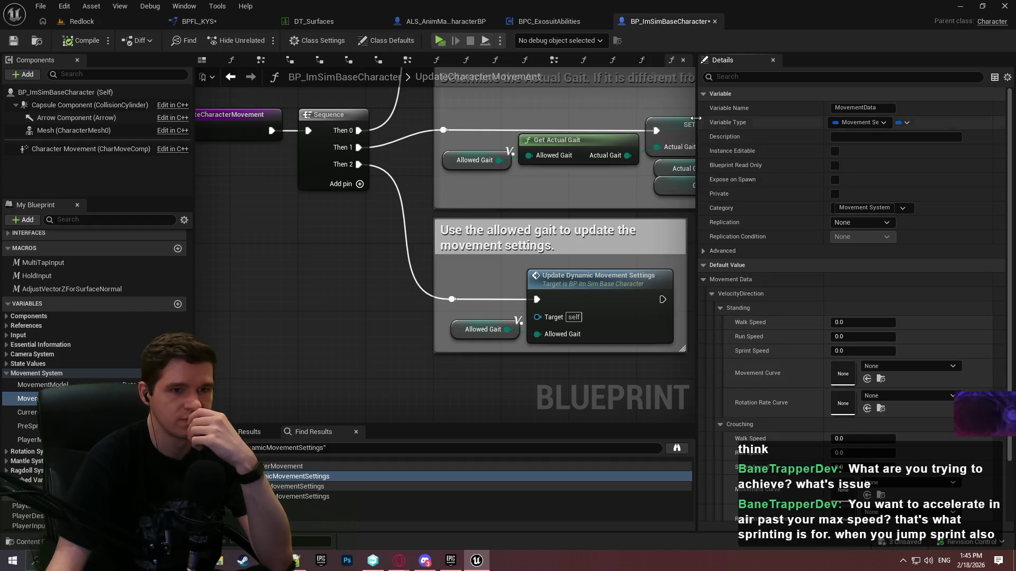
# Pan the graph back over the Set Gait logic, then switch to ALS_AnimMan_CharacterBP
pyautogui.moveTo(682, 127)
pyautogui.mouseDown()
pyautogui.moveTo(712, 125)
pyautogui.moveTo(690, 139)
pyautogui.mouseUp()
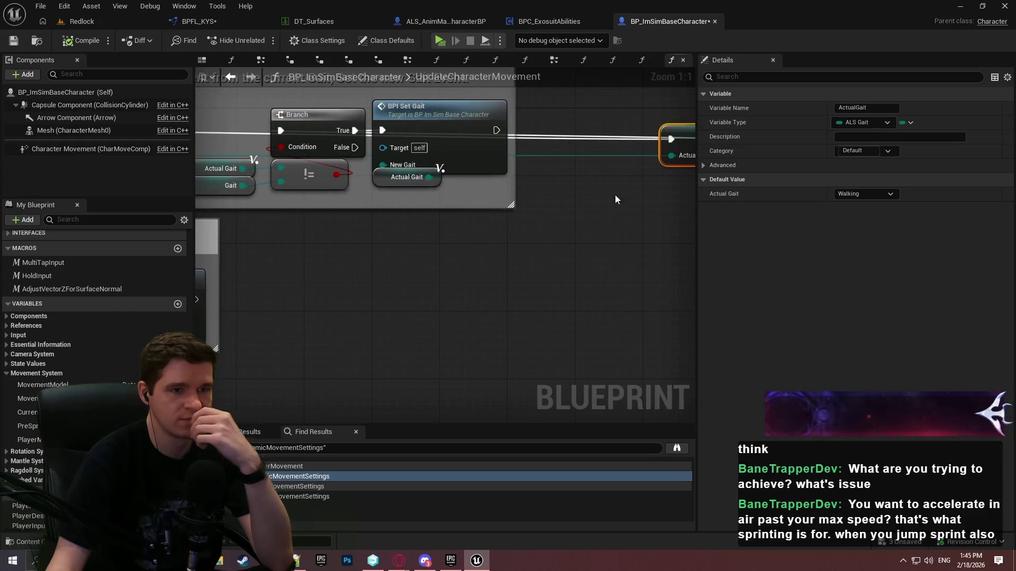
pyautogui.click(597, 215)
pyautogui.moveTo(444, 315); pyautogui.dragTo(574, 313)
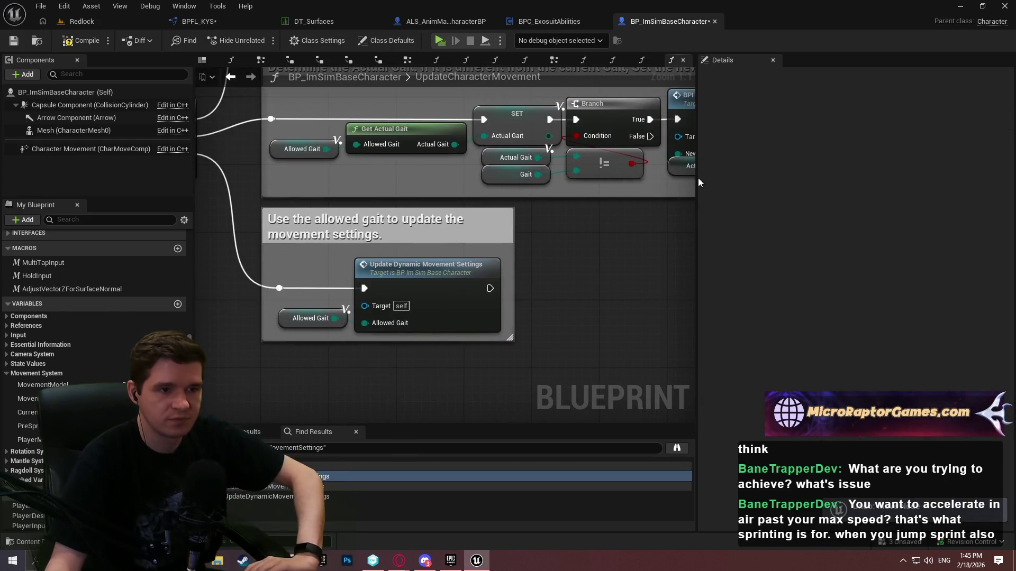
pyautogui.moveTo(697, 146); pyautogui.dragTo(840, 147)
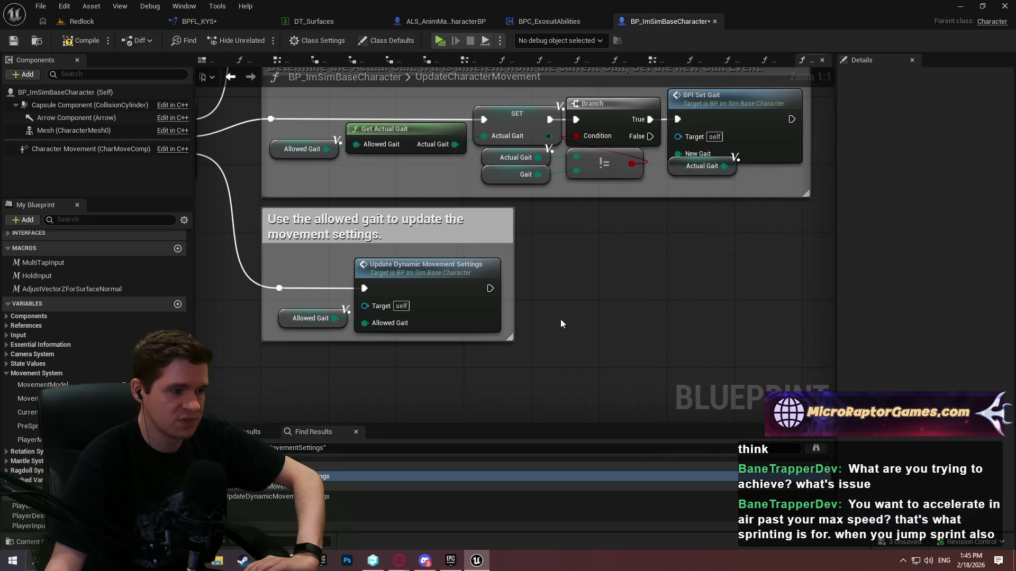
pyautogui.click(424, 22)
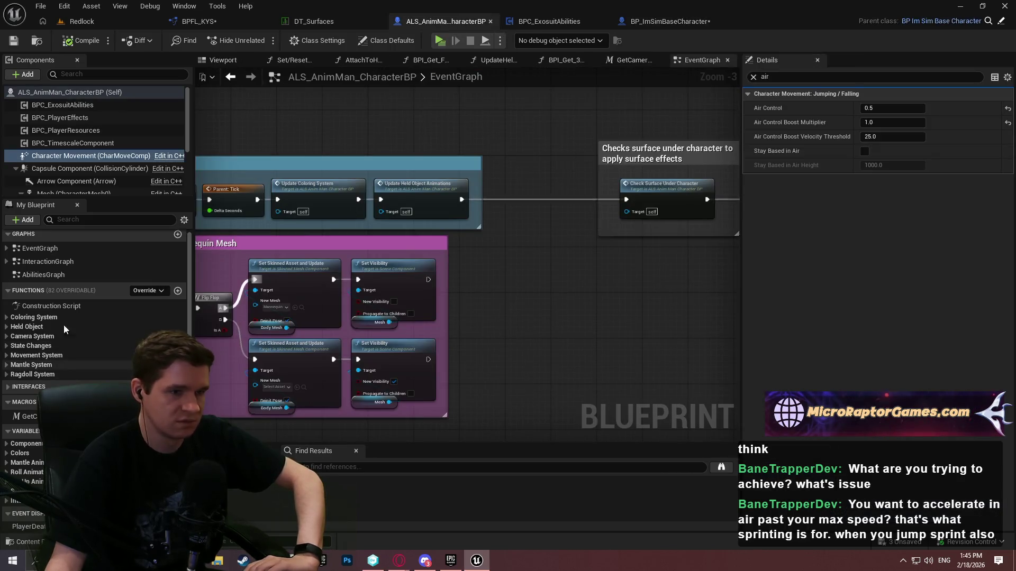
# Filter ALS_AnimMan_CharacterBP's Class Defaults by 'movement' to show Current Movement Settings 165, 375, 650
pyautogui.click(754, 77)
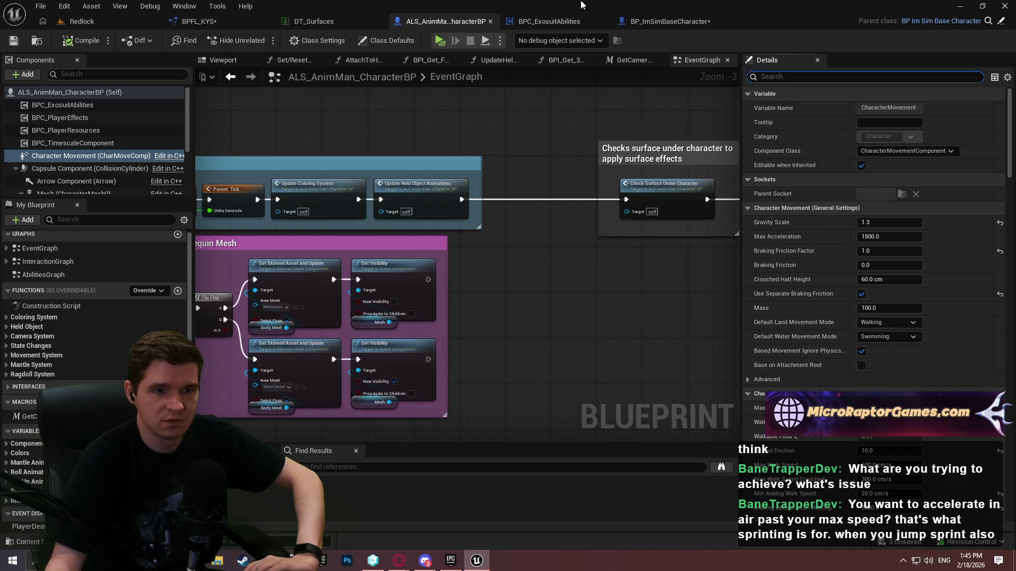
pyautogui.click(317, 40)
pyautogui.click(386, 40)
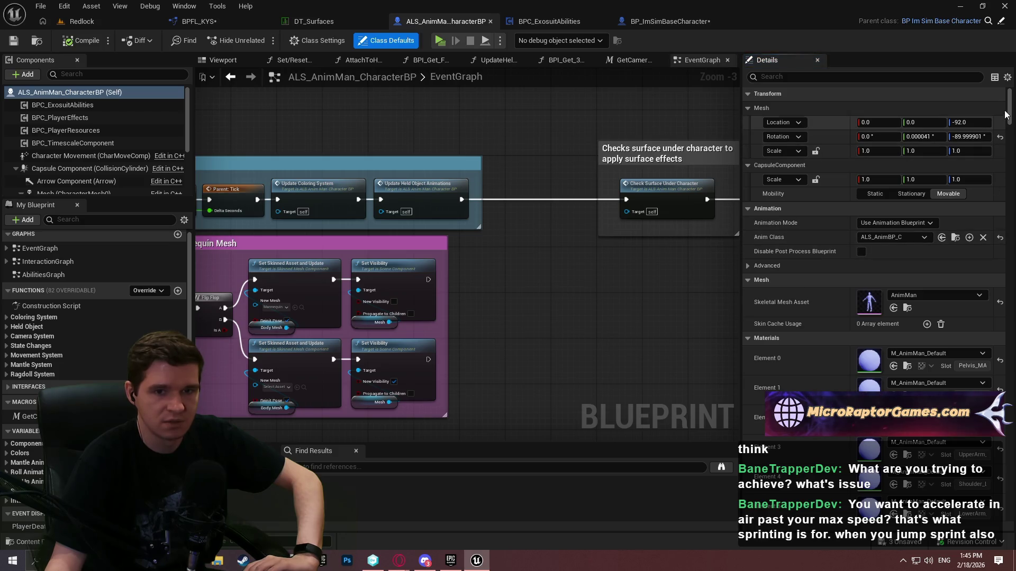
pyautogui.moveTo(1008, 118)
pyautogui.mouseDown()
pyautogui.moveTo(989, 480)
pyautogui.moveTo(1003, 111)
pyautogui.mouseUp()
pyautogui.click(903, 78)
pyautogui.write('movement')
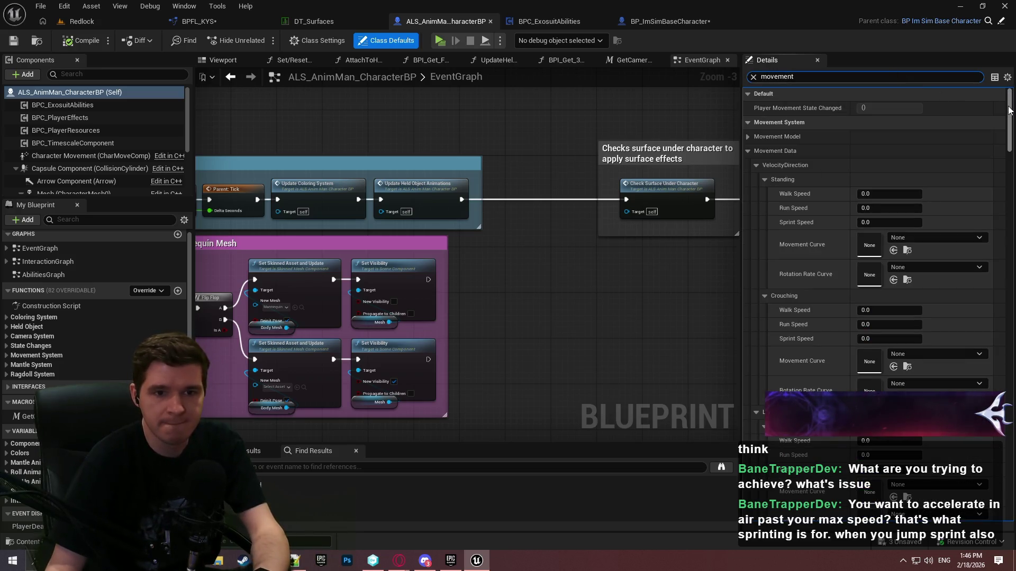
pyautogui.scroll(-3, 1005, 183)
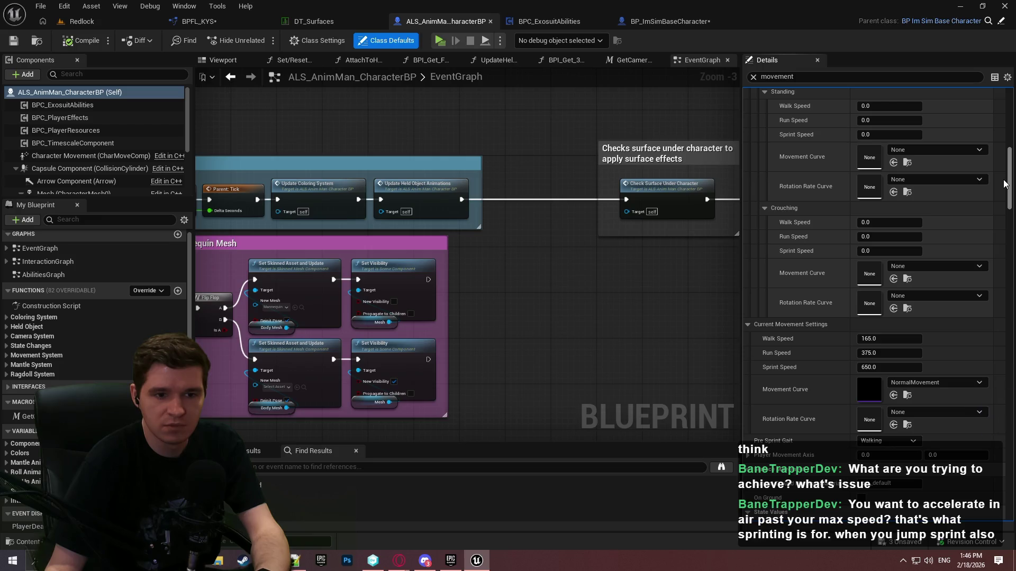
pyautogui.scroll(-3, 1005, 201)
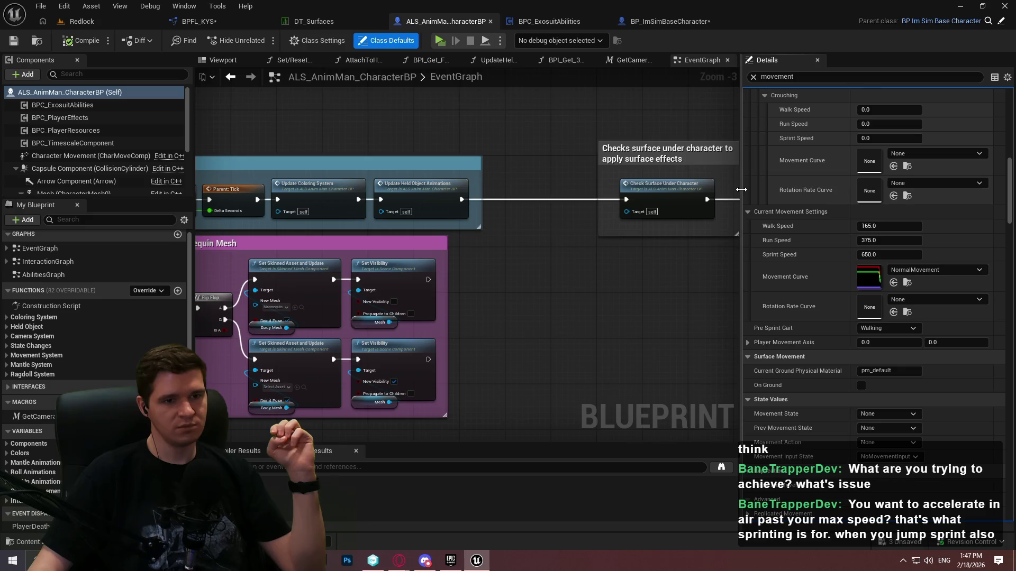
# Jump to Check Surface Under Character and view its Branch, ground material SET and Line Trace By Channel
pyautogui.moveTo(741, 189); pyautogui.dragTo(800, 192)
pyautogui.doubleClick(682, 207)
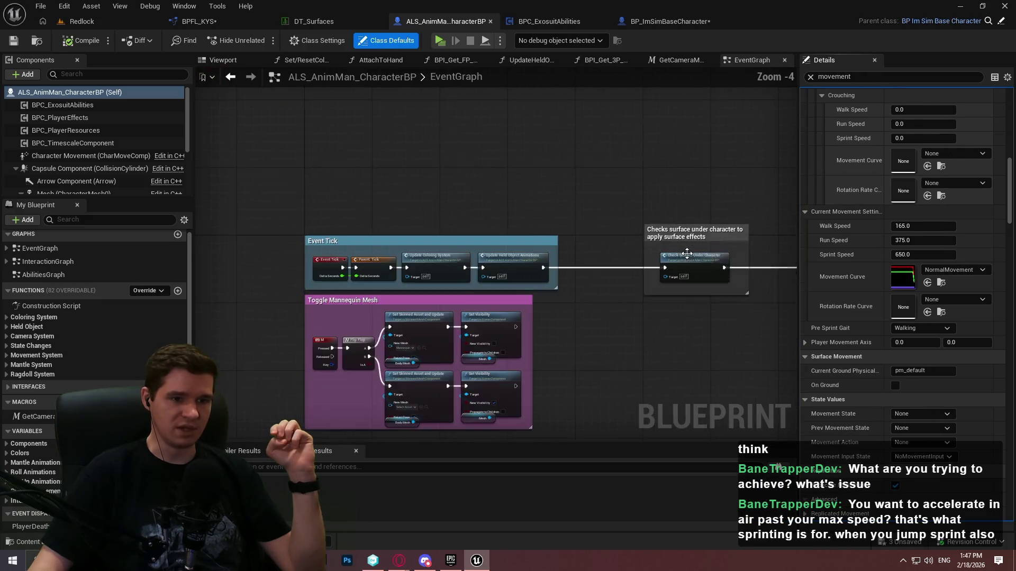
pyautogui.moveTo(687, 267)
pyautogui.mouseDown()
pyautogui.moveTo(328, 249)
pyautogui.moveTo(521, 264)
pyautogui.moveTo(391, 256)
pyautogui.mouseUp()
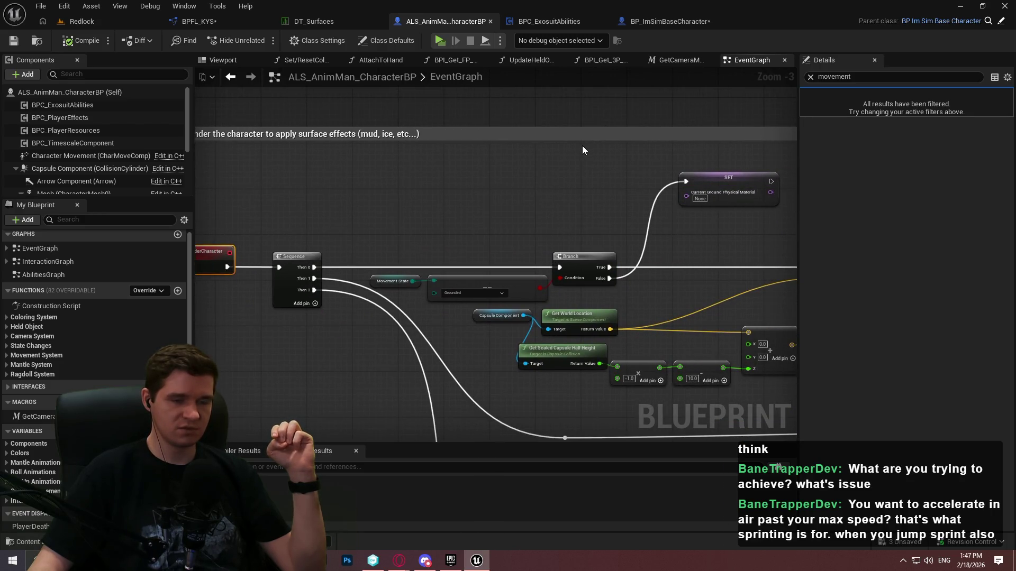
pyautogui.moveTo(582, 147); pyautogui.dragTo(462, 189)
pyautogui.click(462, 189)
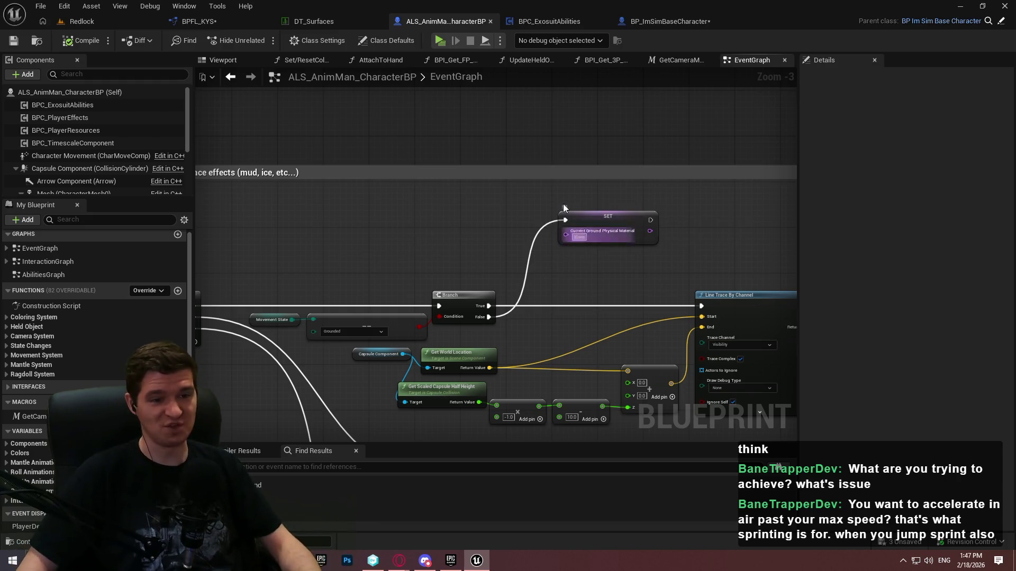
pyautogui.scroll(-3, 563, 204)
pyautogui.scroll(3, 552, 132)
pyautogui.moveTo(472, 203)
pyautogui.mouseDown()
pyautogui.moveTo(563, 238)
pyautogui.moveTo(608, 233)
pyautogui.moveTo(608, 211)
pyautogui.moveTo(282, 197)
pyautogui.moveTo(537, 256)
pyautogui.moveTo(503, 252)
pyautogui.mouseUp()
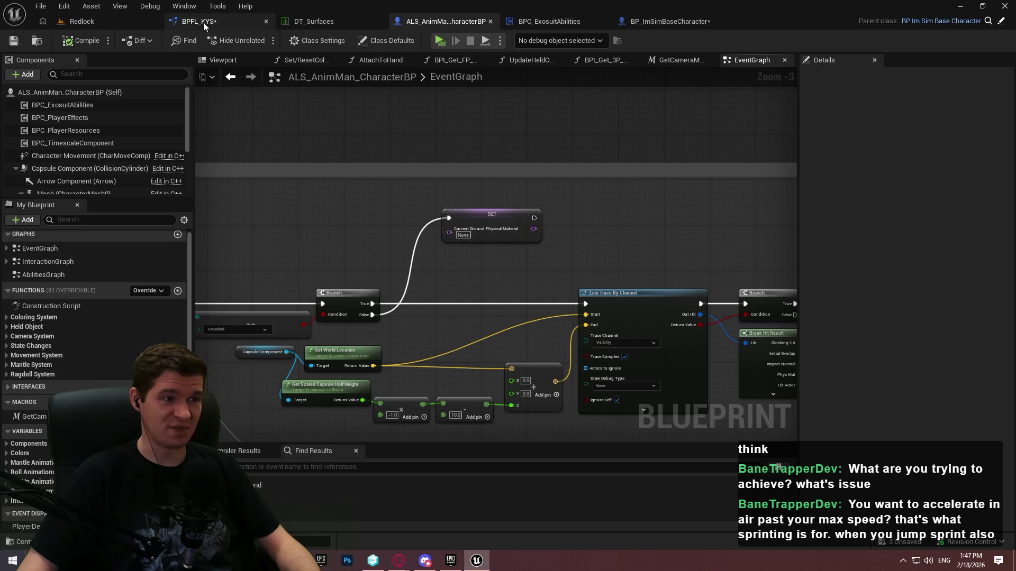
pyautogui.click(313, 21)
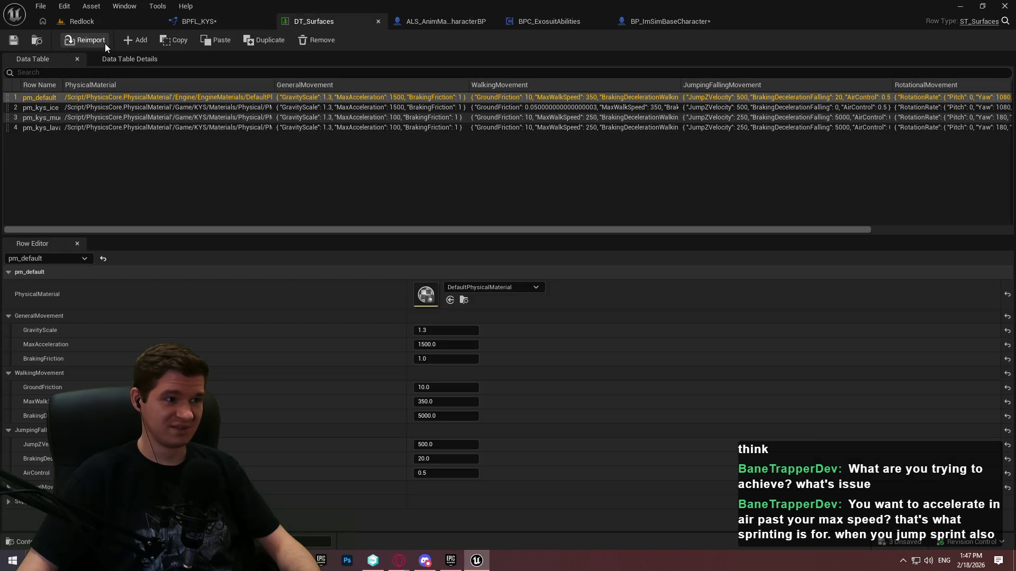
# Add a new row named pm_air to DT_Surfaces and save the table
pyautogui.click(138, 40)
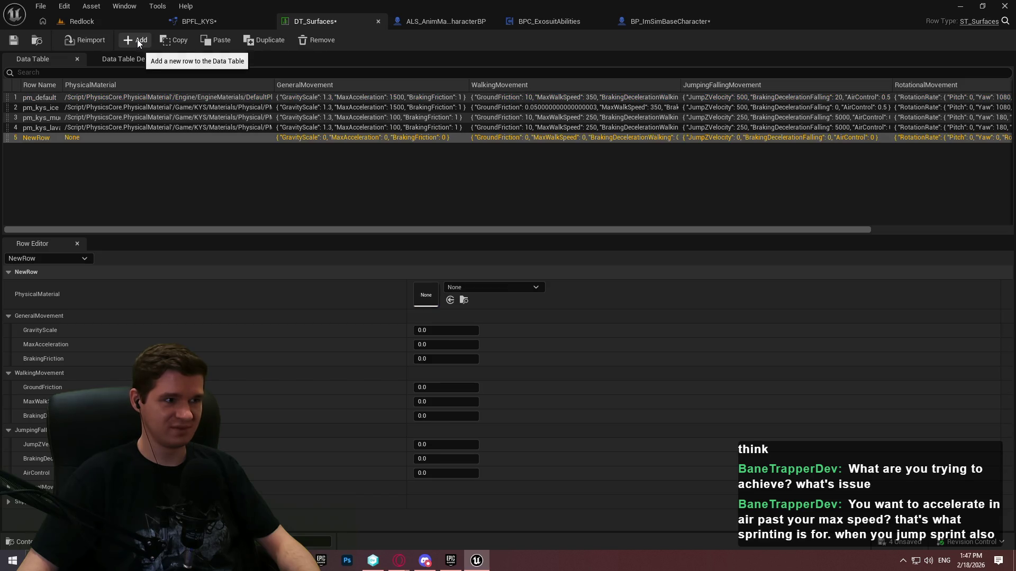
pyautogui.doubleClick(30, 136)
pyautogui.write('pm_air')
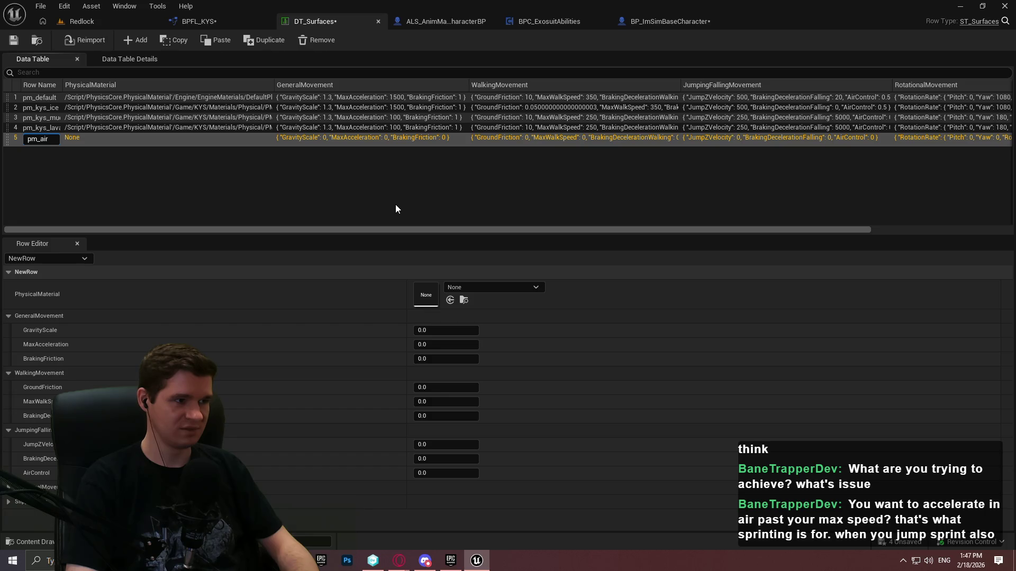
pyautogui.press('Return')
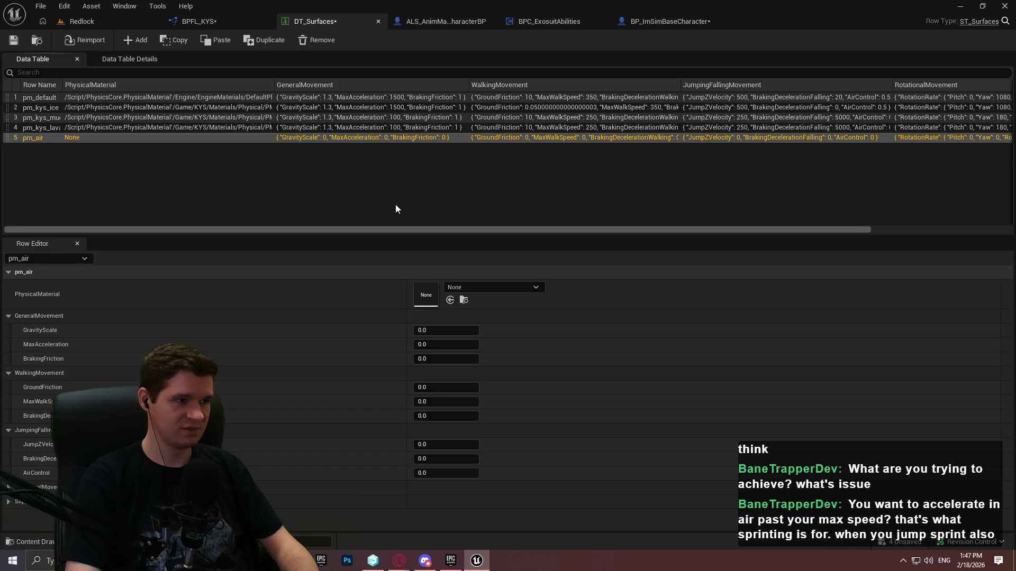
pyautogui.click(12, 39)
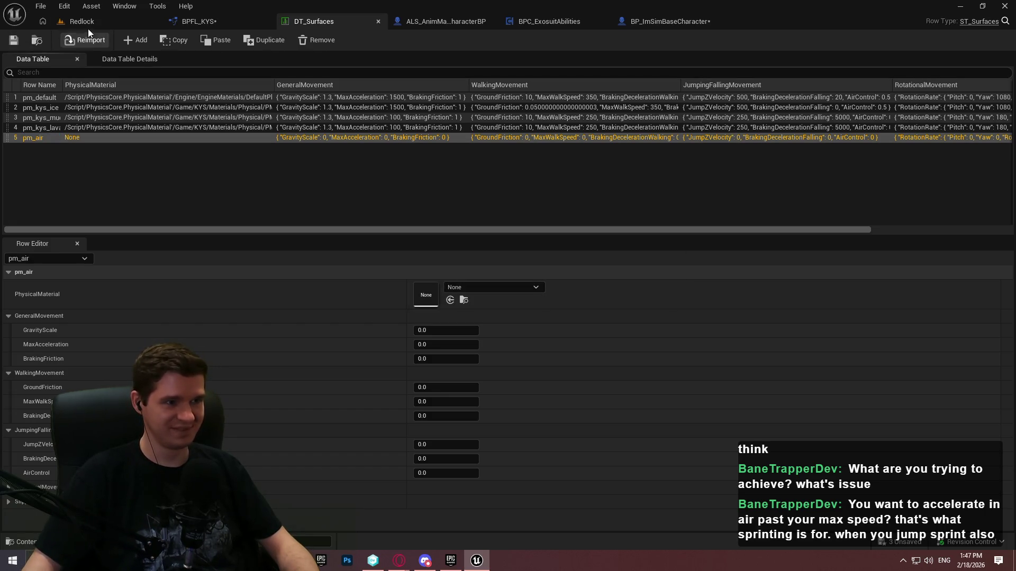
pyautogui.click(80, 23)
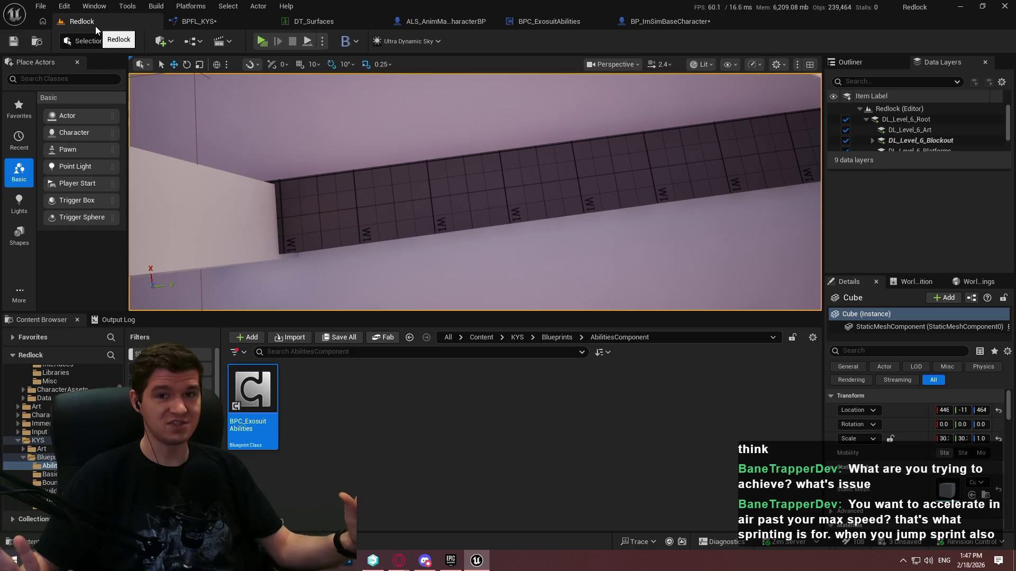
# Duplicate PM_KYS_Ice in KYS > Materials > Physical as a new PM_KYS_Air physical material
pyautogui.click(517, 337)
pyautogui.doubleClick(640, 394)
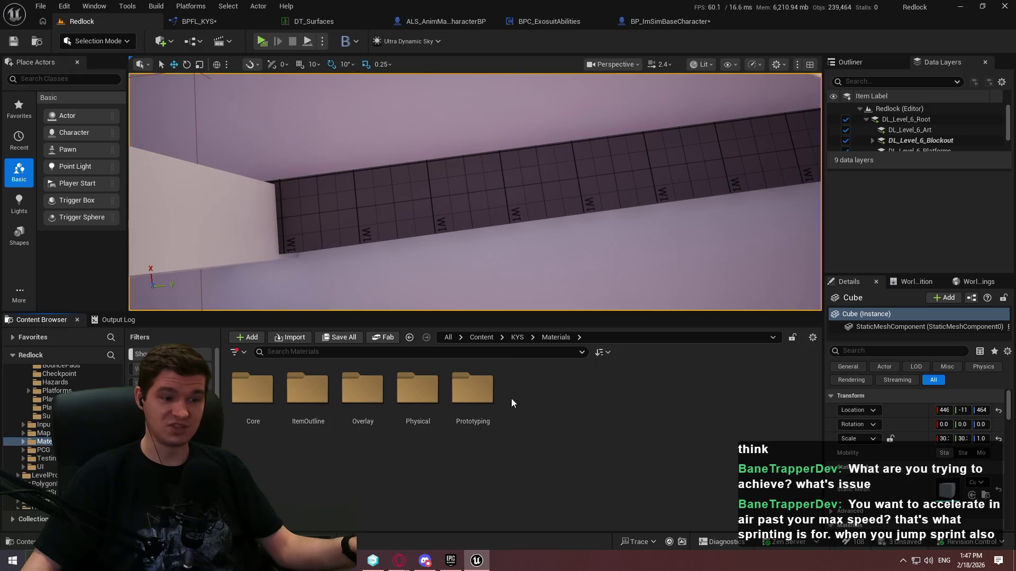
pyautogui.doubleClick(420, 393)
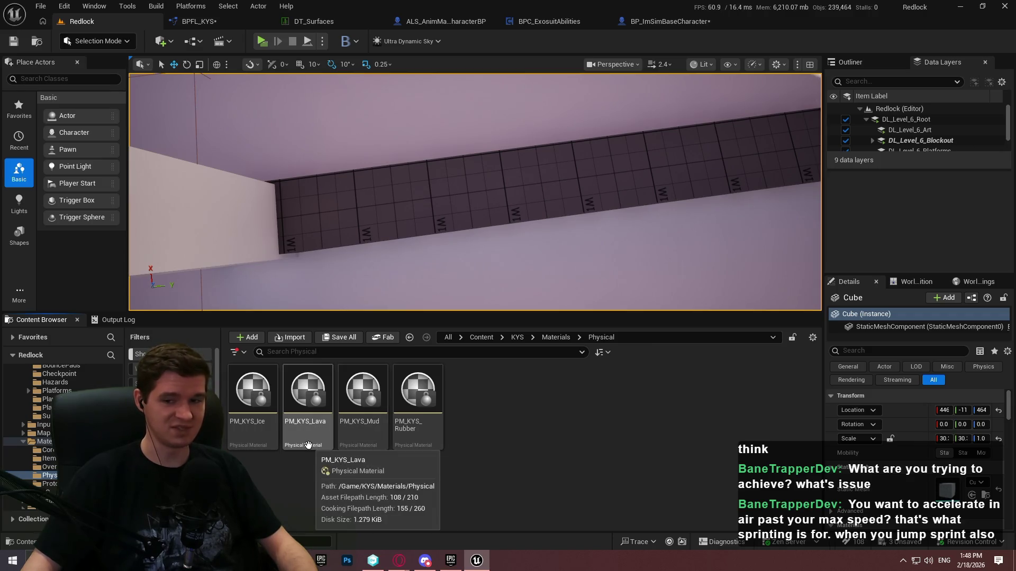
pyautogui.click(265, 447)
pyautogui.hotkey('ctrl', 'd')
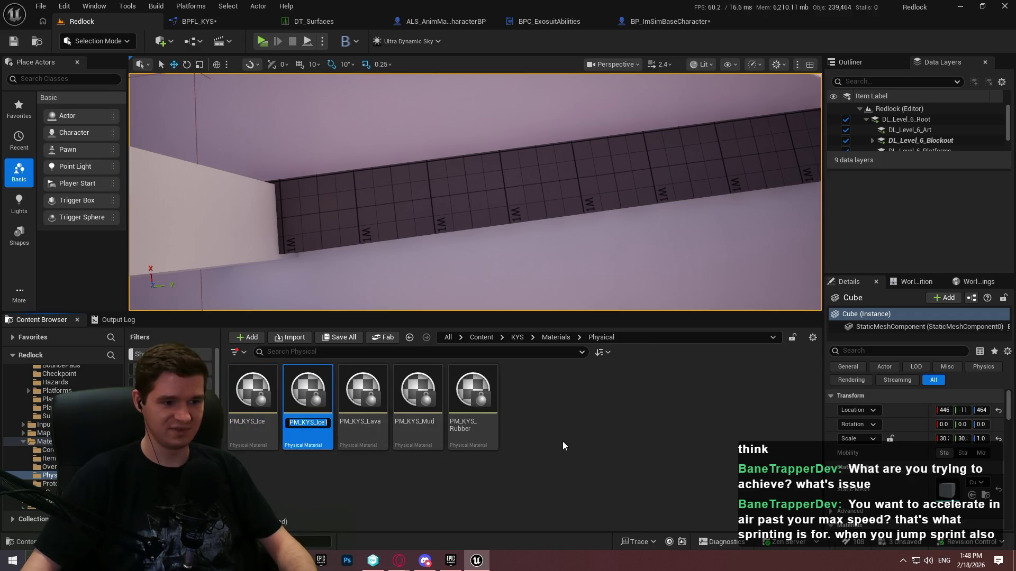
pyautogui.press('BackSpace')
pyautogui.press('BackSpace')
pyautogui.press('BackSpace')
pyautogui.press('BackSpace')
pyautogui.write('Air')
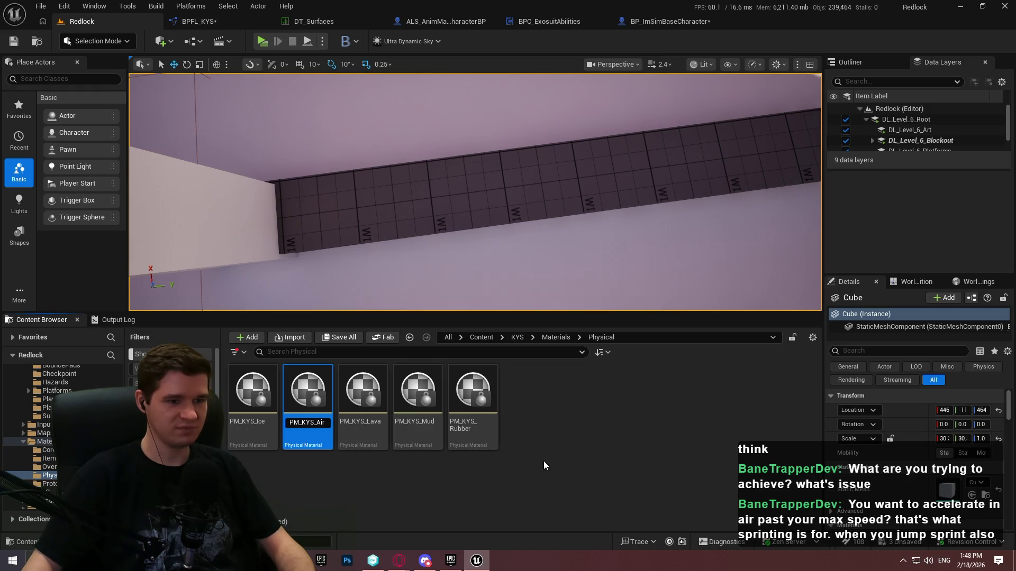
pyautogui.press('Return')
pyautogui.click(669, 21)
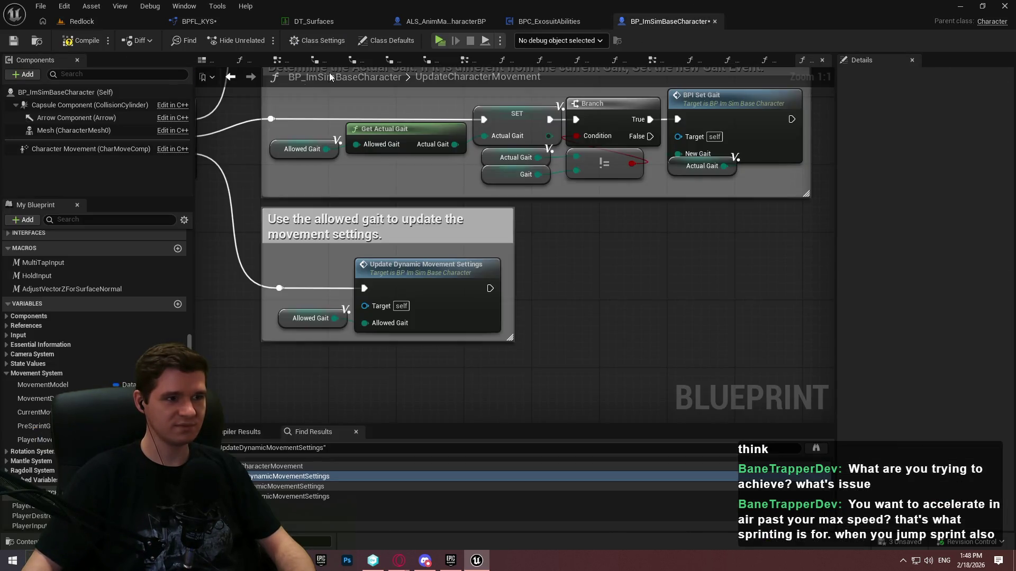
# Back in DT_Surfaces, open the pm_air row's physical material picker and dismiss it unchanged
pyautogui.click(242, 24)
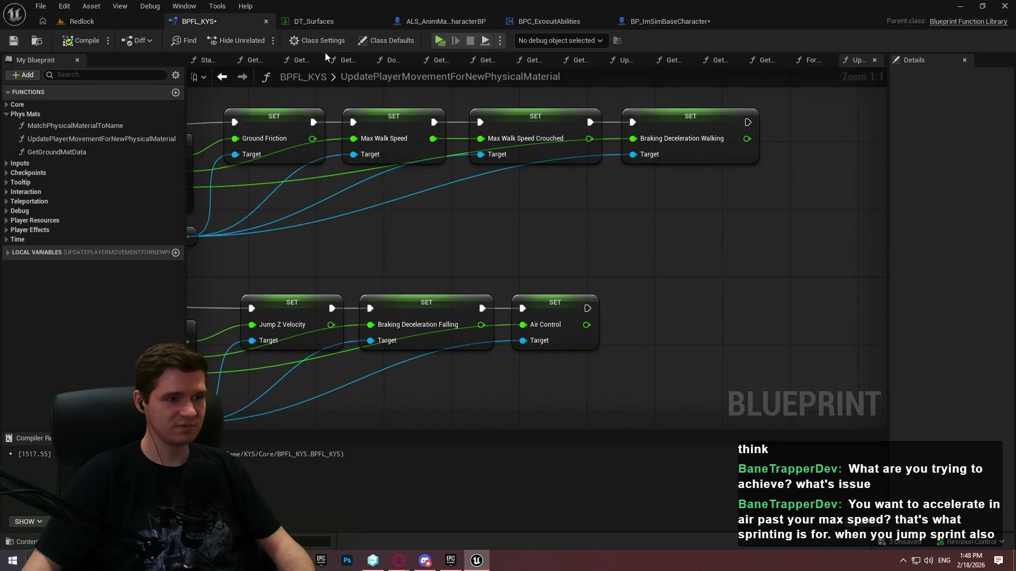
pyautogui.click(297, 21)
pyautogui.click(488, 287)
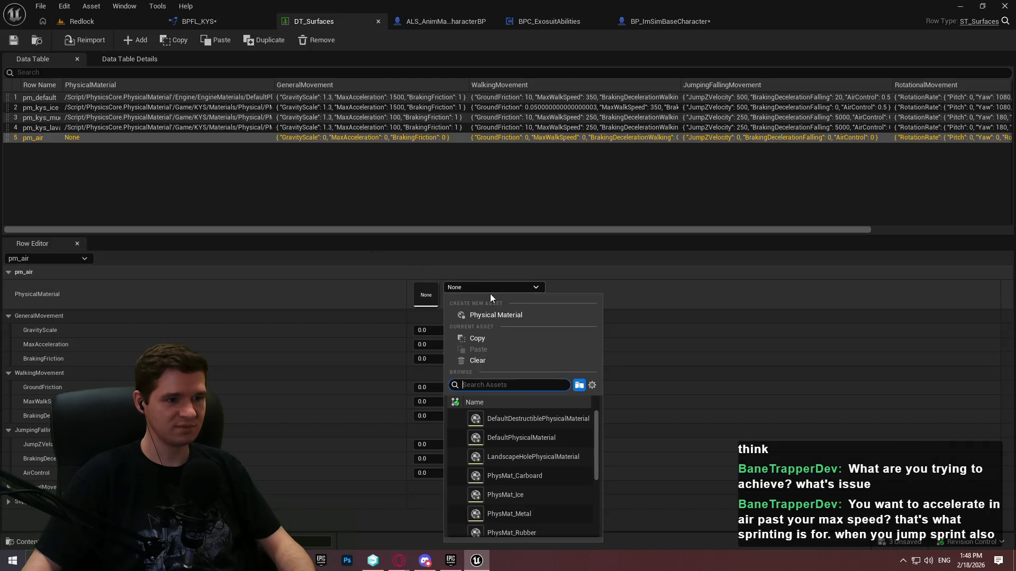
pyautogui.click(62, 153)
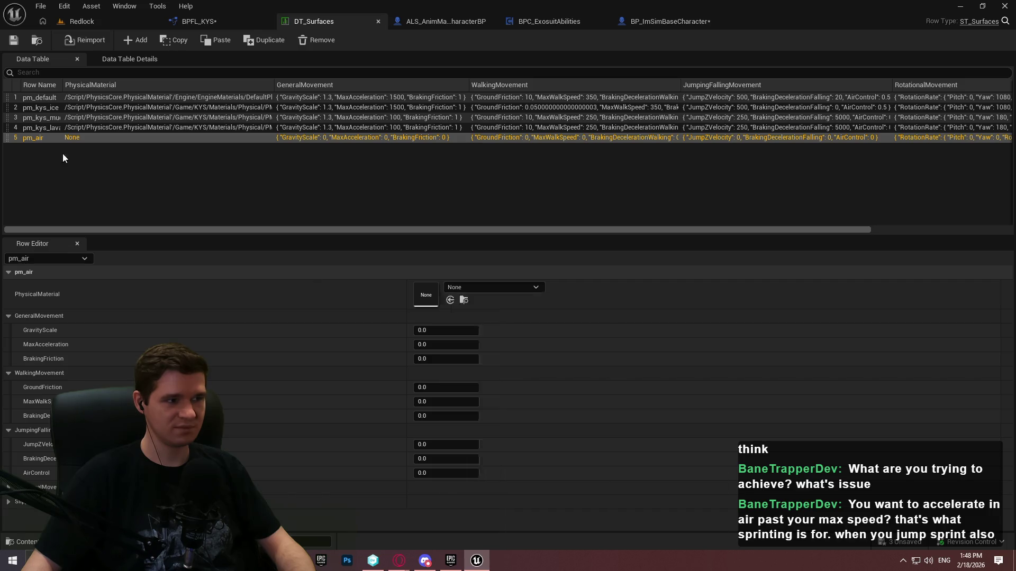
pyautogui.click(40, 138)
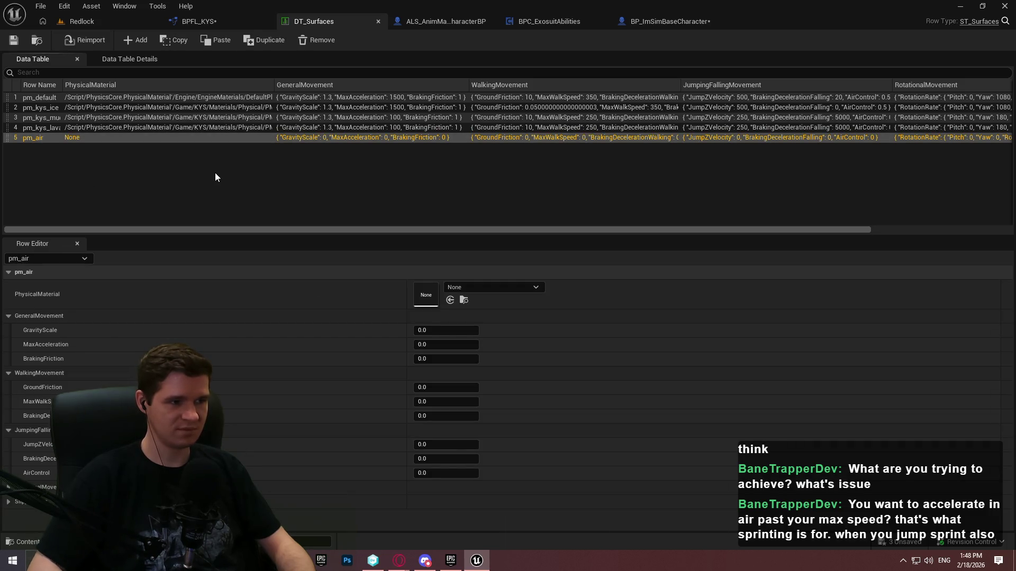
# Rename the pm_air row to pm_kys_air by appending _kys
pyautogui.doubleClick(41, 136)
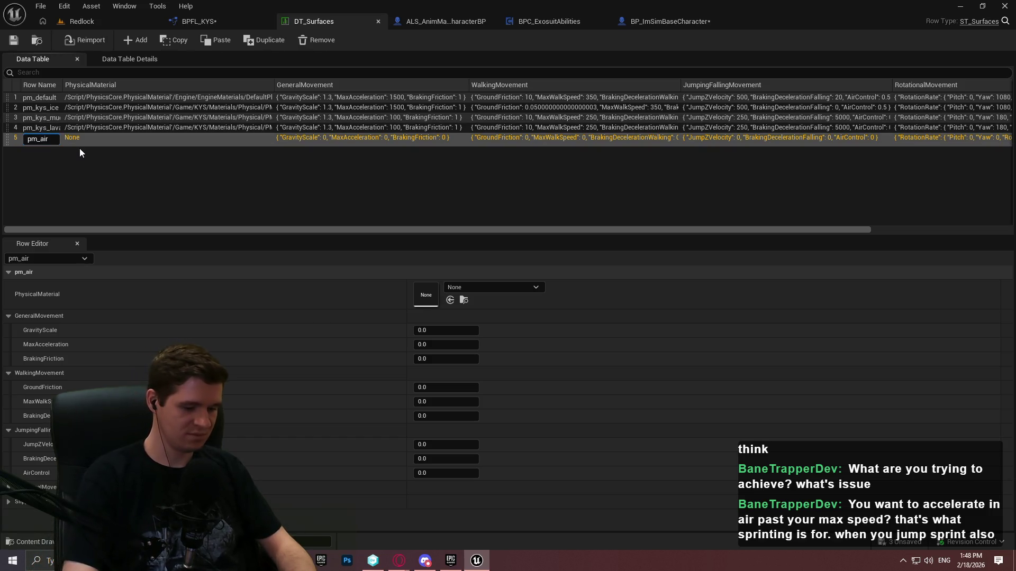
pyautogui.write('_kys')
pyautogui.press('Return')
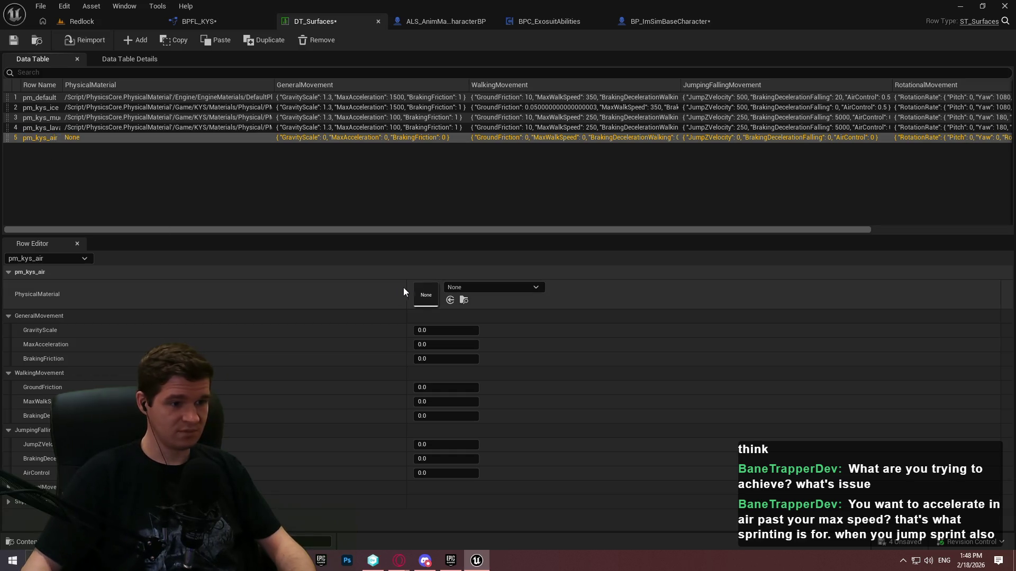
pyautogui.click(483, 287)
# Assign PM_KYS_Air to pm_kys_air and paste pm_default's GeneralMovement values into it
pyautogui.scroll(-5, 529, 449)
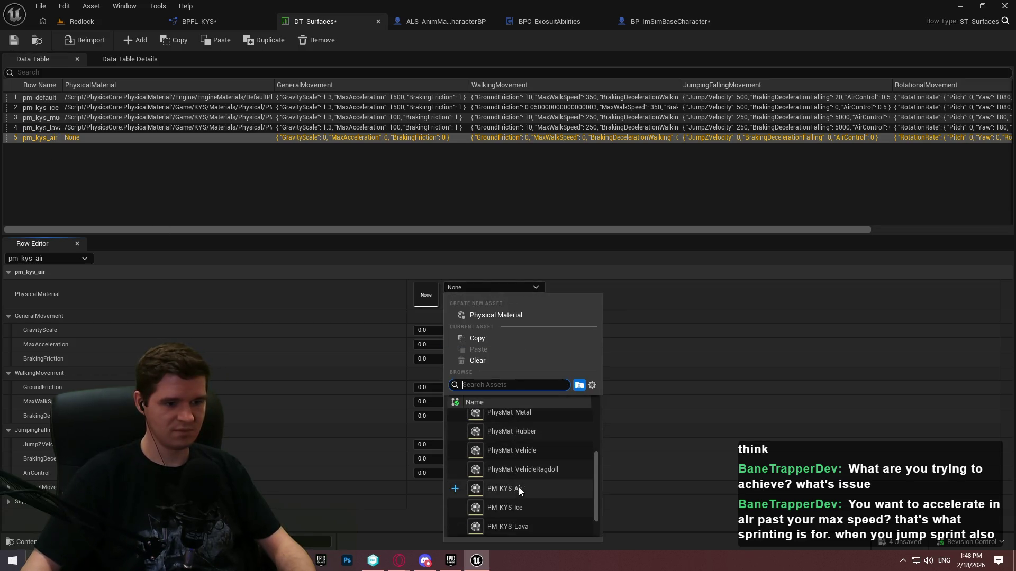
pyautogui.click(518, 488)
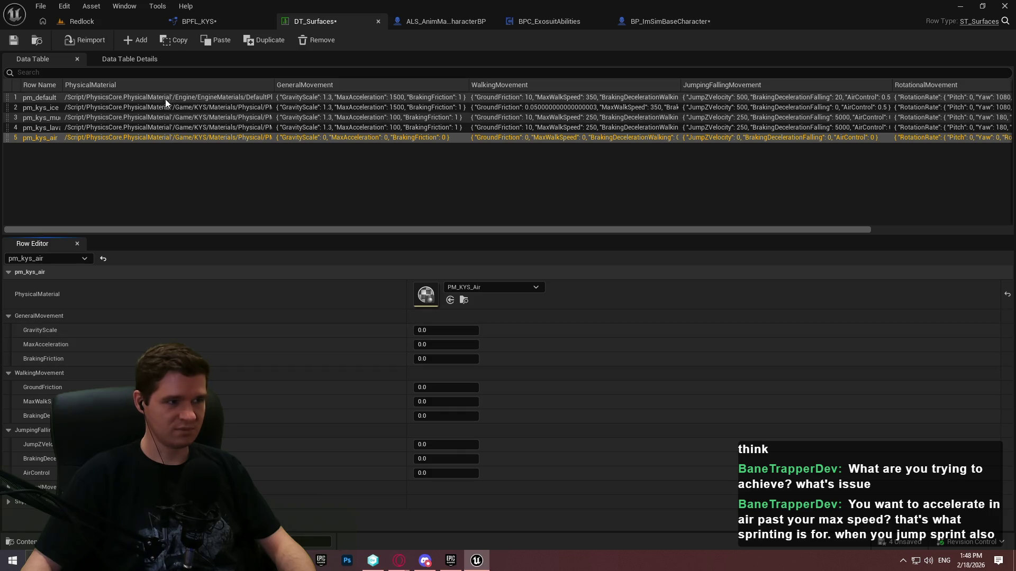
pyautogui.click(83, 97)
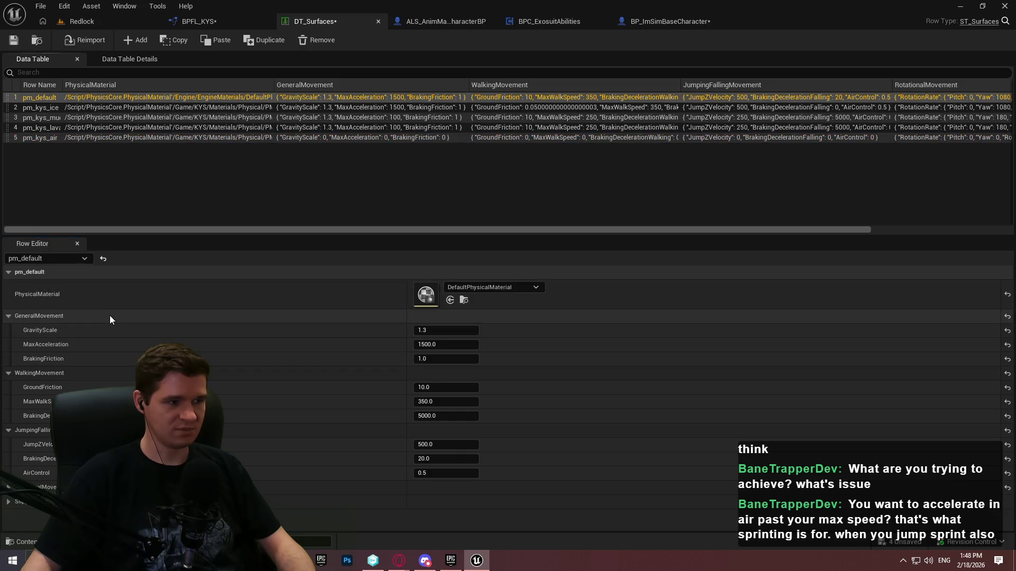
pyautogui.click(85, 138)
pyautogui.keyDown('shift'); pyautogui.click(228, 315); pyautogui.keyUp('shift')
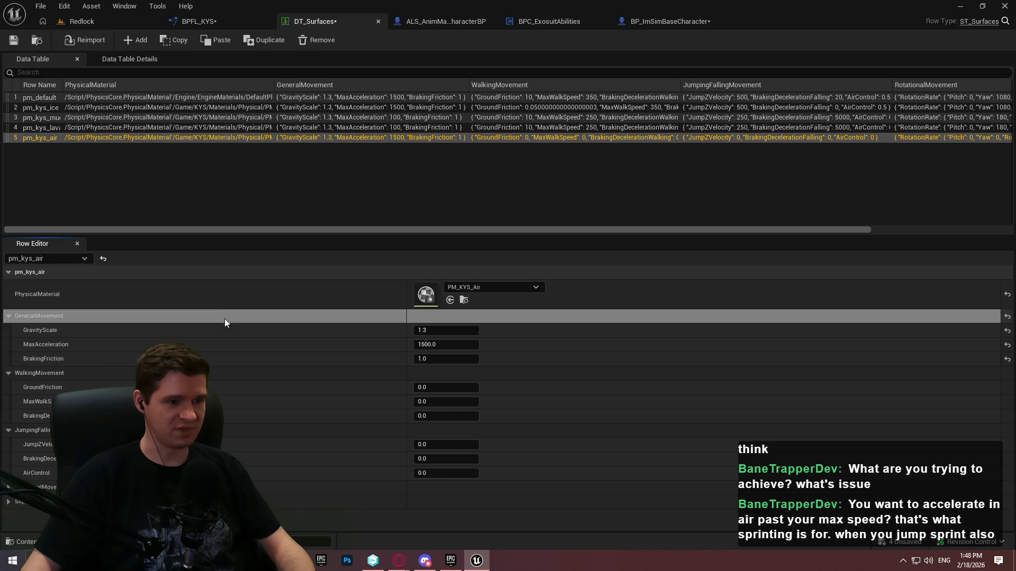
# Paste pm_default's WalkingMovement and JumpingFallingMovement values into pm_kys_air
pyautogui.click(75, 99)
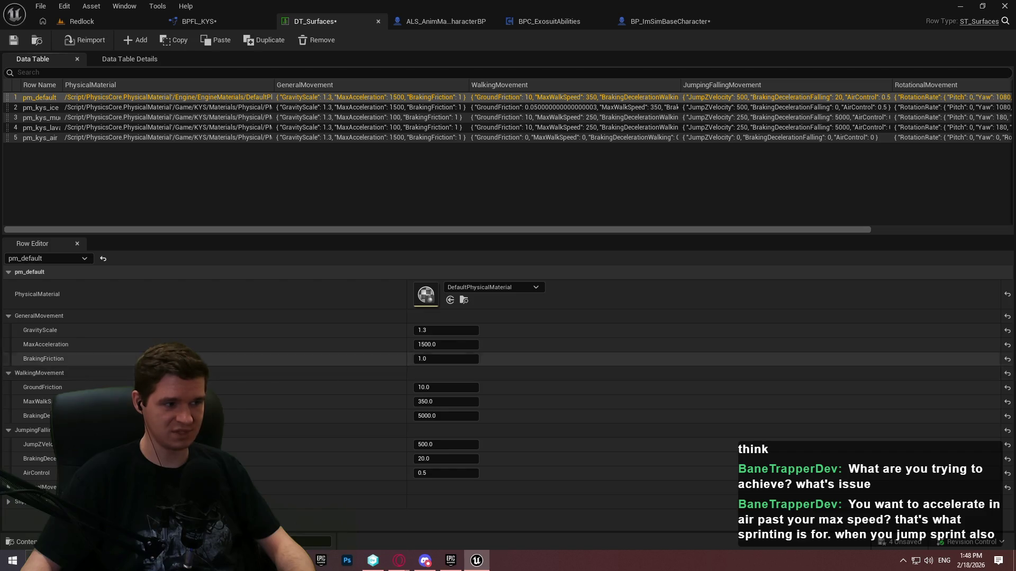
pyautogui.click(88, 137)
pyautogui.keyDown('shift'); pyautogui.click(113, 374); pyautogui.keyUp('shift')
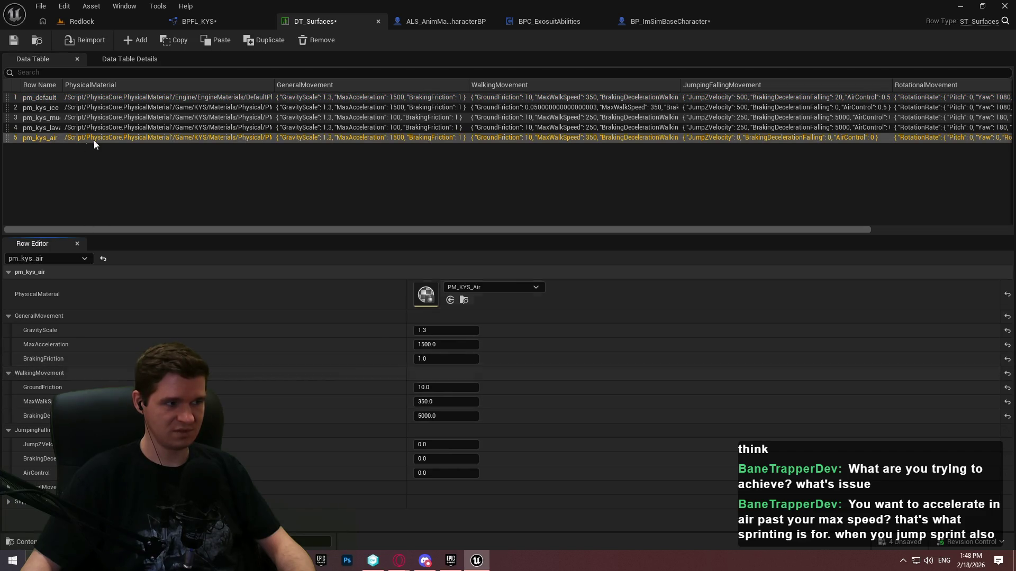
pyautogui.click(65, 98)
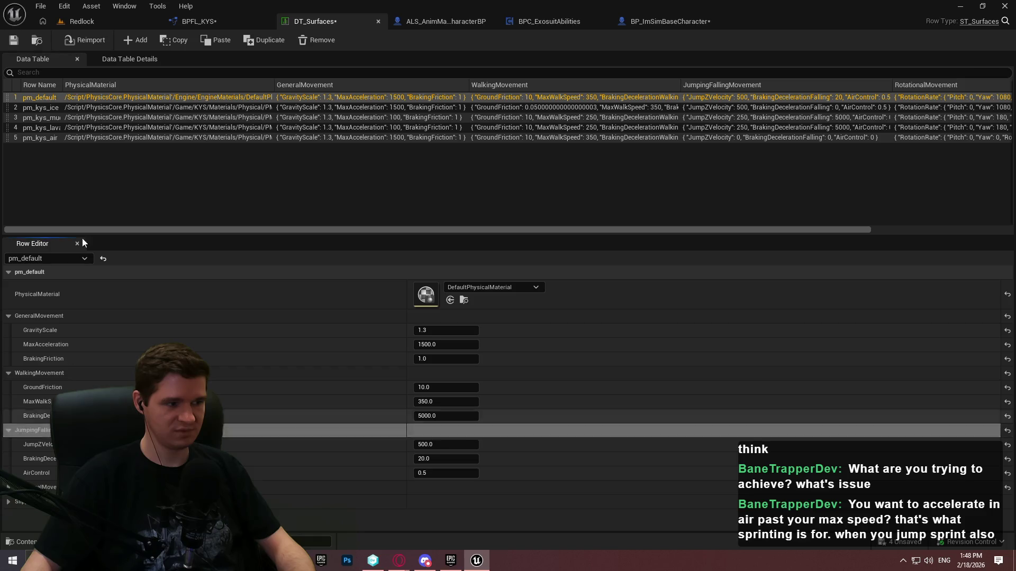
pyautogui.click(88, 139)
pyautogui.keyDown('shift'); pyautogui.click(80, 430); pyautogui.keyUp('shift')
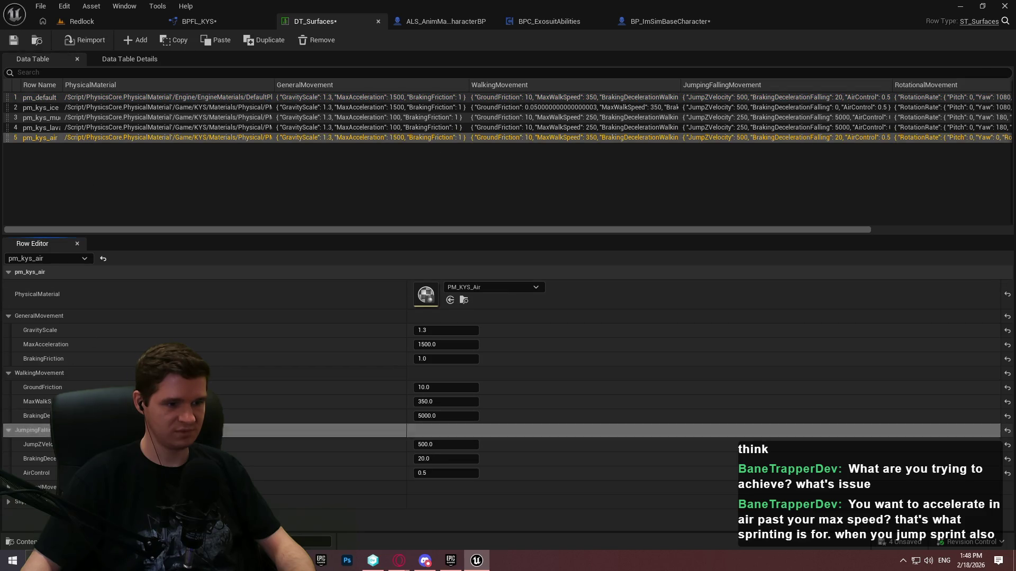
# Expand pm_kys_air's RotationalMovement settings and compare its rotation rate against pm_default
pyautogui.click(21, 487)
pyautogui.click(21, 516)
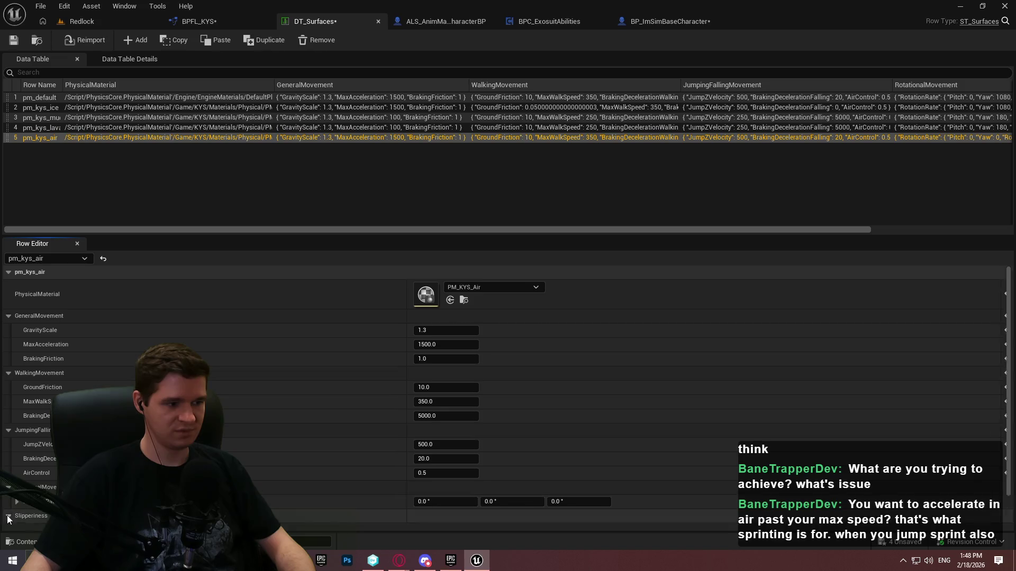
pyautogui.scroll(-1, 21, 515)
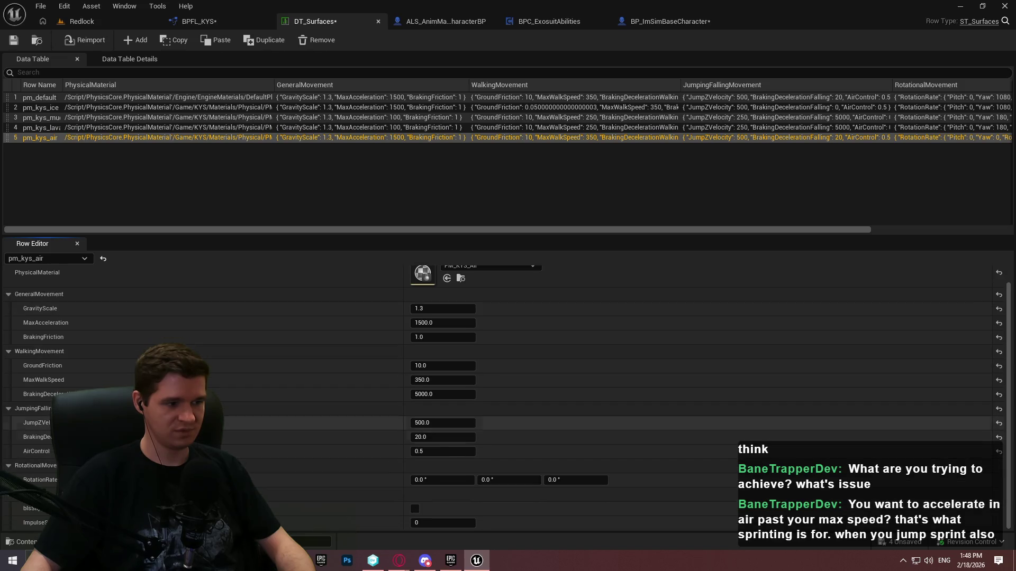
pyautogui.click(67, 98)
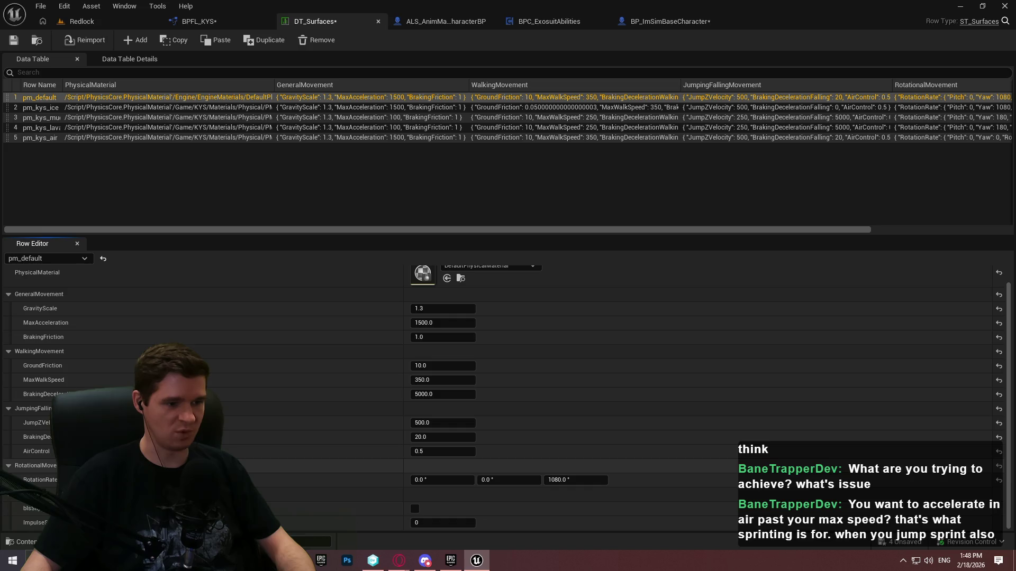
pyautogui.click(48, 139)
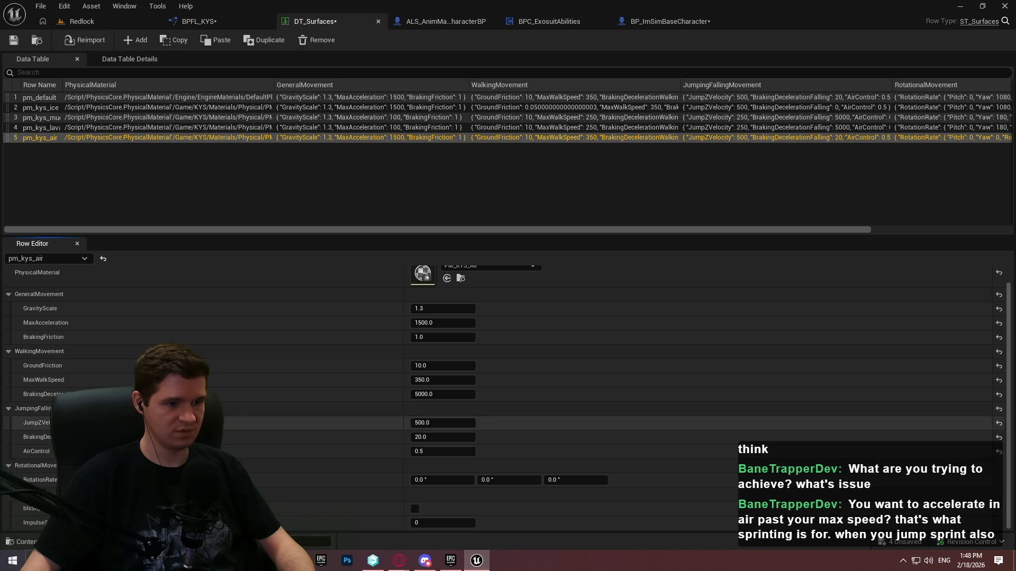
pyautogui.scroll(1, 159, 412)
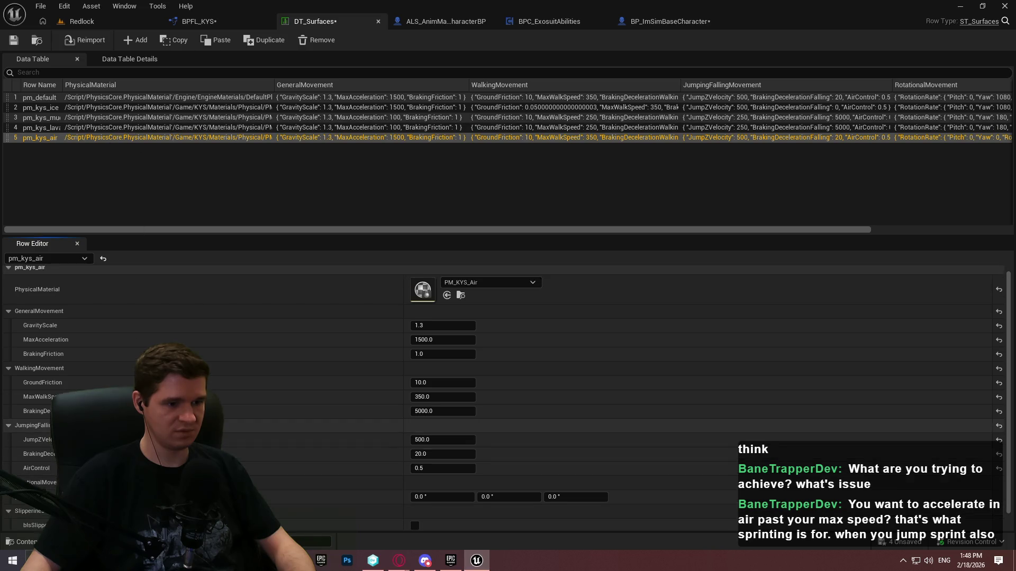
pyautogui.click(72, 101)
pyautogui.click(68, 133)
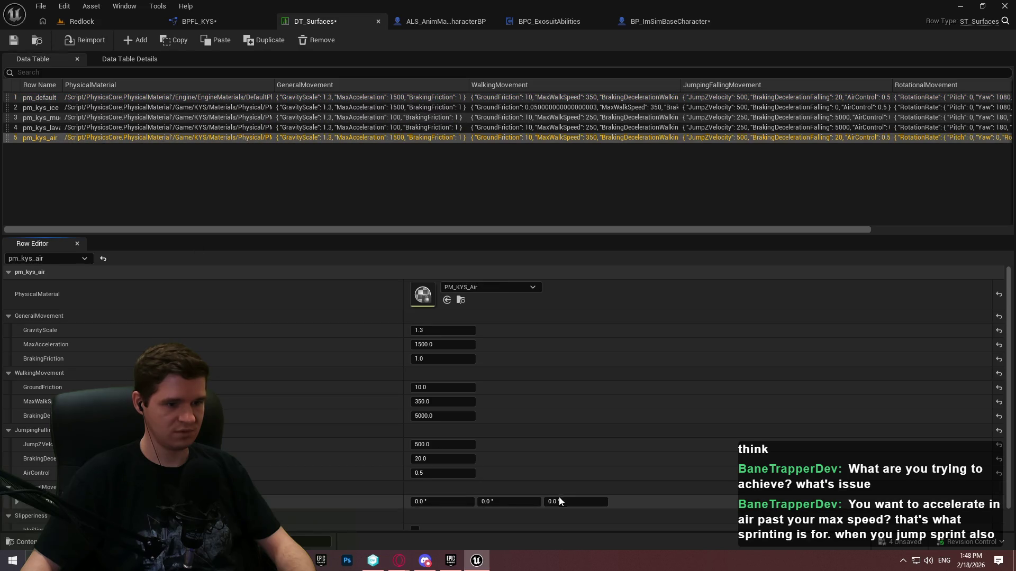
# Set pm_kys_air's yaw rotation rate to 1080 and save DT_Surfaces
pyautogui.click(571, 501)
pyautogui.write('1080')
pyautogui.press('Return')
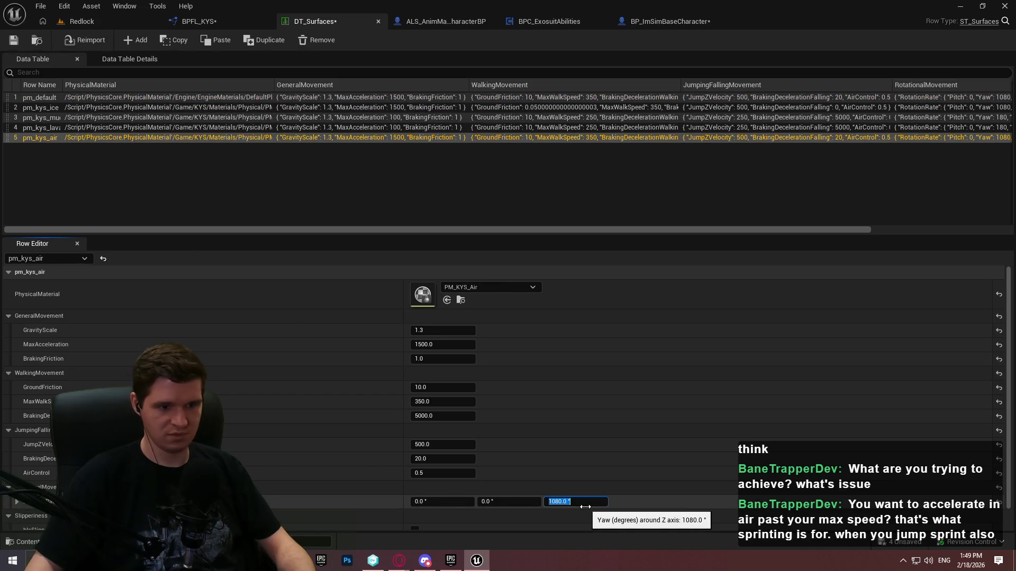
pyautogui.click(13, 40)
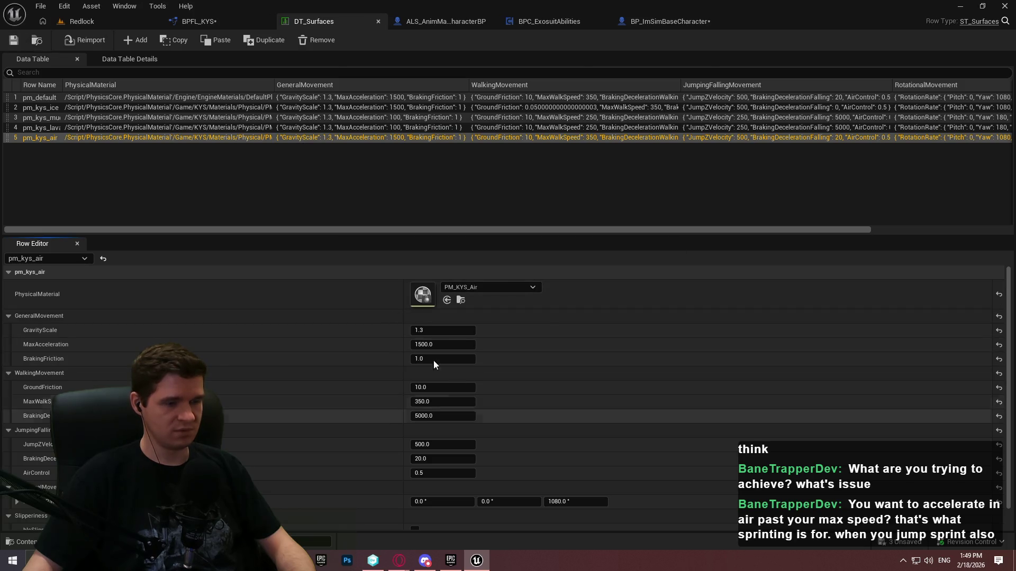
pyautogui.click(167, 98)
pyautogui.click(170, 141)
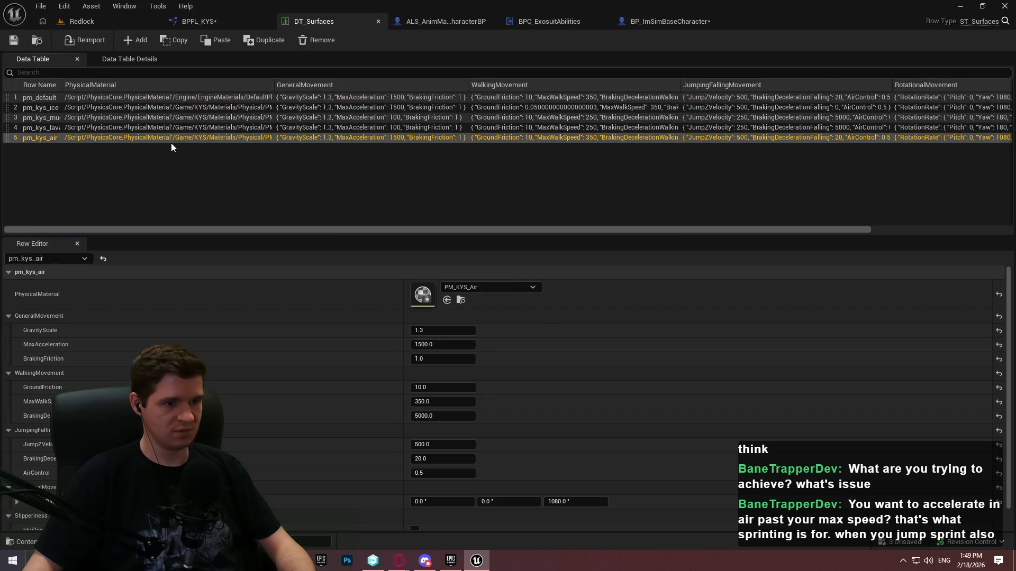
pyautogui.click(456, 402)
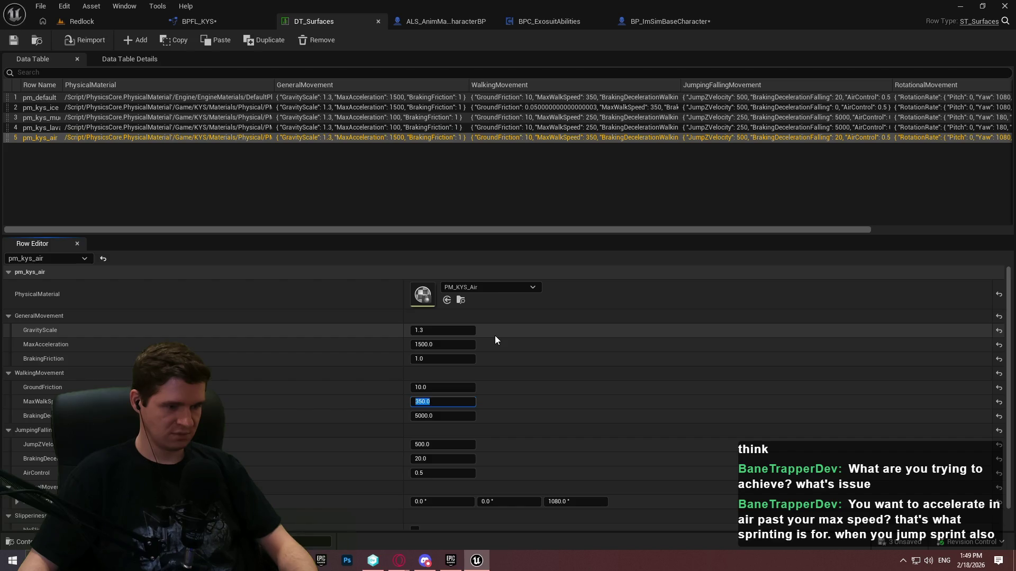
# Leave MaxWalkSpeed at 350 and view BPFL_KYS's UpdatePlayerMovementForNewPhysicalMaterial function
pyautogui.click(519, 402)
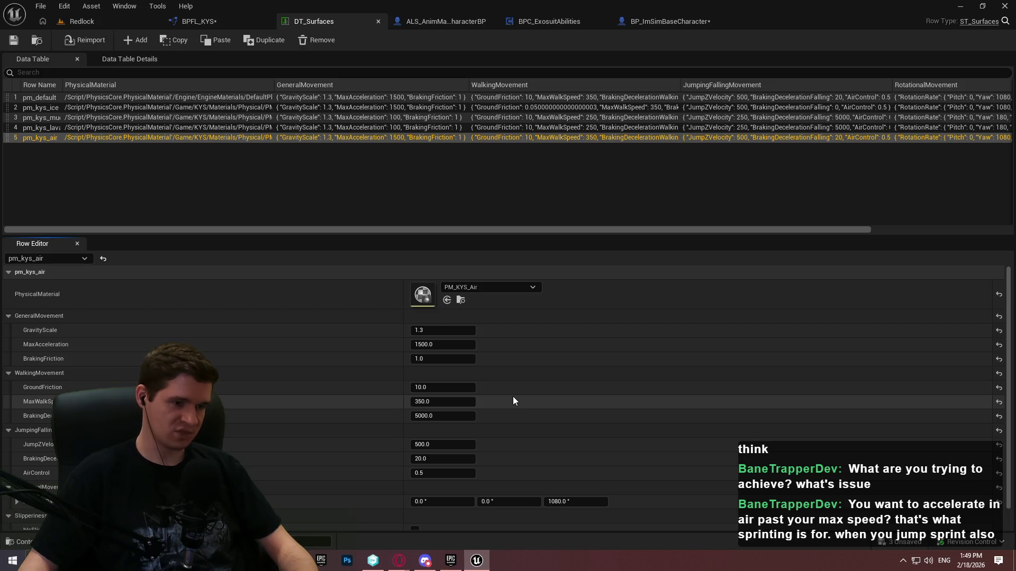
pyautogui.click(219, 16)
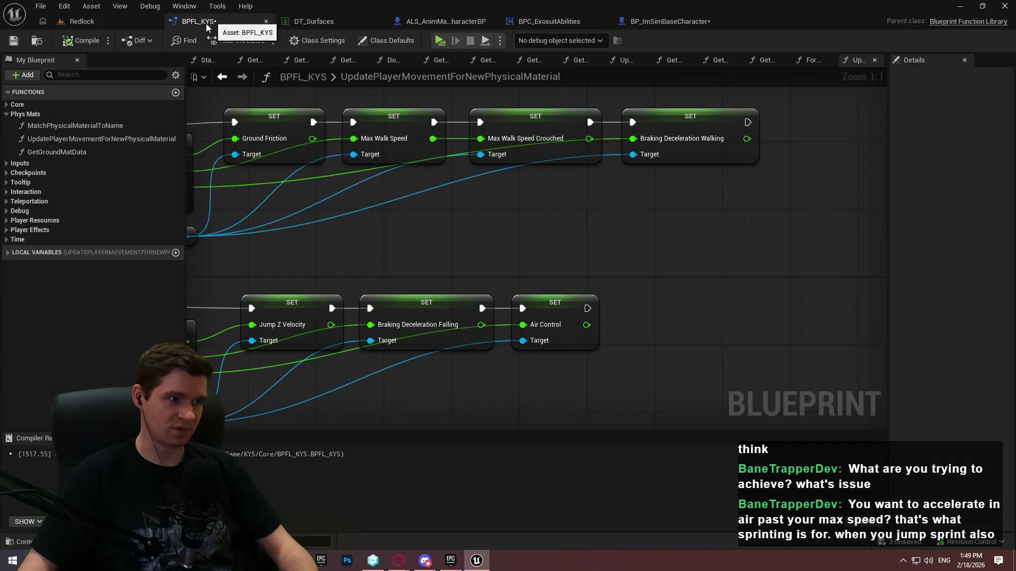
# Duplicate the pm_kys_air row in DT_Surfaces and name the copy pm_kys_air_thrusters
pyautogui.click(453, 22)
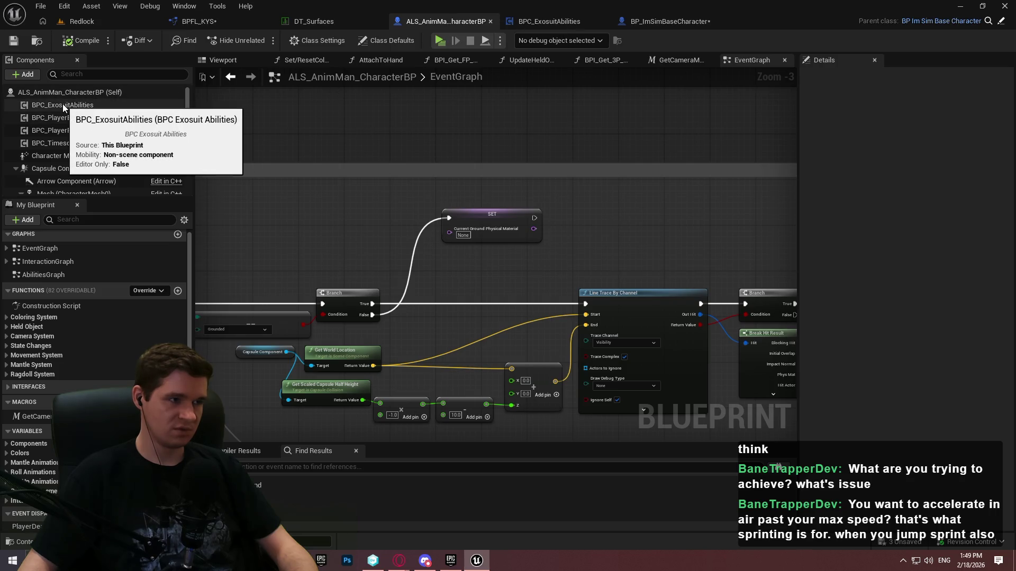
pyautogui.click(198, 21)
pyautogui.click(314, 21)
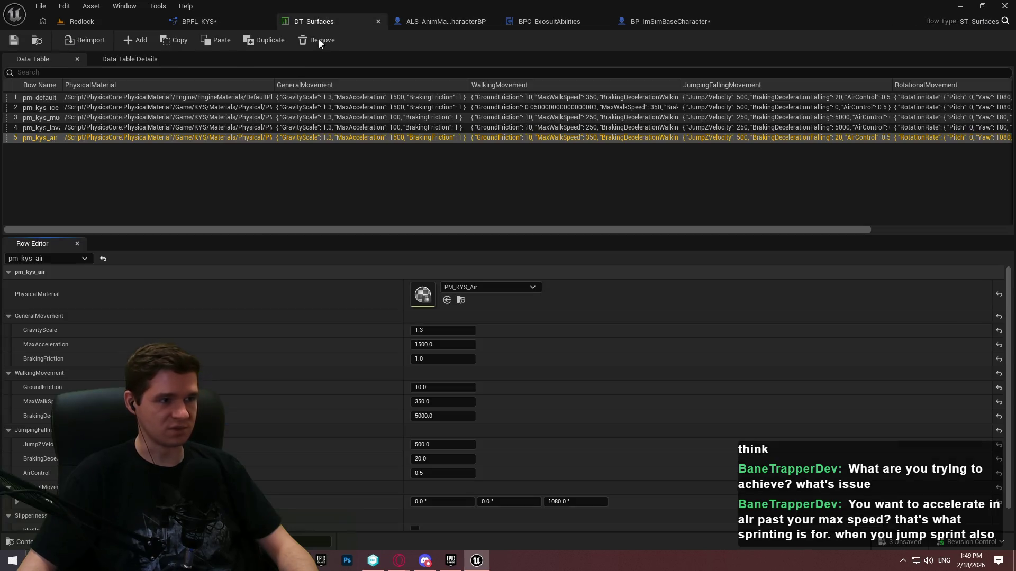
pyautogui.rightClick(32, 137)
pyautogui.click(90, 220)
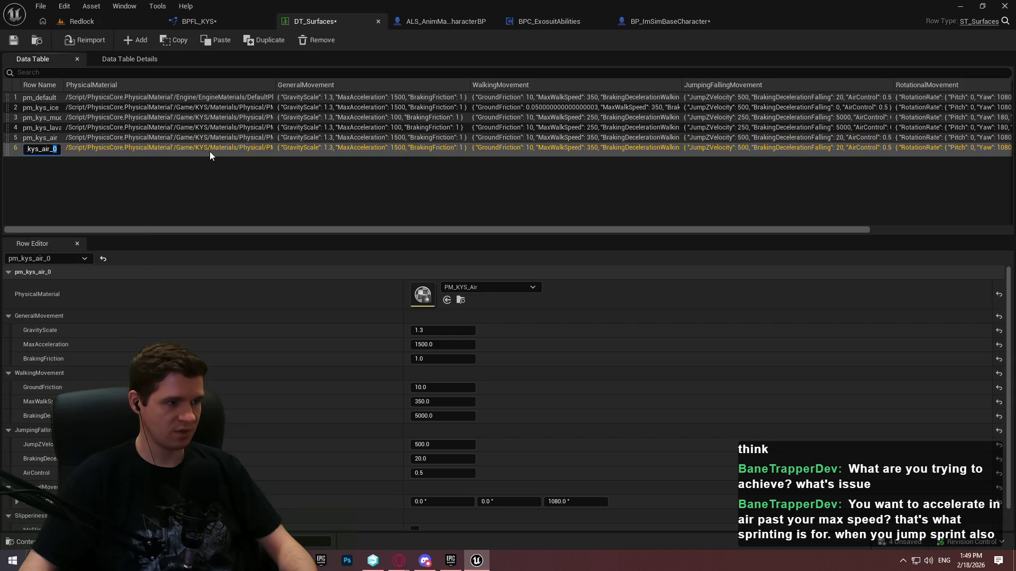
pyautogui.press('BackSpace')
pyautogui.write('thrust')
pyautogui.write('ers')
pyautogui.press('Return')
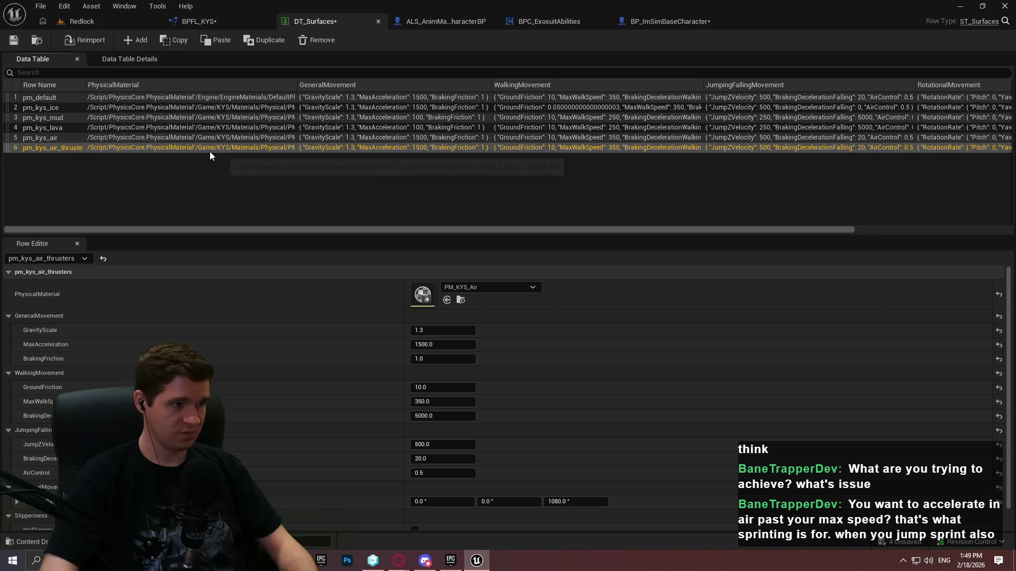
pyautogui.click(252, 19)
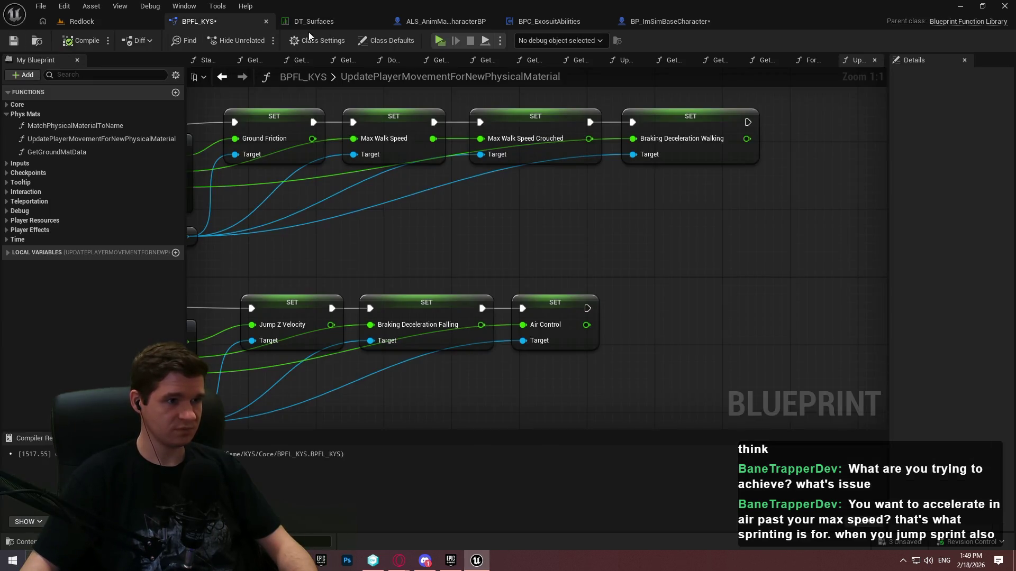
# Add a BPC_ExosuitAbilities reference to ALS_AnimMan_CharacterBP's EventGraph and search its actions for 'thrusters'
pyautogui.click(444, 22)
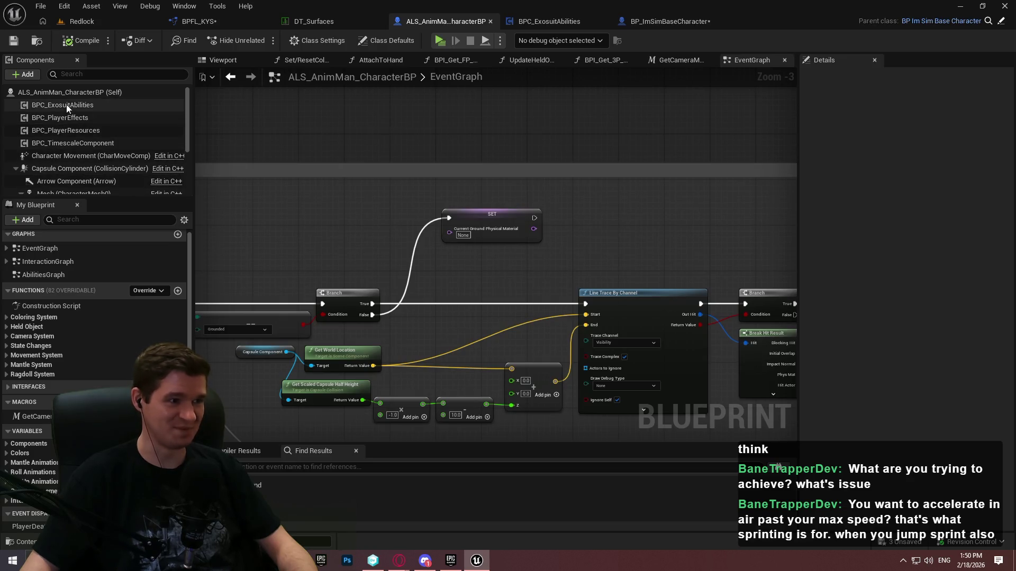
pyautogui.moveTo(63, 105)
pyautogui.mouseDown()
pyautogui.moveTo(296, 207)
pyautogui.moveTo(360, 195)
pyautogui.mouseUp()
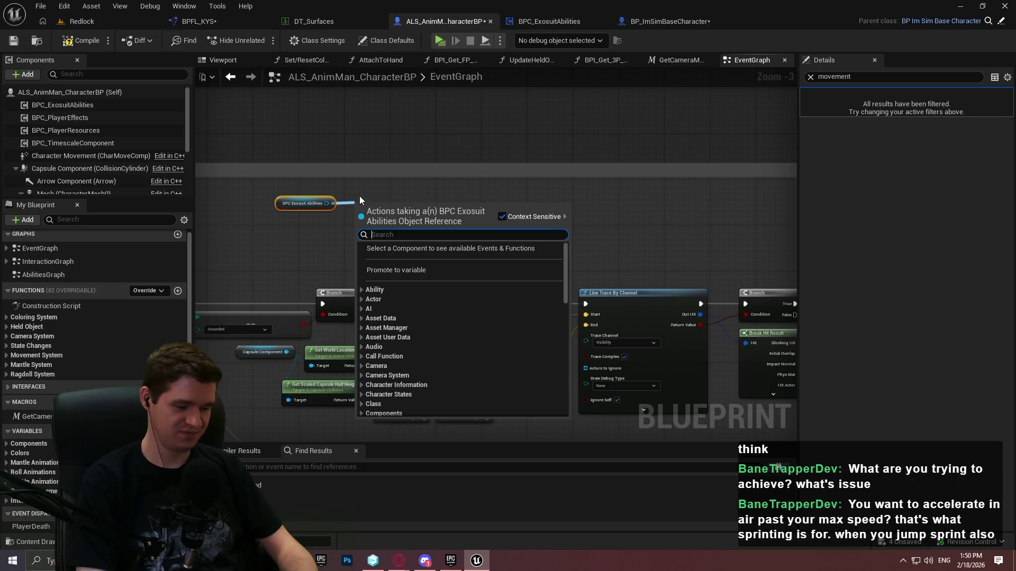
pyautogui.write('thrusters')
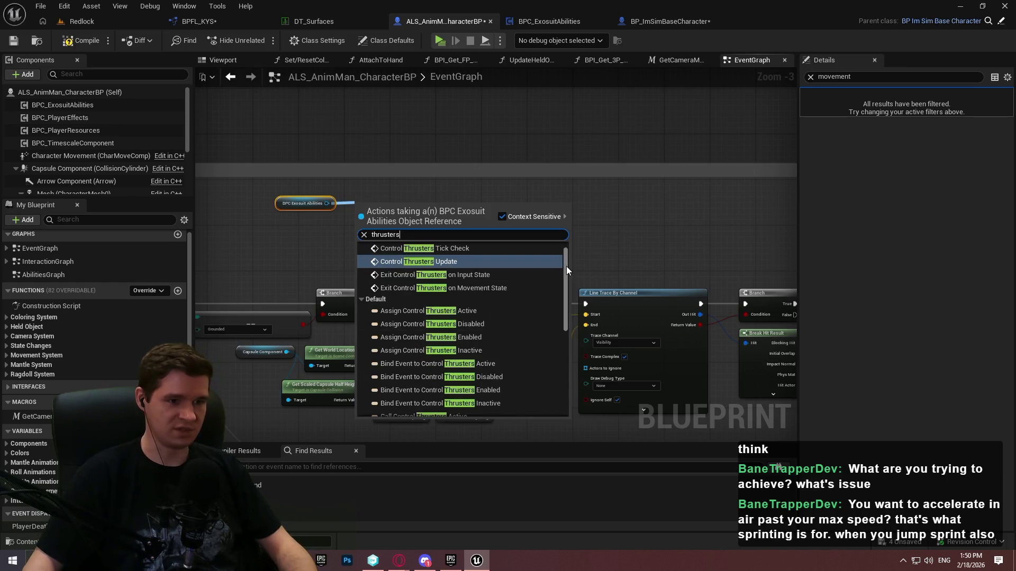
pyautogui.moveTo(566, 266); pyautogui.dragTo(569, 374)
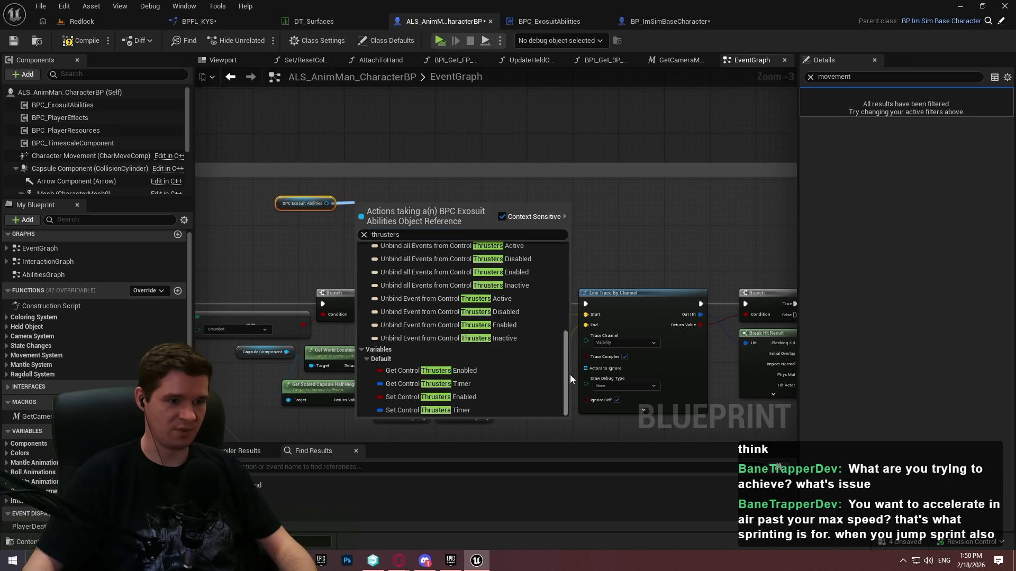
# Feed Current Ground Physical Material from a Select node indexed by a Control Thrusters Enabled getter
pyautogui.click(472, 371)
pyautogui.click(476, 223)
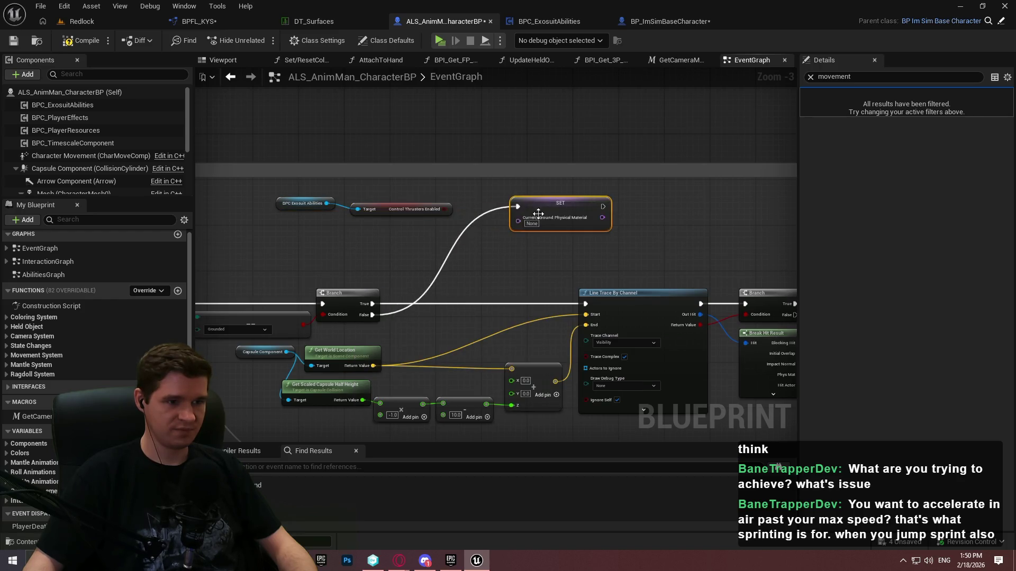
pyautogui.scroll(3, 476, 223)
pyautogui.moveTo(518, 220); pyautogui.dragTo(478, 251)
pyautogui.write('select')
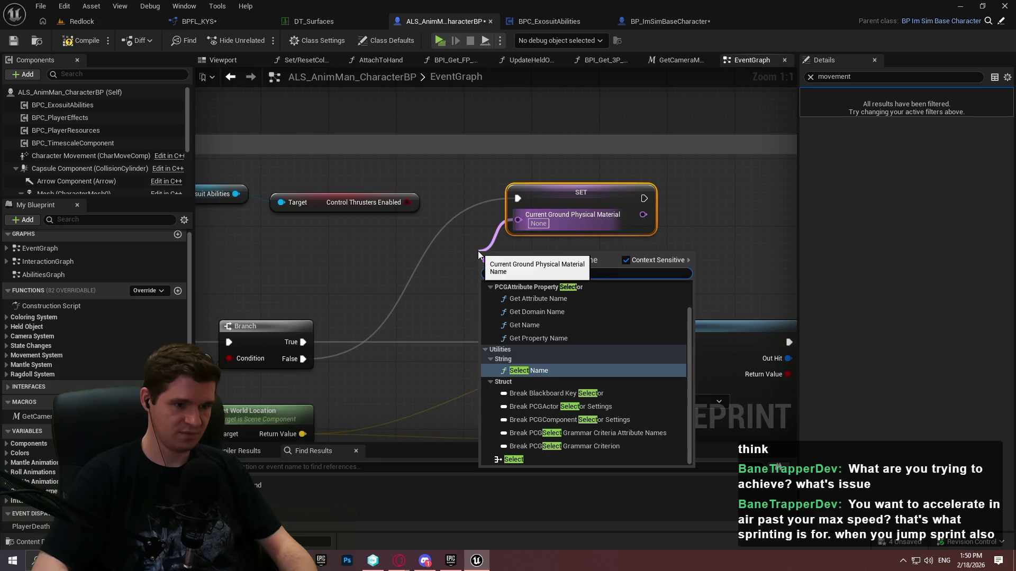
pyautogui.press('Down')
pyautogui.press('Down')
pyautogui.press('Down')
pyautogui.press('Return')
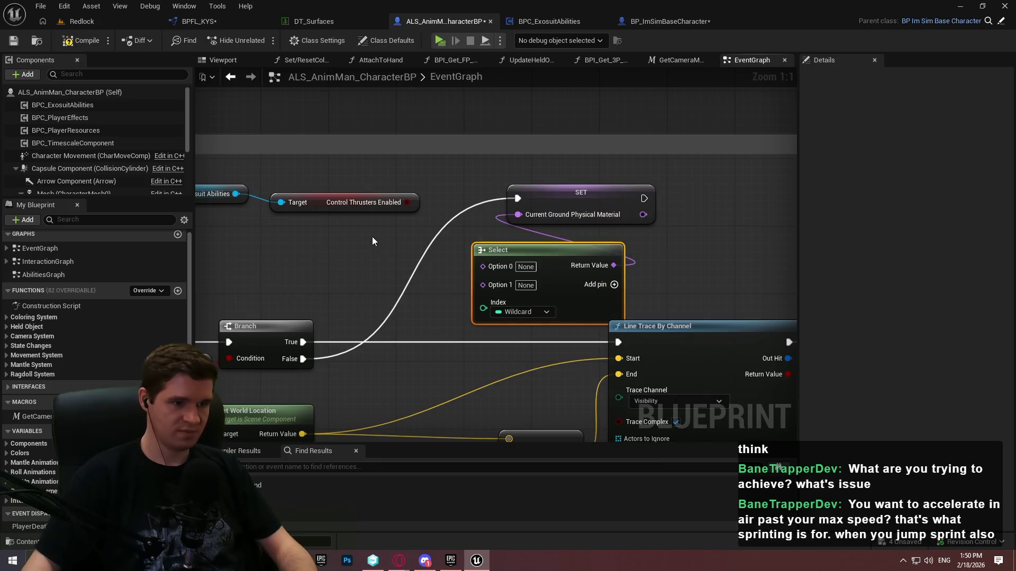
pyautogui.moveTo(483, 308); pyautogui.dragTo(406, 202)
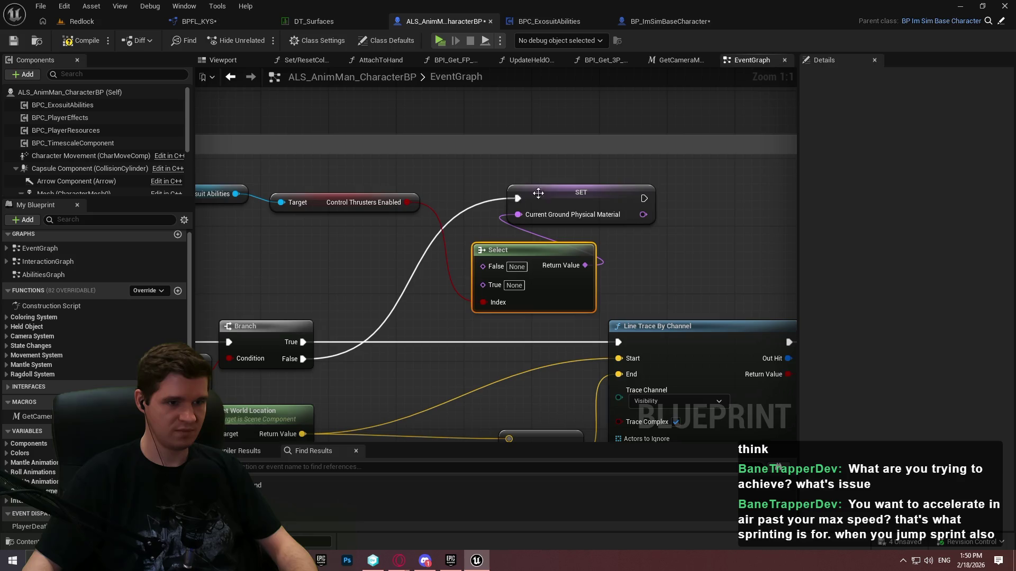
# Rearrange the SET, Select and thruster getter nodes, then bring up the DT_Surfaces table
pyautogui.moveTo(585, 182); pyautogui.dragTo(687, 190)
pyautogui.moveTo(578, 248); pyautogui.dragTo(570, 220)
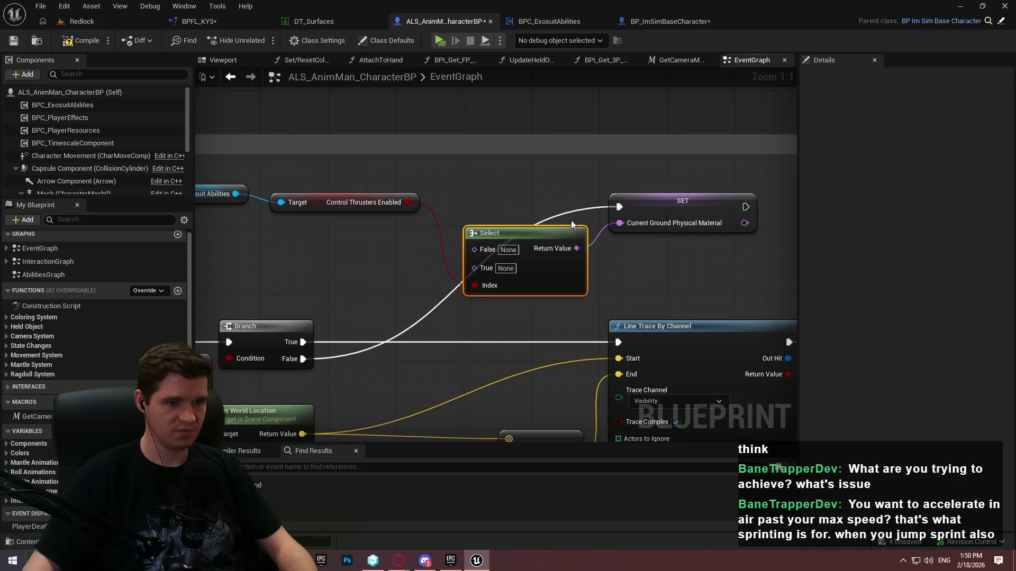
pyautogui.click(507, 207)
pyautogui.click(322, 202)
pyautogui.keyDown('ctrl'); pyautogui.click(222, 193); pyautogui.keyUp('ctrl')
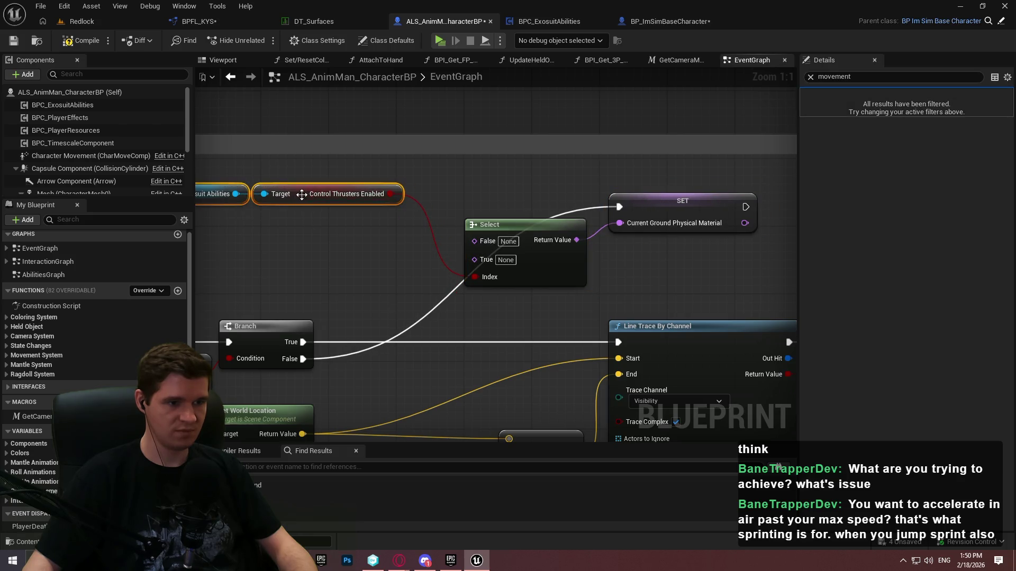
pyautogui.moveTo(321, 201)
pyautogui.mouseDown()
pyautogui.moveTo(370, 277)
pyautogui.moveTo(345, 279)
pyautogui.mouseUp()
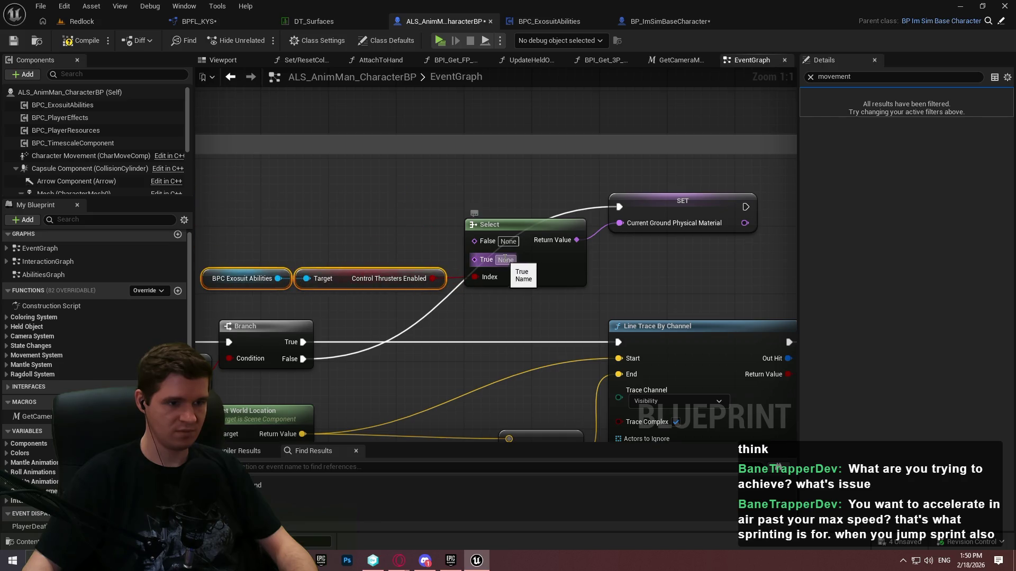
pyautogui.click(313, 21)
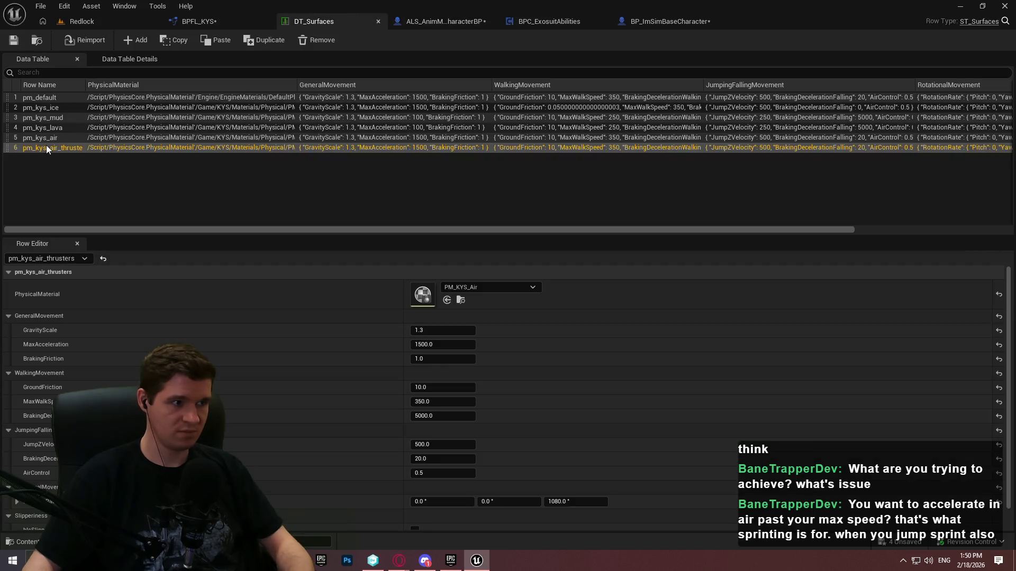
# Set the Select node's True option to pm_kys_air_thrusters and False to pm_kys_air
pyautogui.doubleClick(46, 148)
pyautogui.click(214, 21)
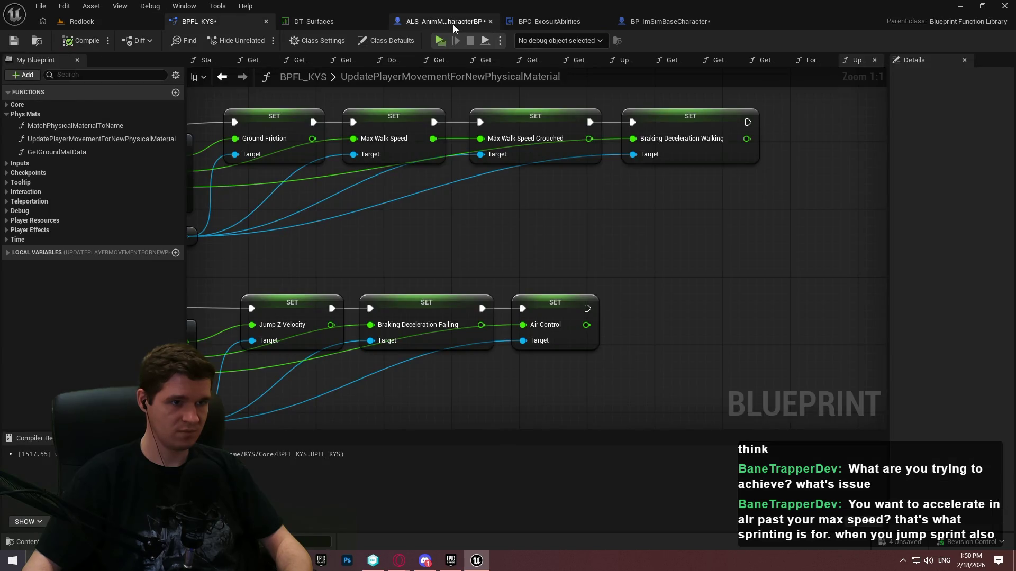
pyautogui.click(453, 24)
pyautogui.click(505, 260)
pyautogui.write('pm_kys_air_thrusters')
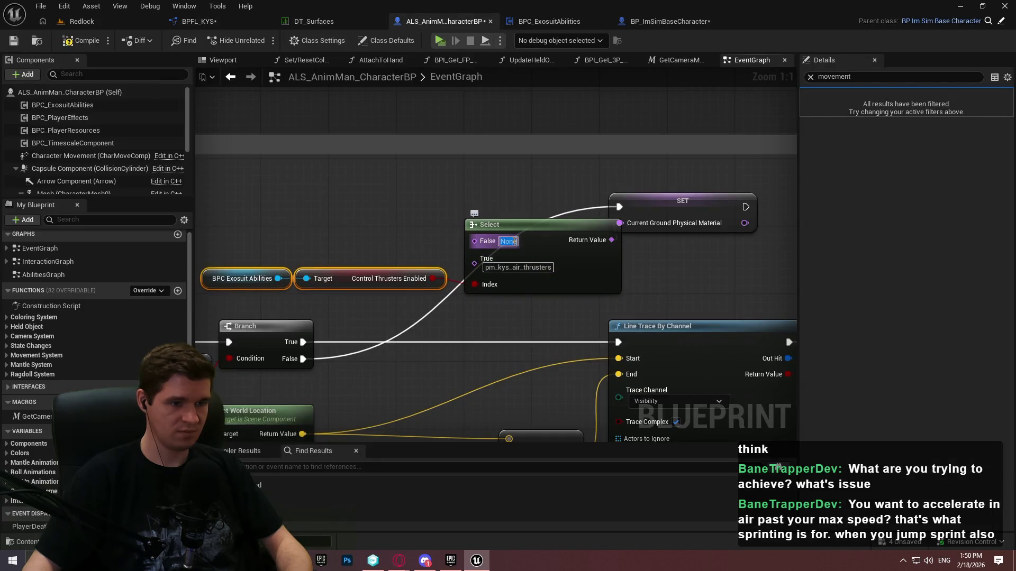
pyautogui.write('pm_kys_air_thrusters')
pyautogui.press('BackSpace')
pyautogui.press('BackSpace')
pyautogui.press('BackSpace')
pyautogui.press('Return')
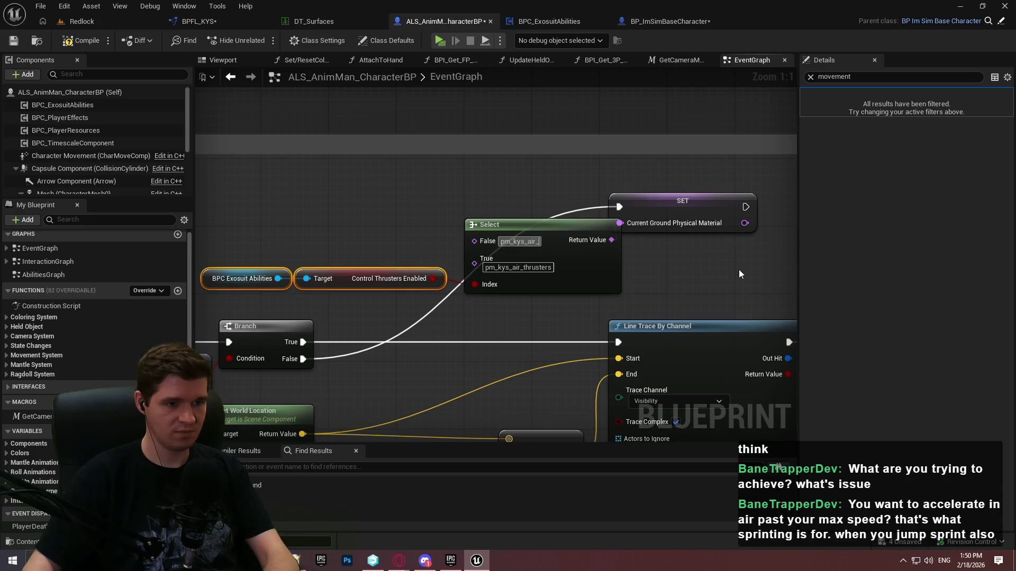
# Tidy the reroute, SET, Select and exosuit getter nodes, zoom out, and save the blueprint
pyautogui.click(655, 257)
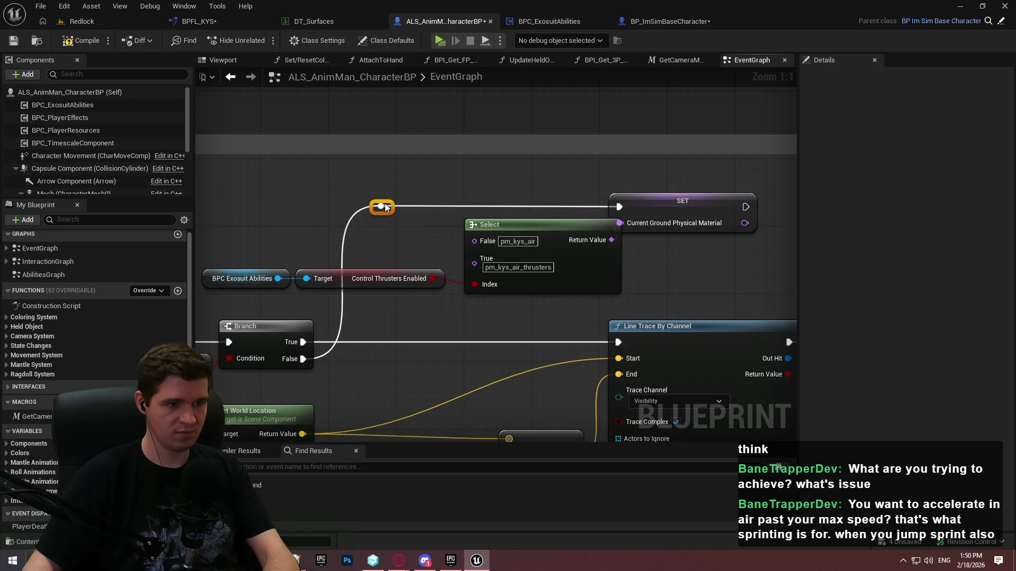
pyautogui.moveTo(387, 208); pyautogui.dragTo(364, 211)
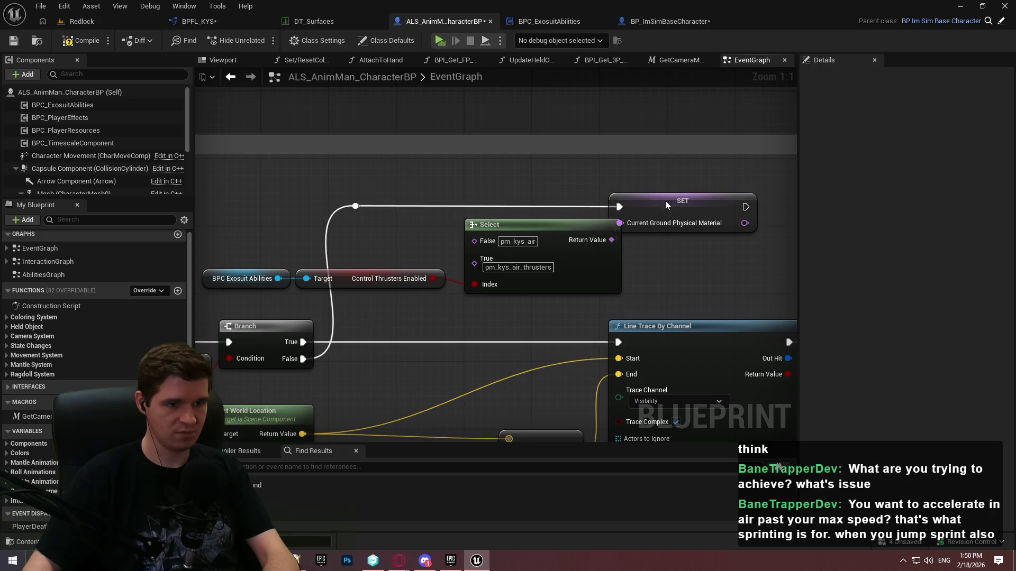
pyautogui.moveTo(666, 204); pyautogui.dragTo(692, 205)
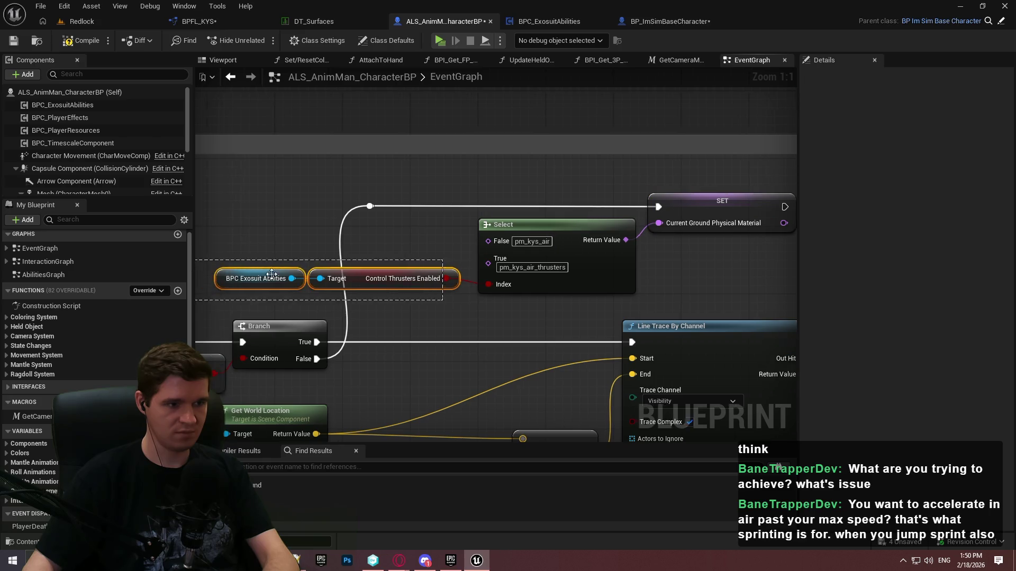
pyautogui.moveTo(385, 281); pyautogui.dragTo(392, 290)
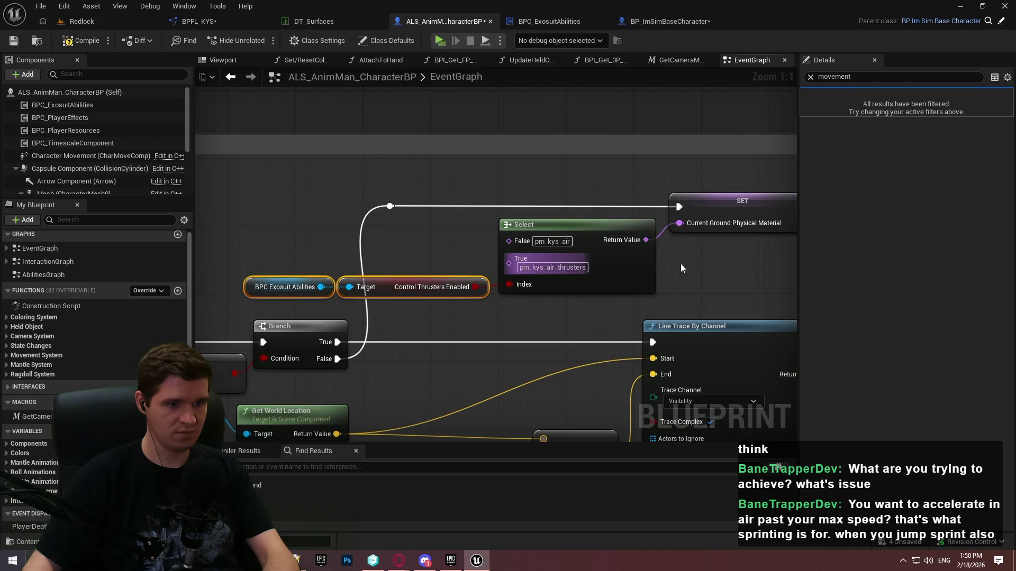
pyautogui.moveTo(680, 264); pyautogui.dragTo(378, 200)
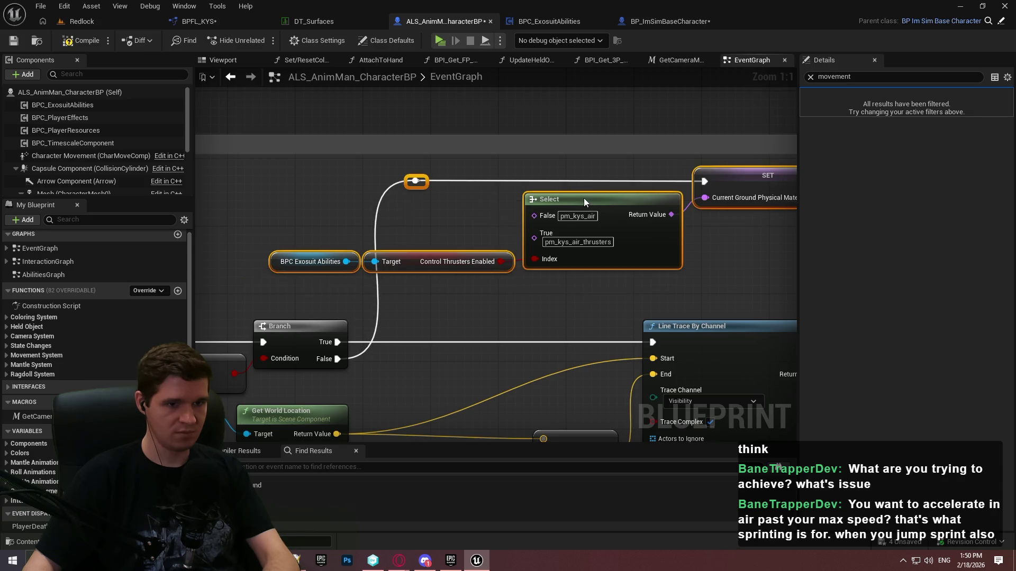
pyautogui.click(583, 198)
pyautogui.scroll(-4, 603, 225)
pyautogui.scroll(-2, 609, 224)
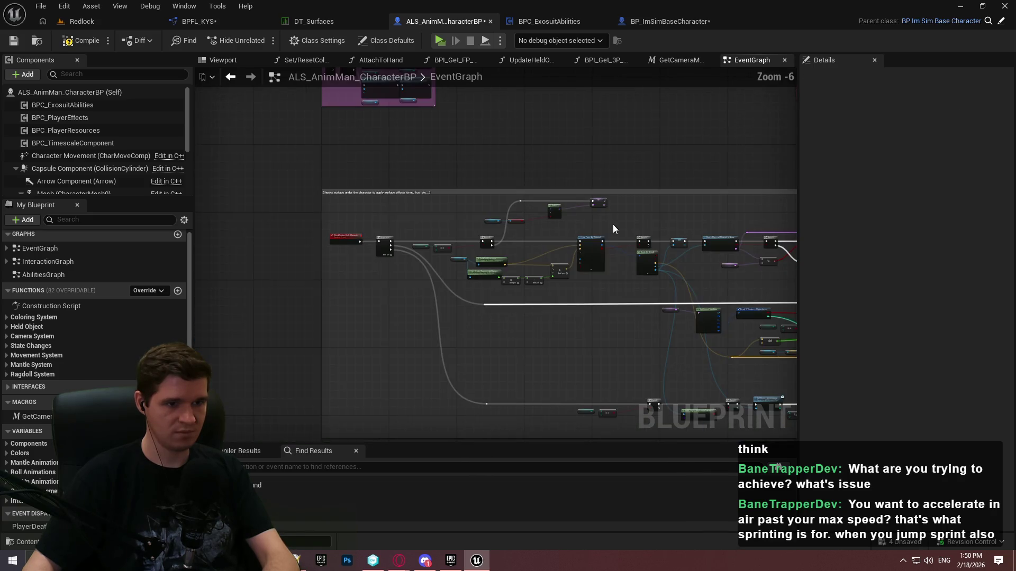
pyautogui.click(11, 42)
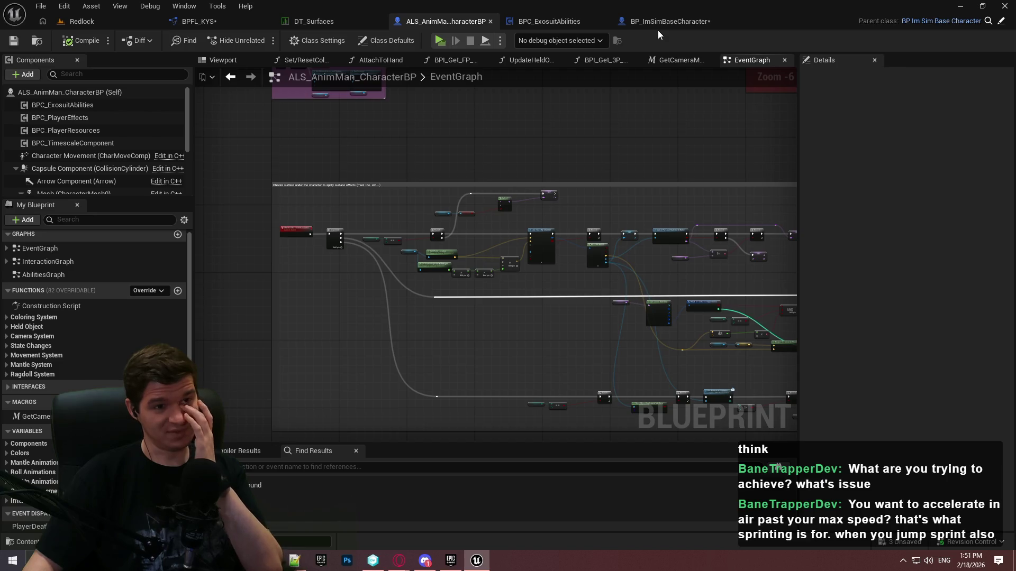
# Open BP_ImSimBaseCharacter's Update Dynamic Movement Settings and inspect its Max Walk Speed and Acceleration nodes
pyautogui.click(661, 25)
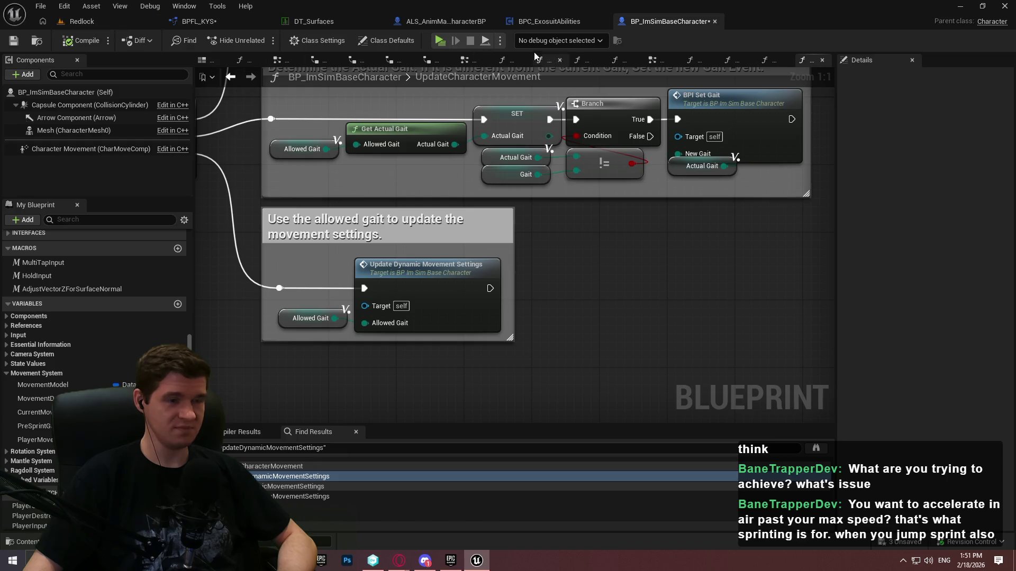
pyautogui.moveTo(557, 196); pyautogui.dragTo(623, 265)
pyautogui.doubleClick(537, 332)
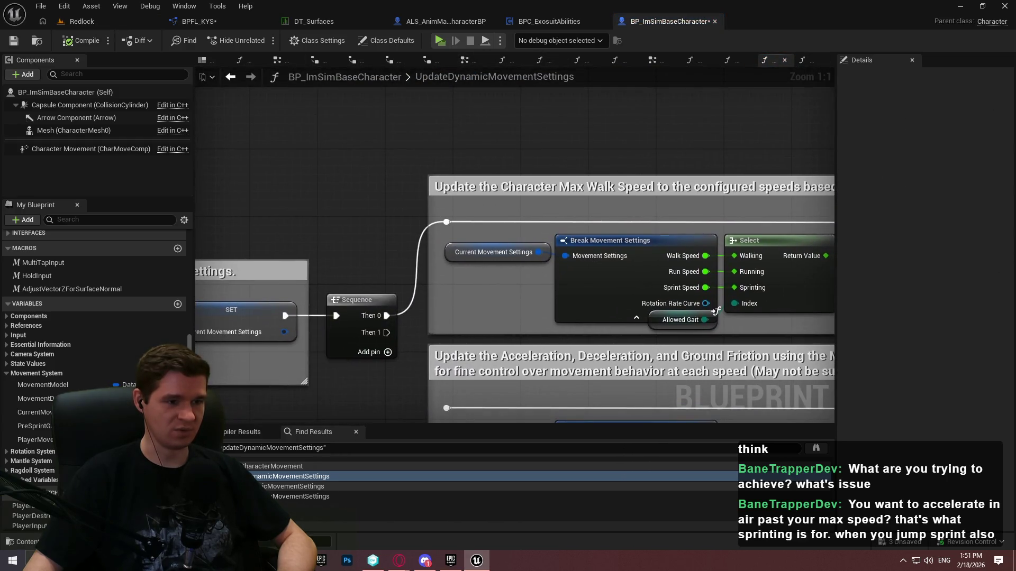
pyautogui.moveTo(717, 311)
pyautogui.mouseDown()
pyautogui.moveTo(589, 268)
pyautogui.moveTo(385, 268)
pyautogui.moveTo(1010, 251)
pyautogui.moveTo(389, 270)
pyautogui.mouseUp()
pyautogui.moveTo(228, 236)
pyautogui.mouseDown()
pyautogui.moveTo(511, 257)
pyautogui.moveTo(410, 262)
pyautogui.moveTo(746, 222)
pyautogui.moveTo(525, 272)
pyautogui.mouseUp()
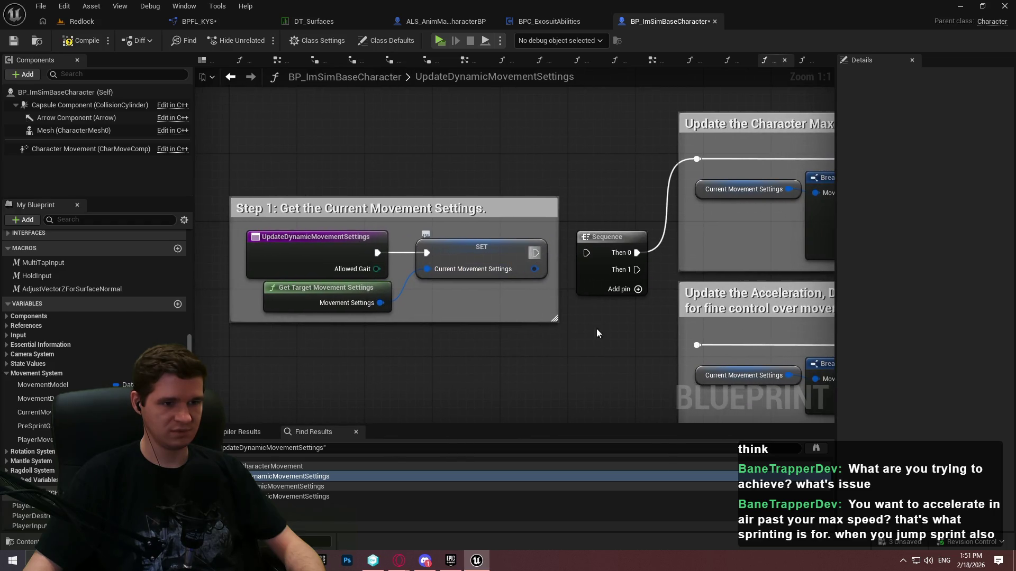
pyautogui.moveTo(597, 333)
pyautogui.mouseDown()
pyautogui.moveTo(284, 312)
pyautogui.moveTo(196, 261)
pyautogui.mouseUp()
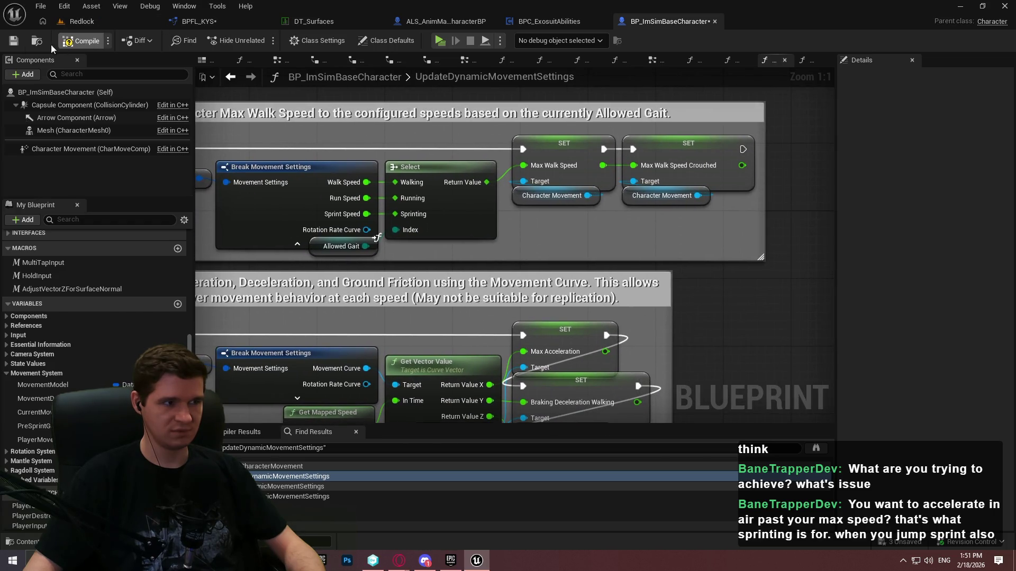
# Compile BP_ImSimBaseCharacter, approve checking out its package, and return to DT_Surfaces
pyautogui.click(85, 41)
pyautogui.click(541, 402)
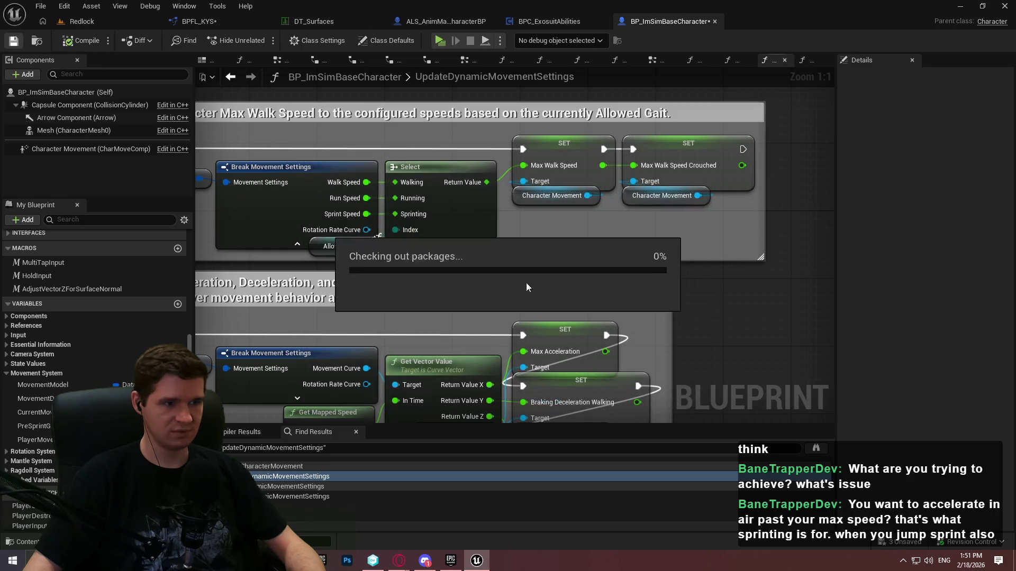
pyautogui.click(314, 21)
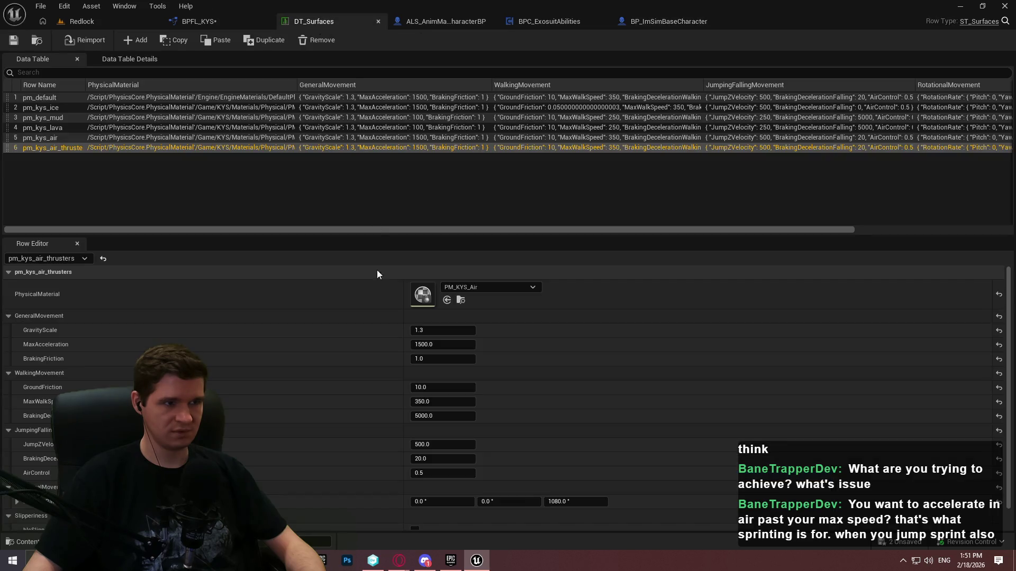
# Set the pm_kys_air_thrusters row's MaxWalkSpeed to 500 in DT_Surfaces
pyautogui.click(122, 94)
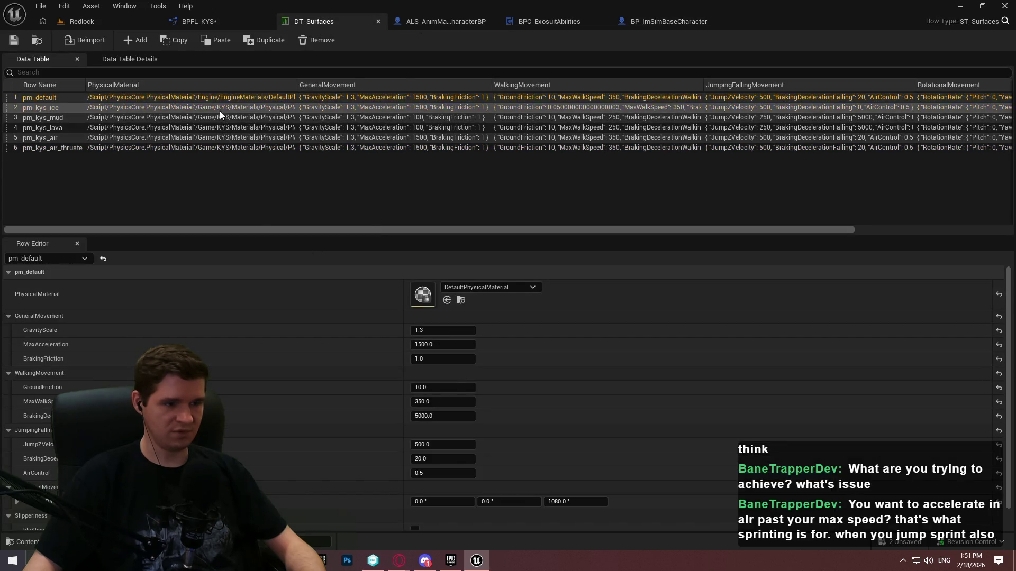
pyautogui.click(202, 137)
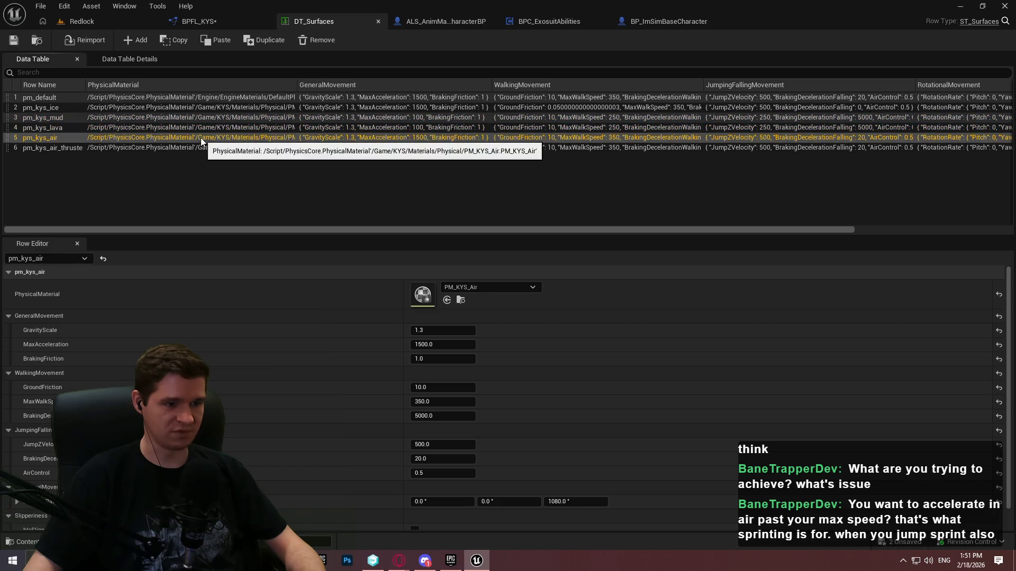
pyautogui.click(152, 148)
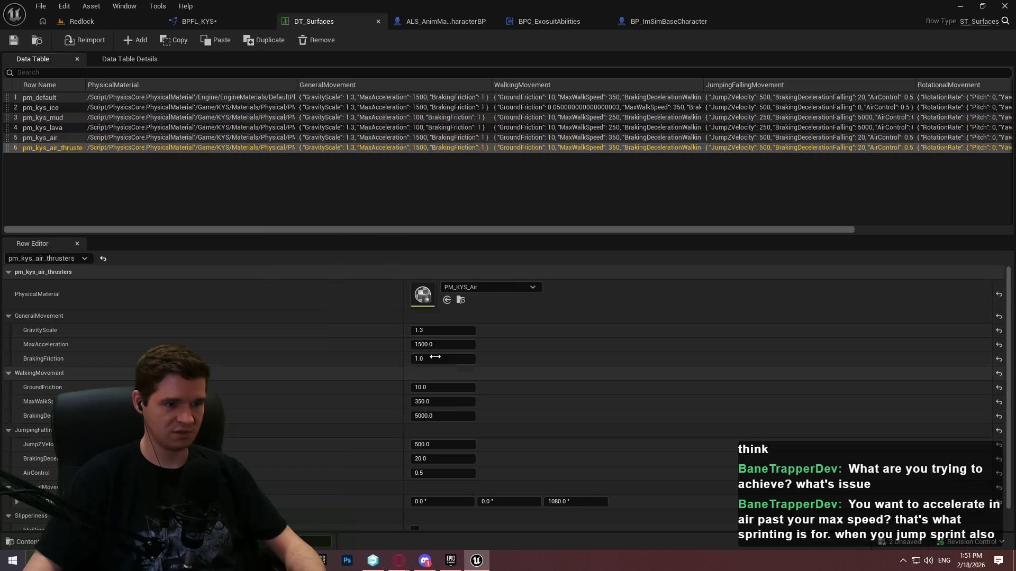
pyautogui.click(440, 402)
pyautogui.write('500')
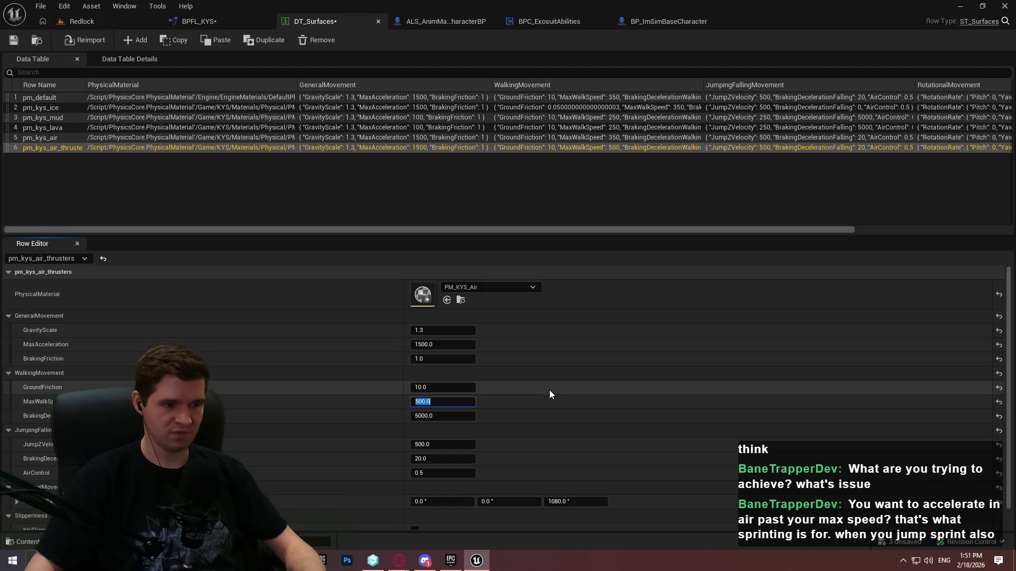
pyautogui.press('Return')
# Save DT_Surfaces and launch a playtest from the Redlock level
pyautogui.click(11, 42)
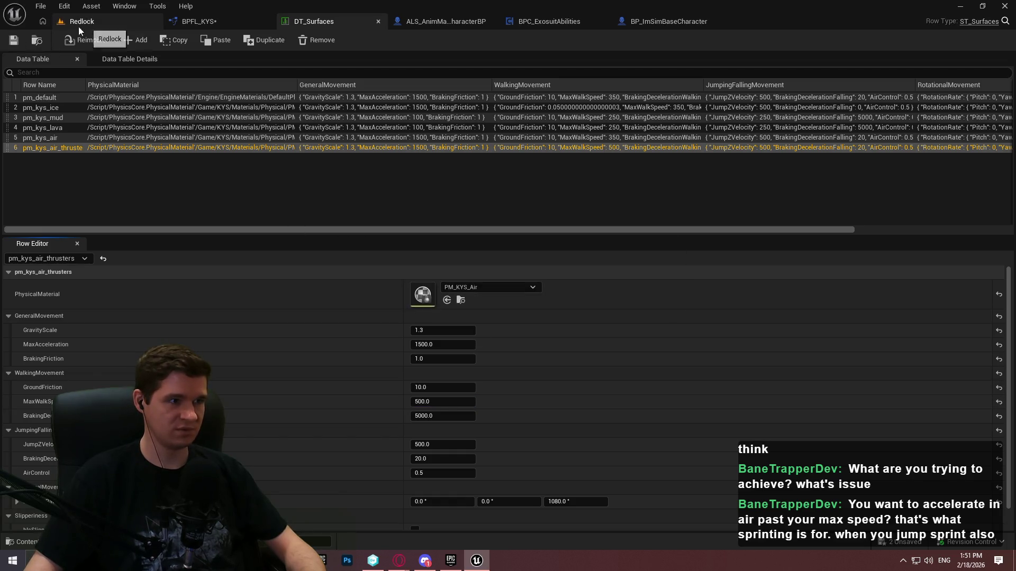
pyautogui.click(77, 22)
pyautogui.click(262, 41)
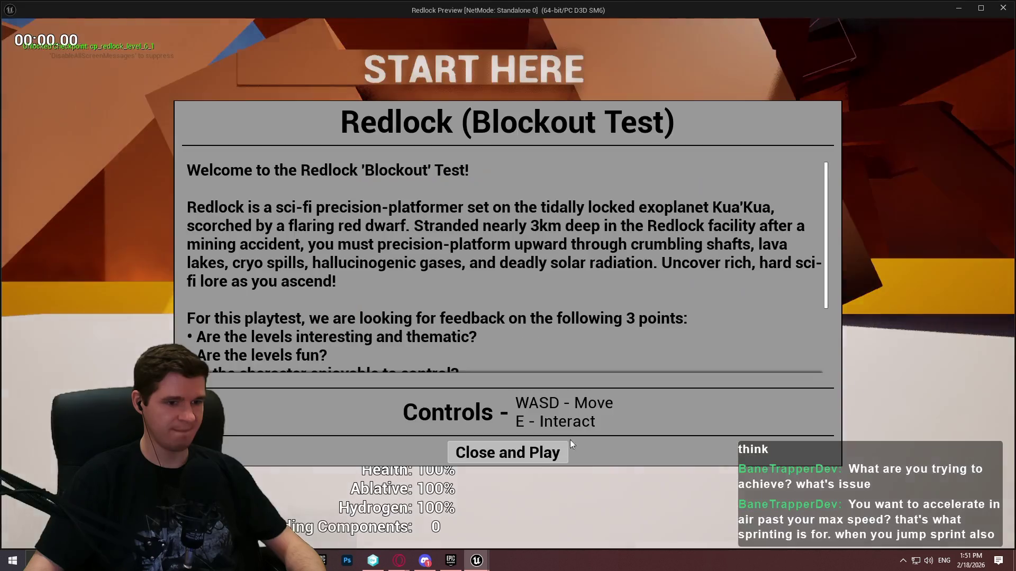
# Run forward and jump in the Redlock playtest, then exit back to the character blueprint
pyautogui.click(508, 452)
pyautogui.press('w')
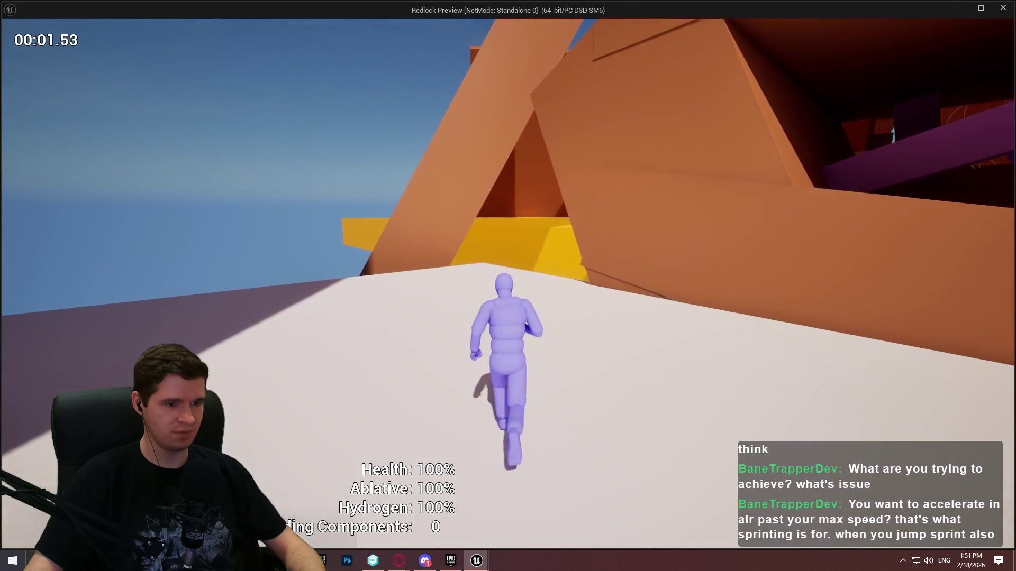
pyautogui.press('space')
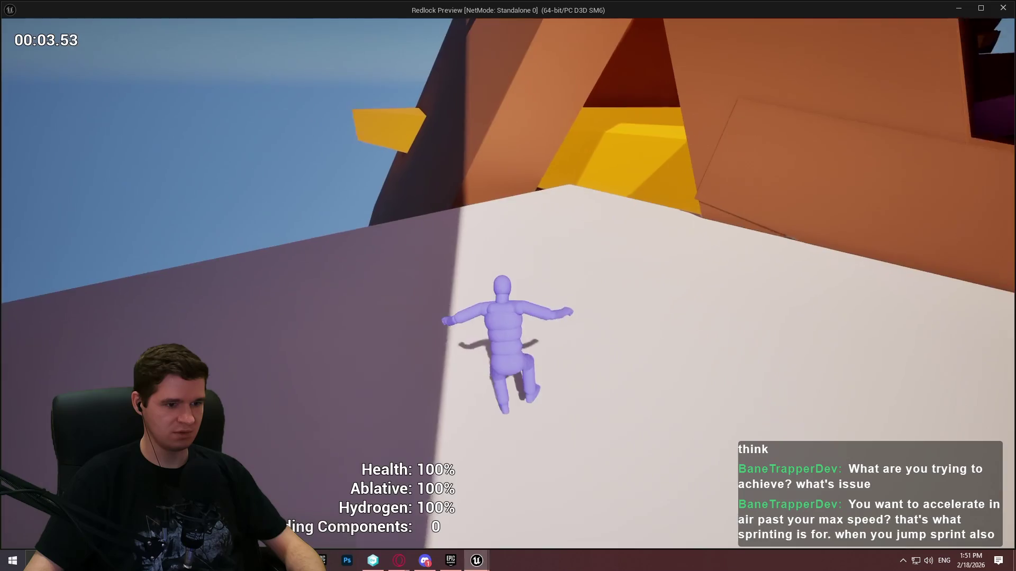
pyautogui.press('space')
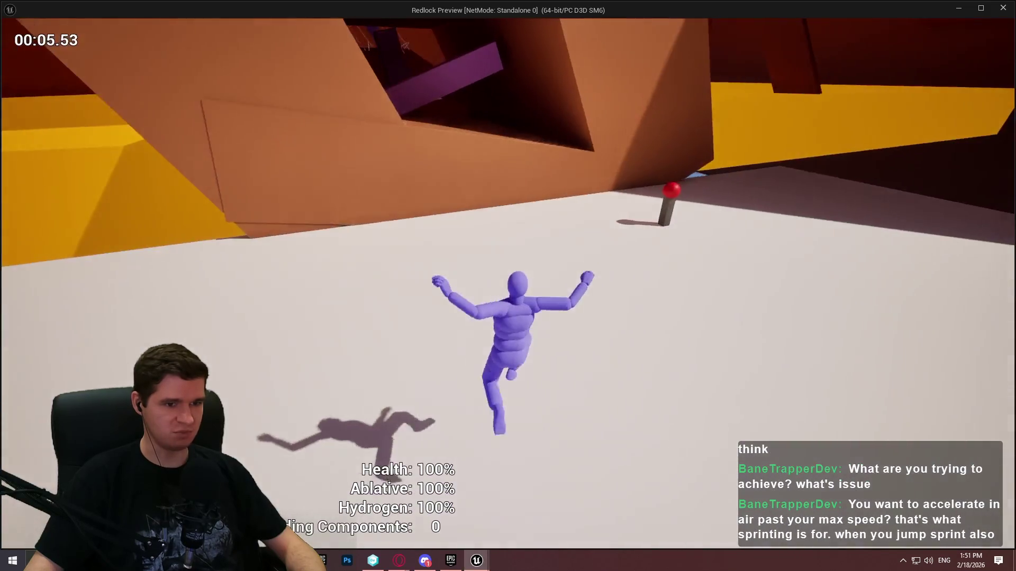
pyautogui.press('Escape')
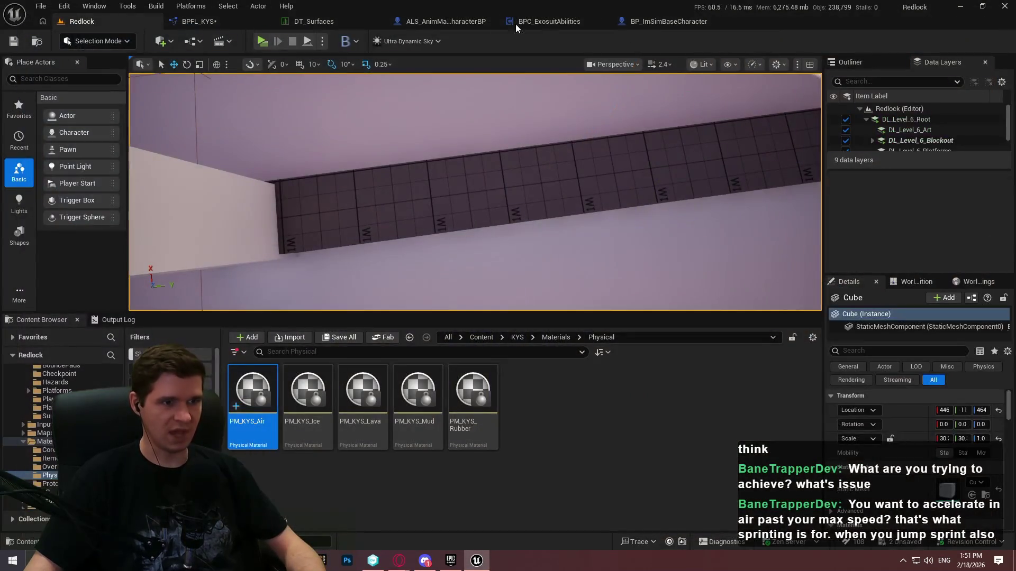
pyautogui.click(687, 23)
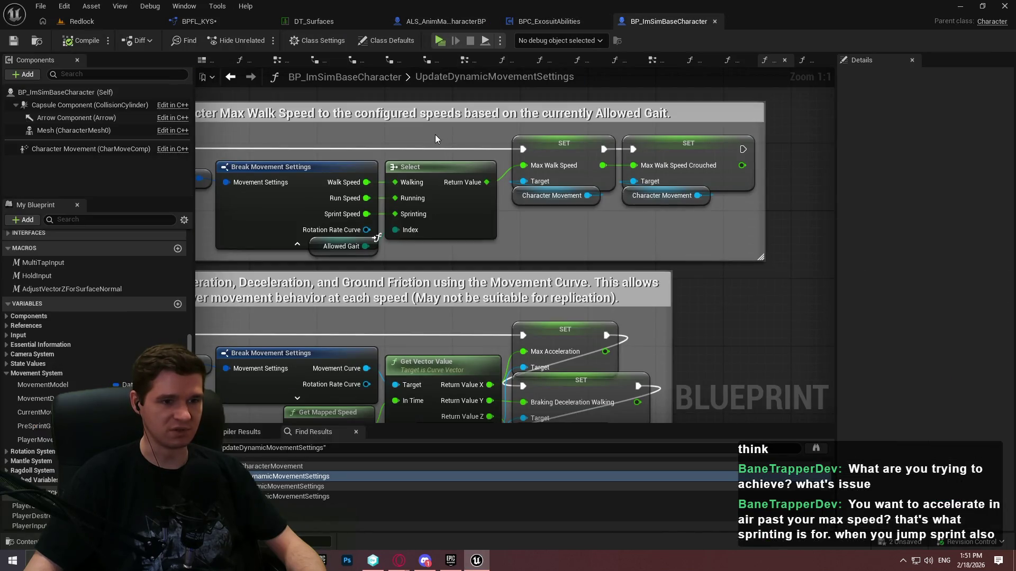
# Playtest again from BP_ImSimBaseCharacter, running forward, then return to the Max Walk Speed SET nodes
pyautogui.moveTo(352, 128)
pyautogui.mouseDown()
pyautogui.moveTo(608, 146)
pyautogui.moveTo(752, 111)
pyautogui.mouseUp()
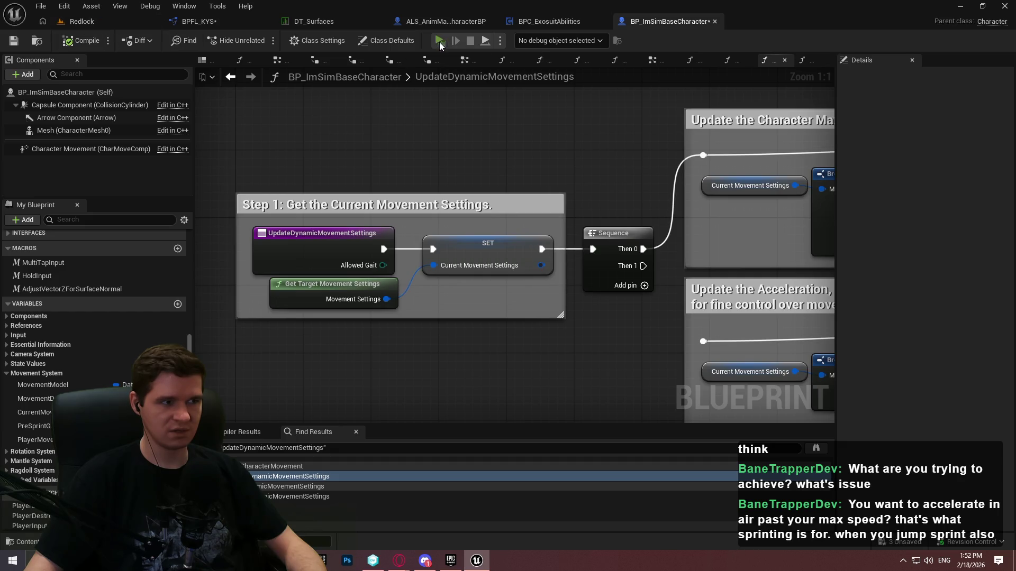
pyautogui.hotkey('alt', 'p')
pyautogui.click(508, 451)
pyautogui.press('w')
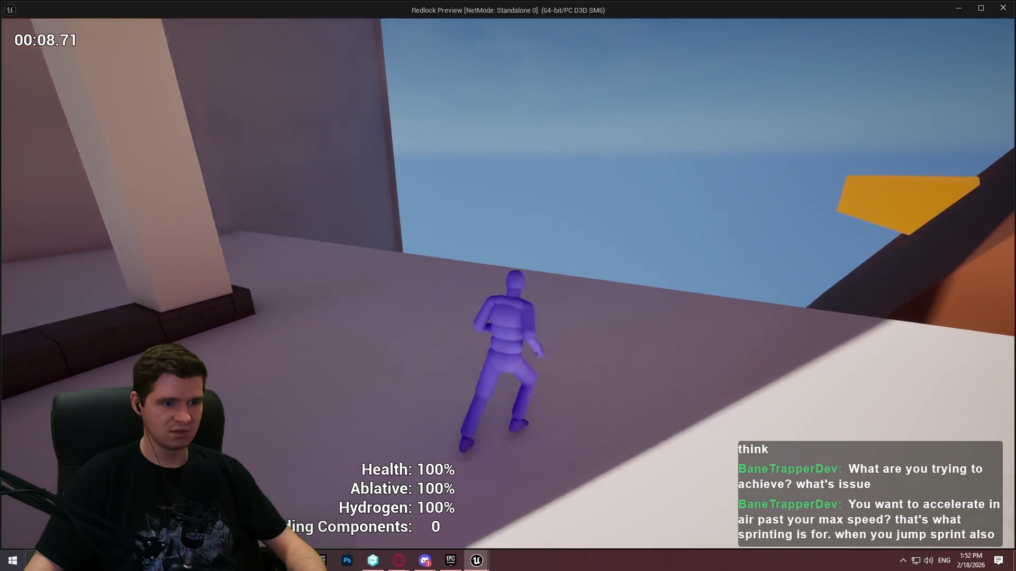
pyautogui.press('Escape')
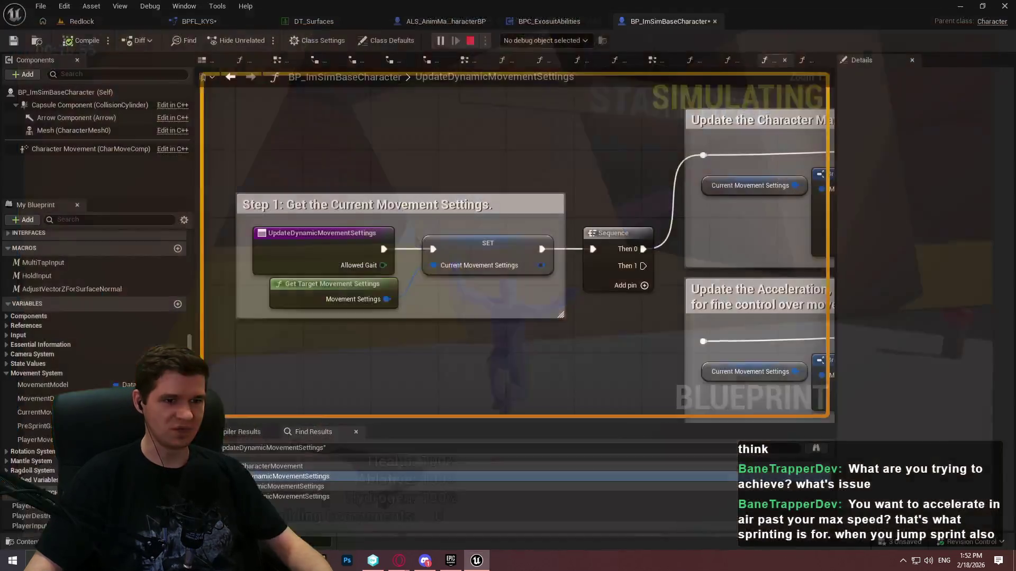
pyautogui.moveTo(652, 271)
pyautogui.mouseDown()
pyautogui.moveTo(67, 270)
pyautogui.moveTo(346, 163)
pyautogui.moveTo(212, 275)
pyautogui.moveTo(214, 294)
pyautogui.moveTo(586, 275)
pyautogui.moveTo(468, 274)
pyautogui.mouseUp()
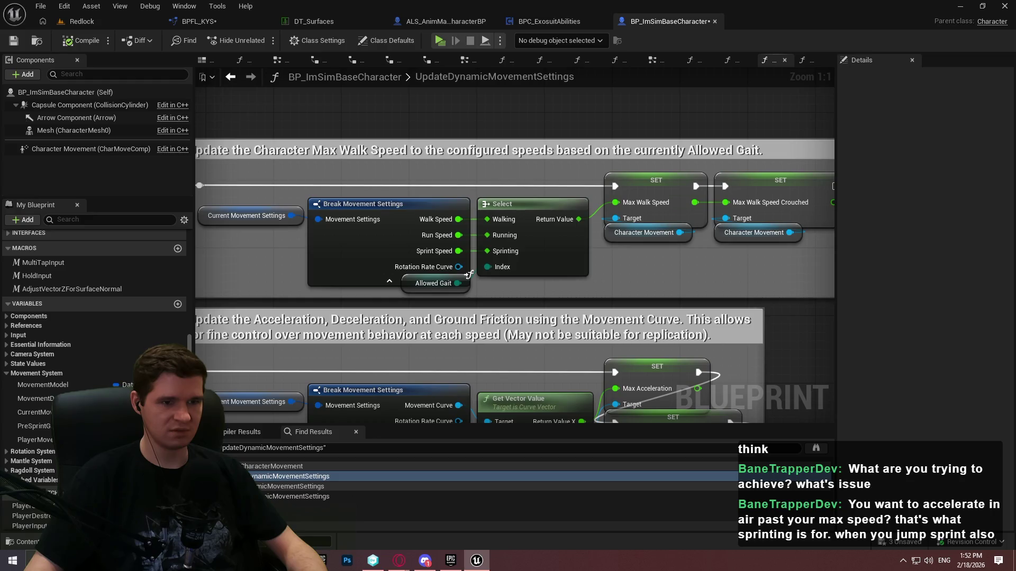
pyautogui.rightClick(665, 190)
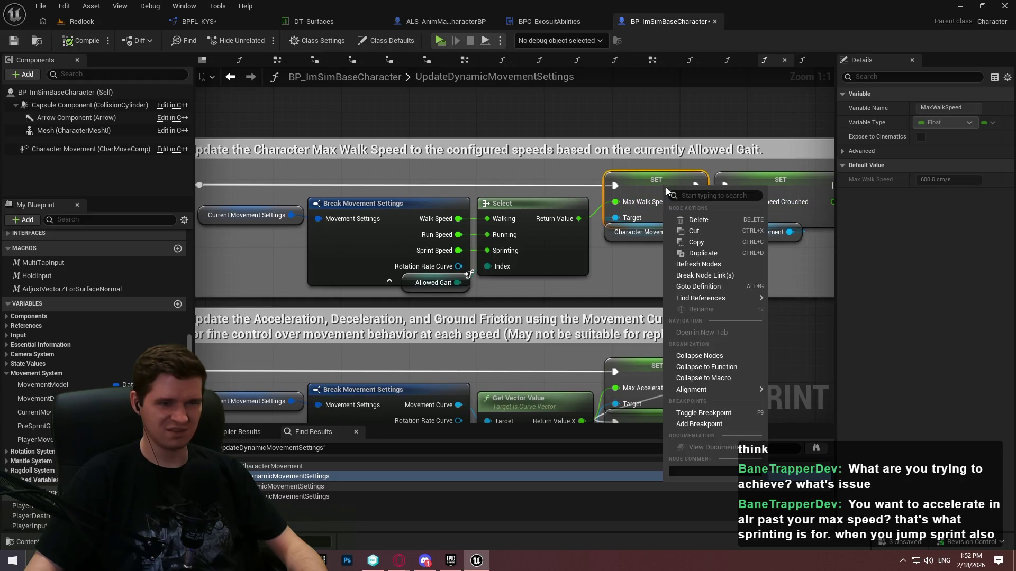
# Find MaxWalkSpeed references and jump to its uses in DrawDebugShapes and back
pyautogui.moveTo(733, 298)
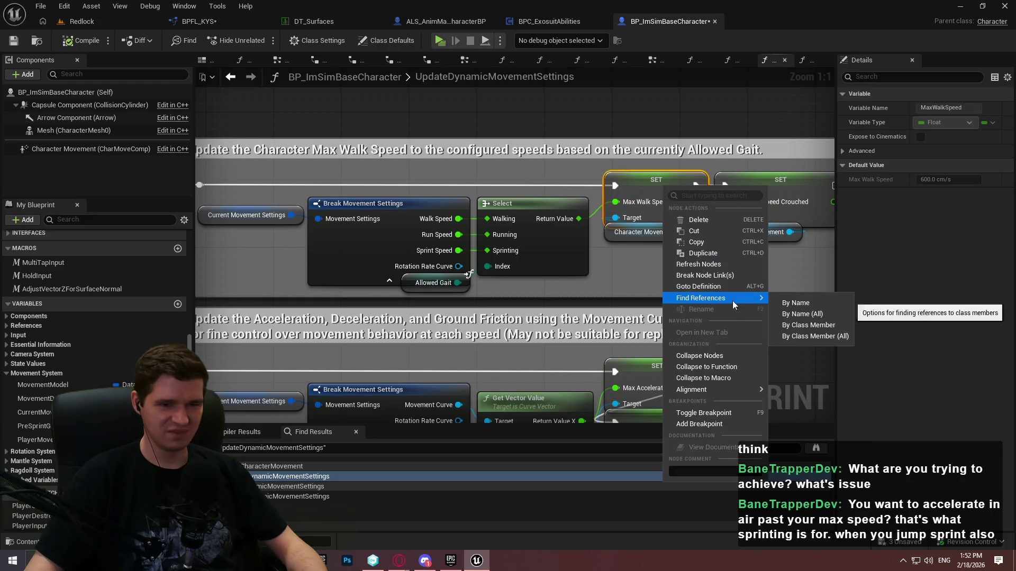
pyautogui.click(800, 310)
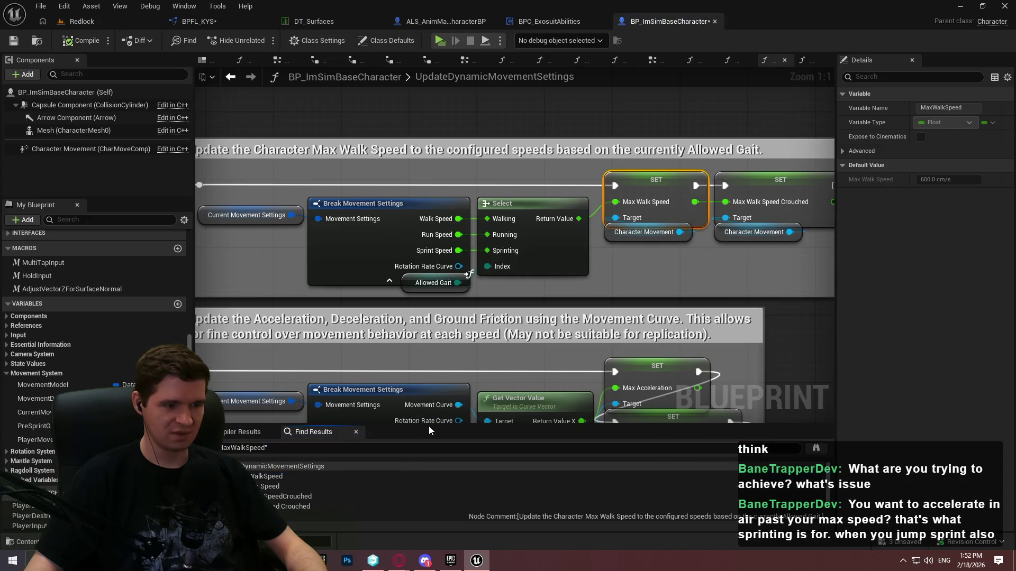
pyautogui.moveTo(432, 426)
pyautogui.mouseDown()
pyautogui.moveTo(440, 153)
pyautogui.moveTo(419, 312)
pyautogui.mouseUp()
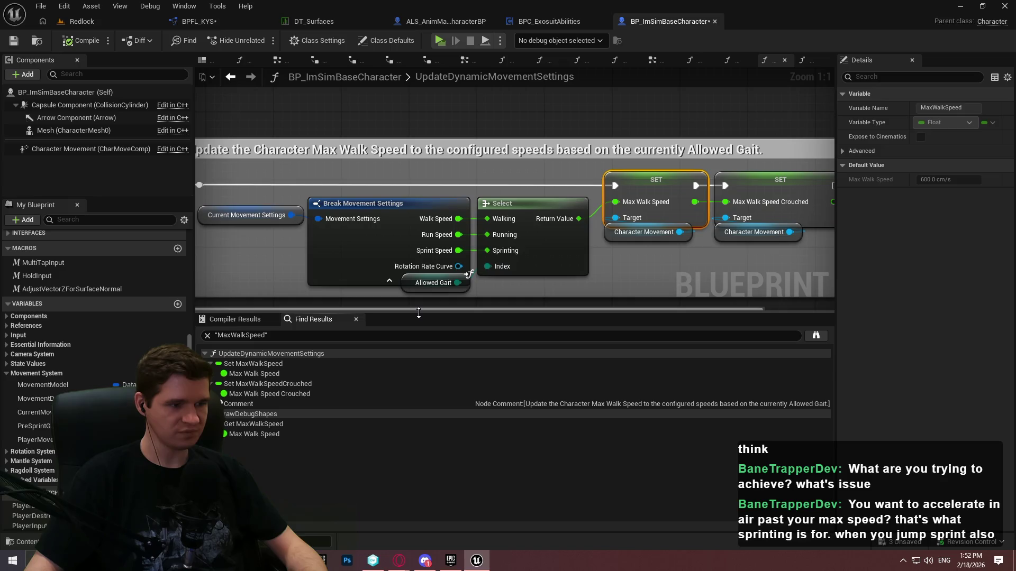
pyautogui.click(277, 386)
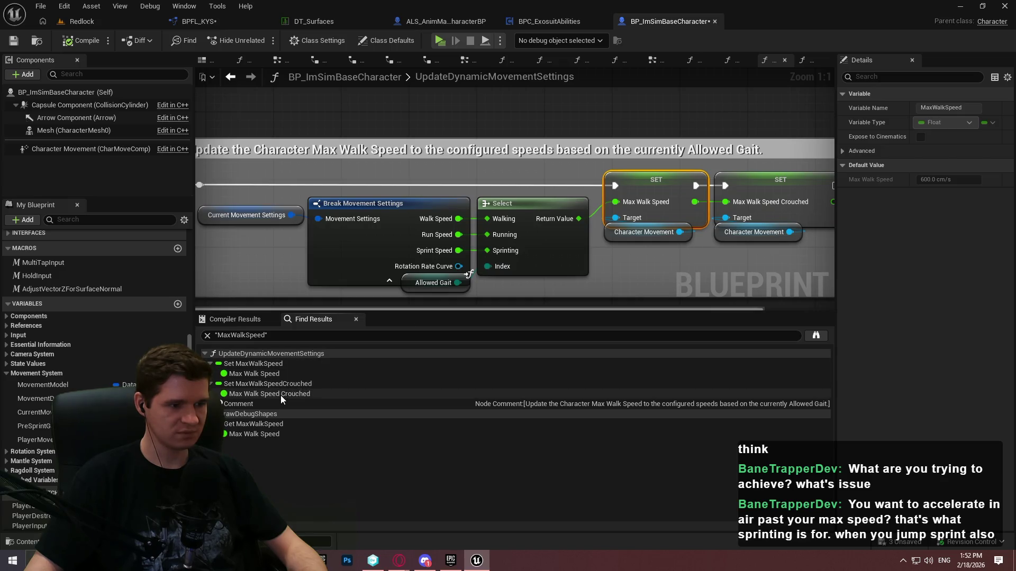
pyautogui.click(270, 434)
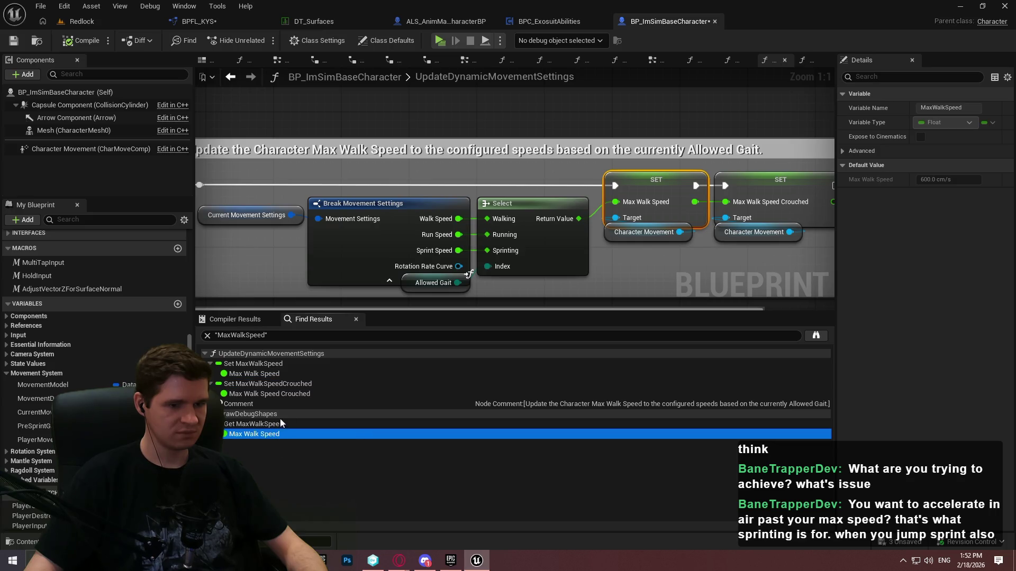
pyautogui.doubleClick(277, 400)
pyautogui.doubleClick(284, 433)
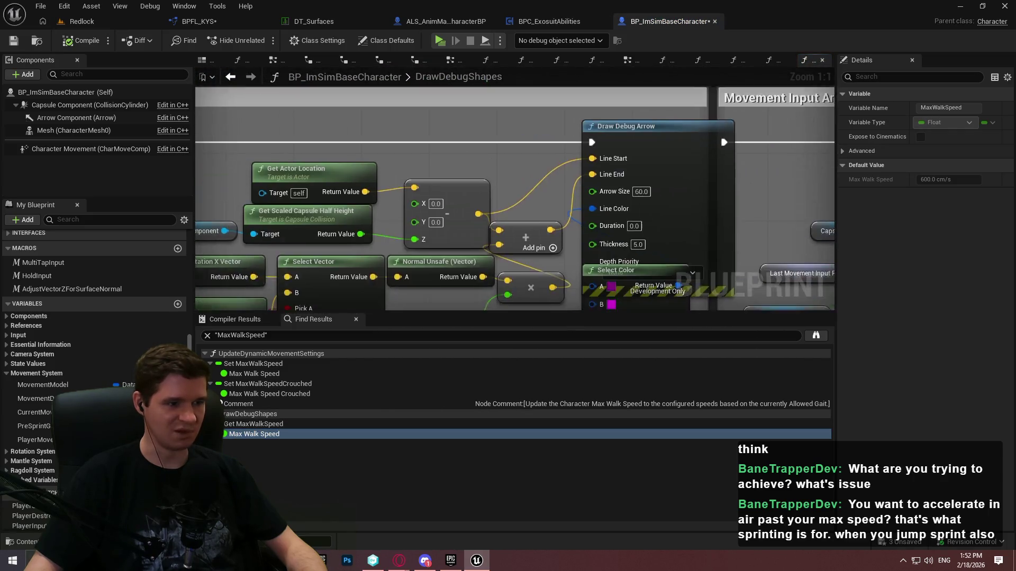
pyautogui.doubleClick(243, 364)
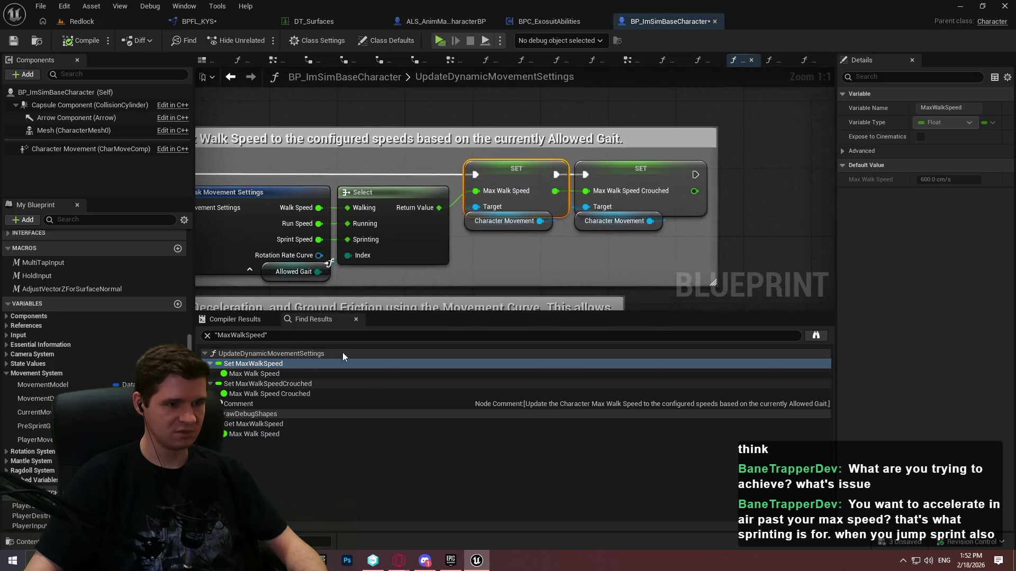
# Find MaxWalkSpeedCrouched references, jump to its setter, and recentre on Set Max Walk Speed
pyautogui.rightClick(652, 183)
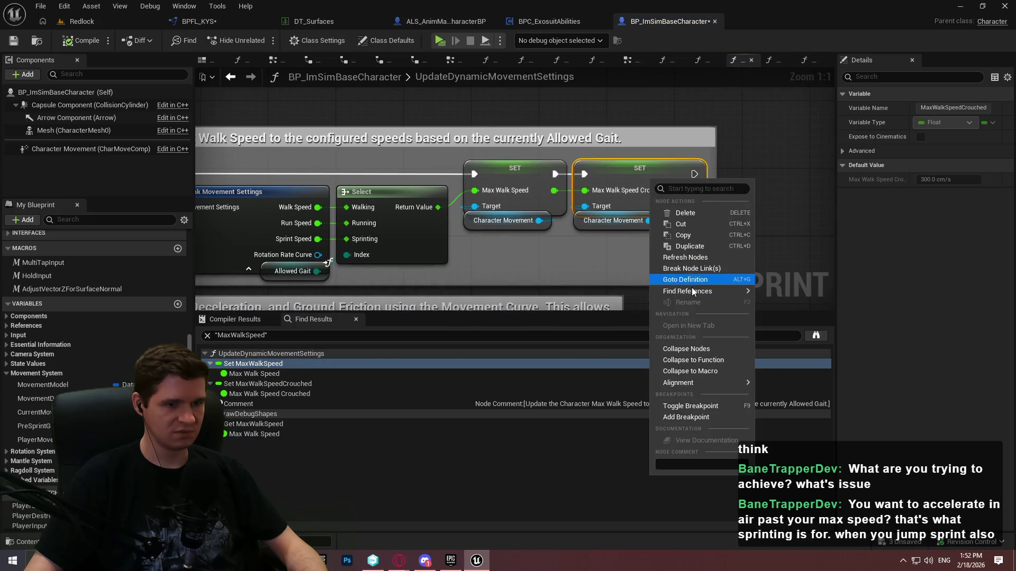
pyautogui.moveTo(693, 291)
pyautogui.click(783, 294)
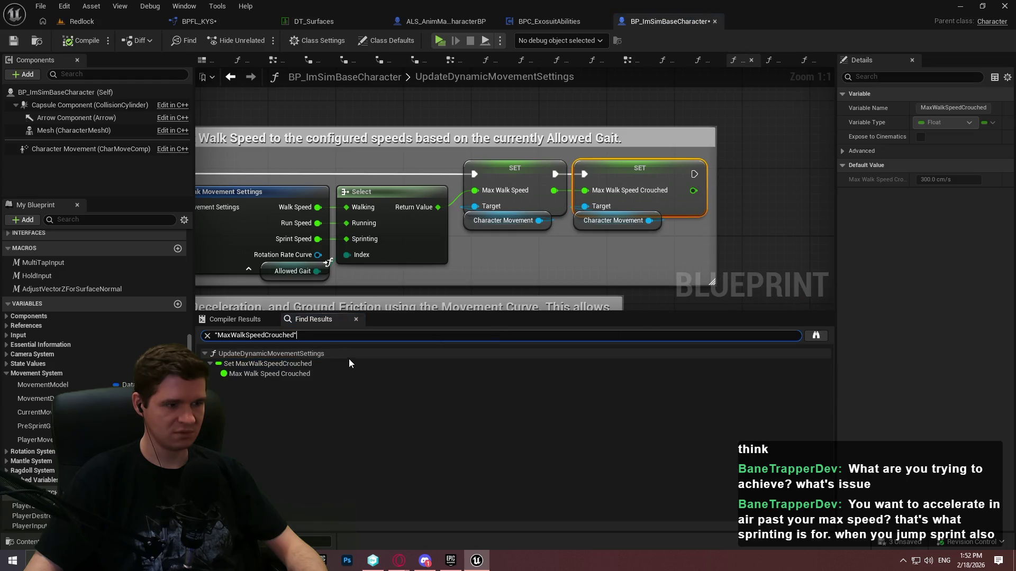
pyautogui.moveTo(381, 315); pyautogui.dragTo(354, 442)
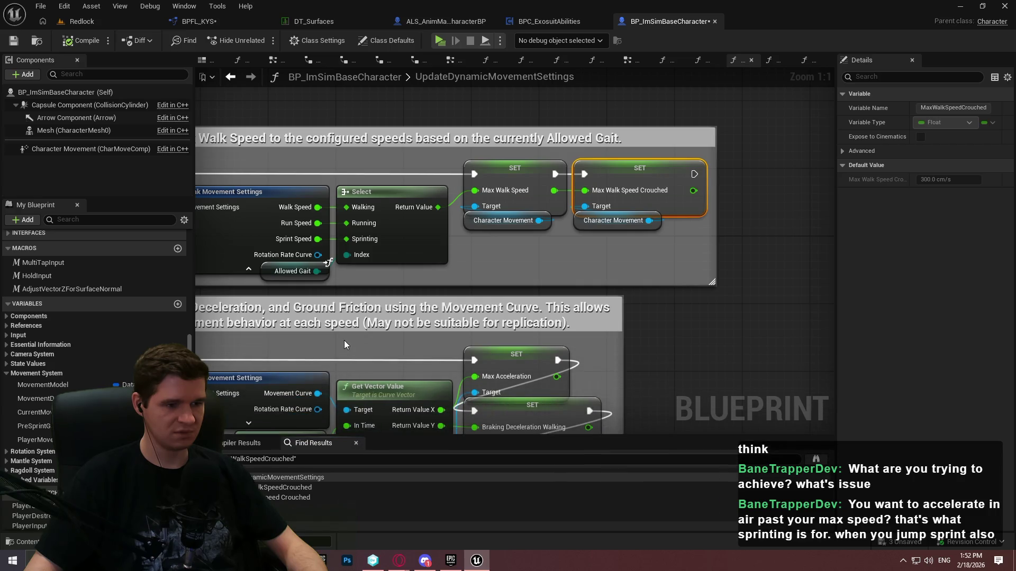
pyautogui.doubleClick(296, 477)
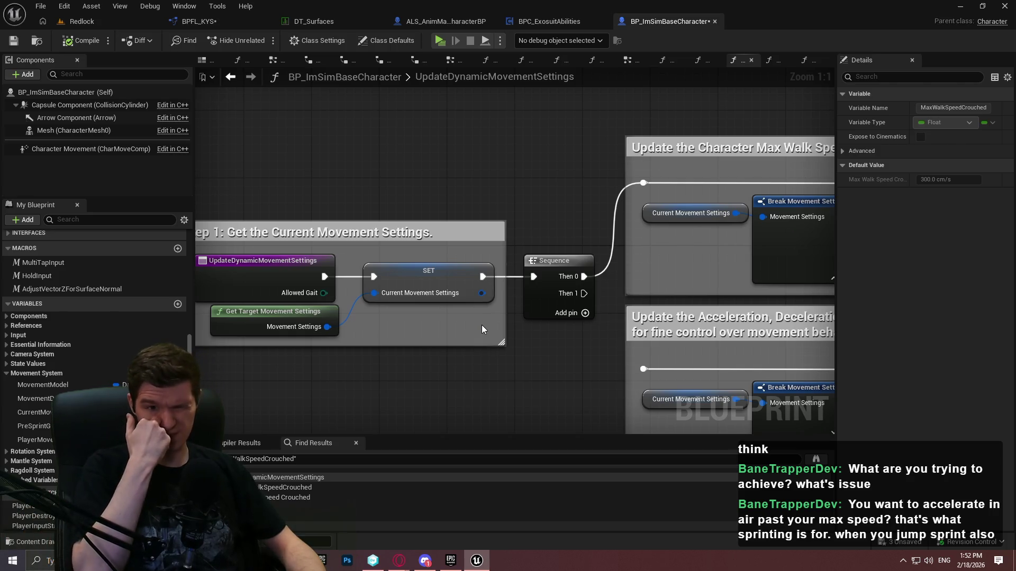
pyautogui.moveTo(575, 224); pyautogui.dragTo(241, 178)
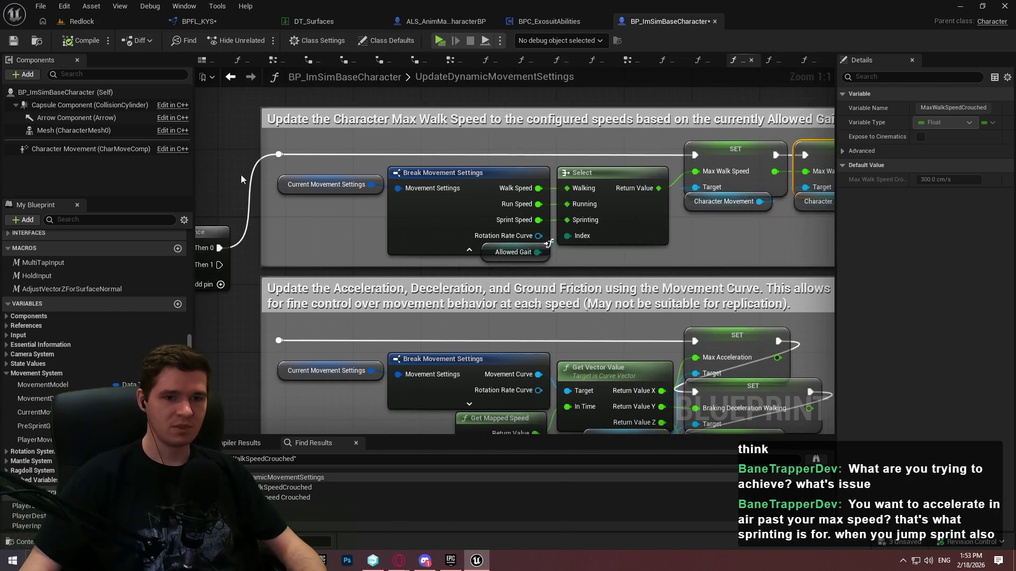
pyautogui.moveTo(549, 243)
pyautogui.mouseDown()
pyautogui.moveTo(480, 262)
pyautogui.moveTo(689, 264)
pyautogui.mouseUp()
pyautogui.click(603, 191)
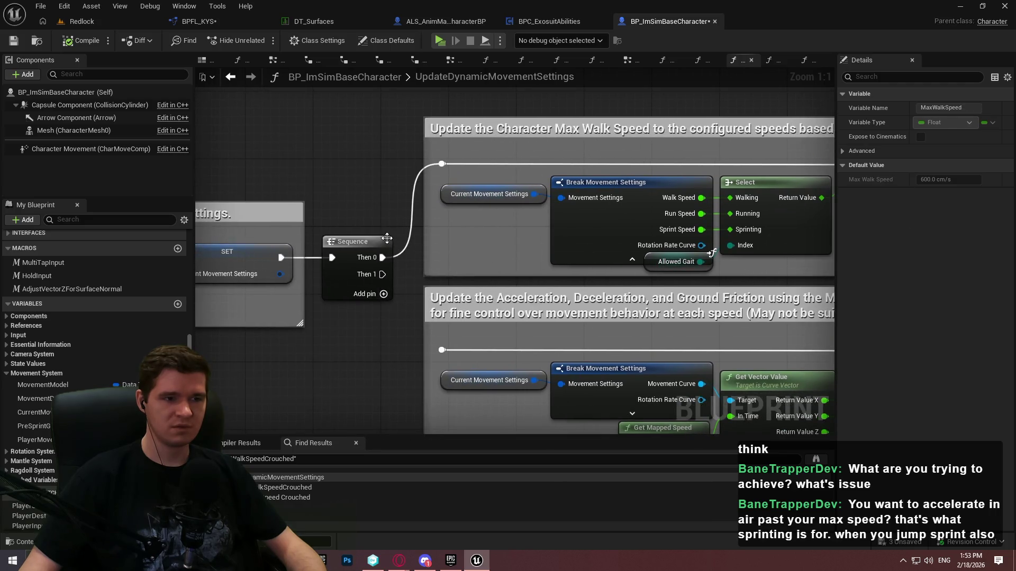
pyautogui.hotkey('alt', 'Tab')
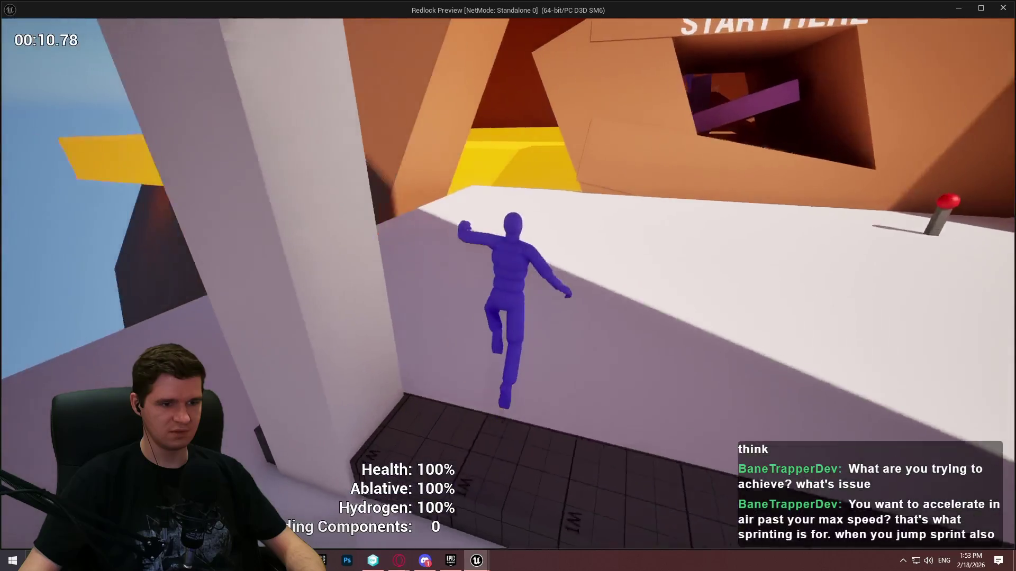
pyautogui.press('w')
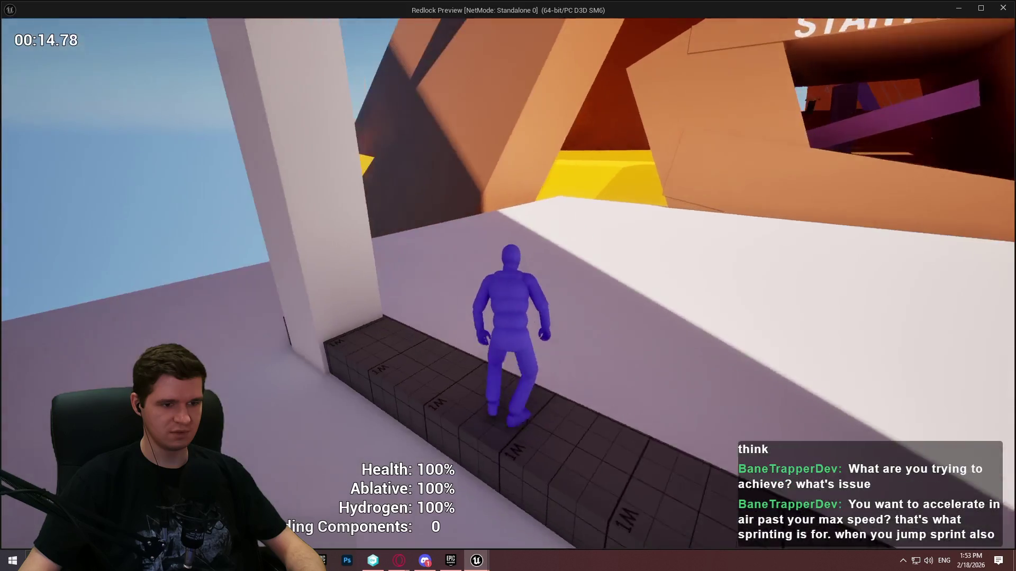
pyautogui.press('space')
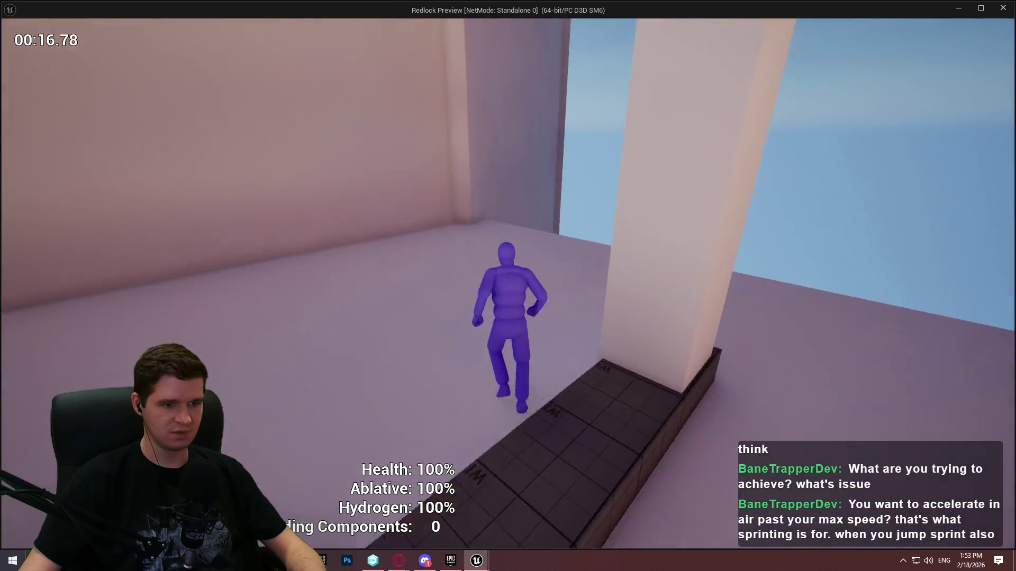
pyautogui.press('Escape')
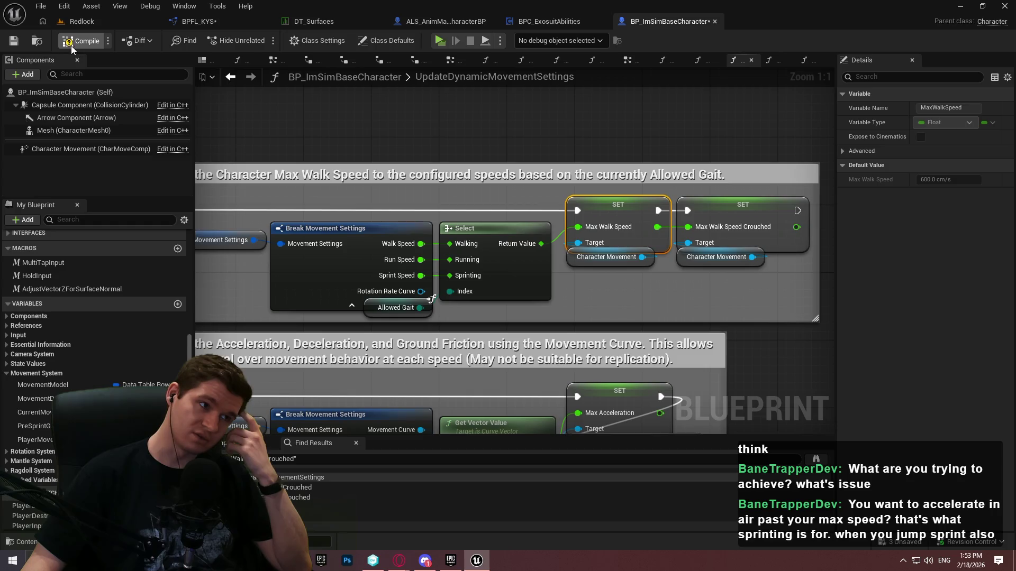
# Save the character blueprint and pan to UpdateDynamicMovementSettings' Acceleration section
pyautogui.click(14, 43)
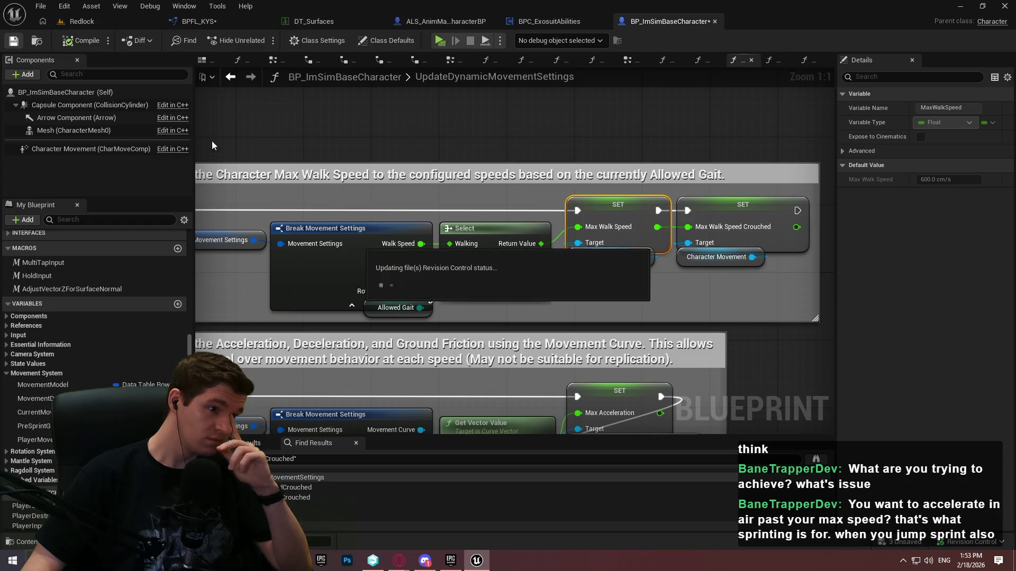
pyautogui.rightClick(283, 293)
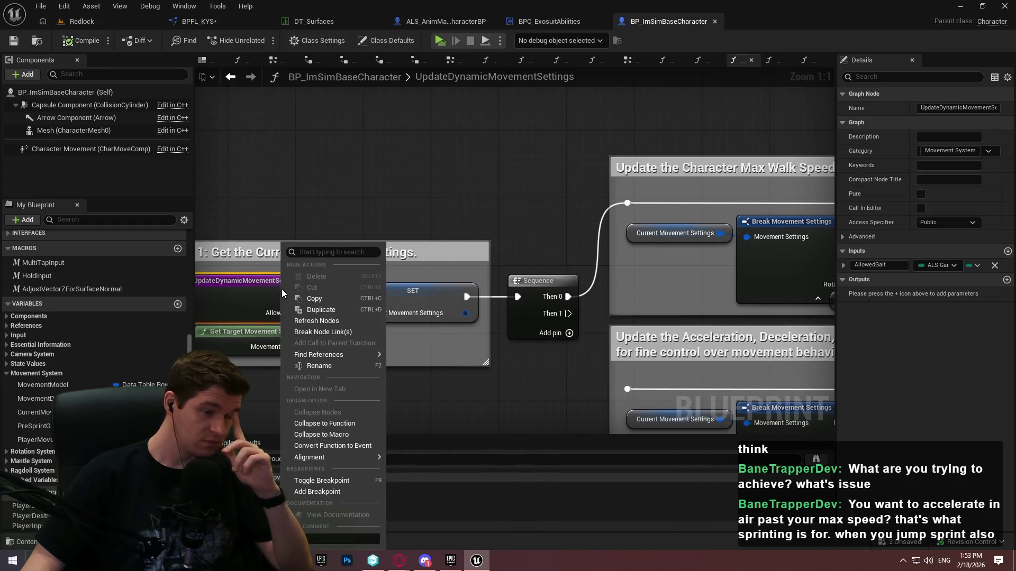
pyautogui.moveTo(347, 303)
pyautogui.mouseDown()
pyautogui.moveTo(615, 111)
pyautogui.moveTo(476, 229)
pyautogui.moveTo(283, 267)
pyautogui.moveTo(596, 311)
pyautogui.mouseUp()
pyautogui.scroll(-4, 614, 111)
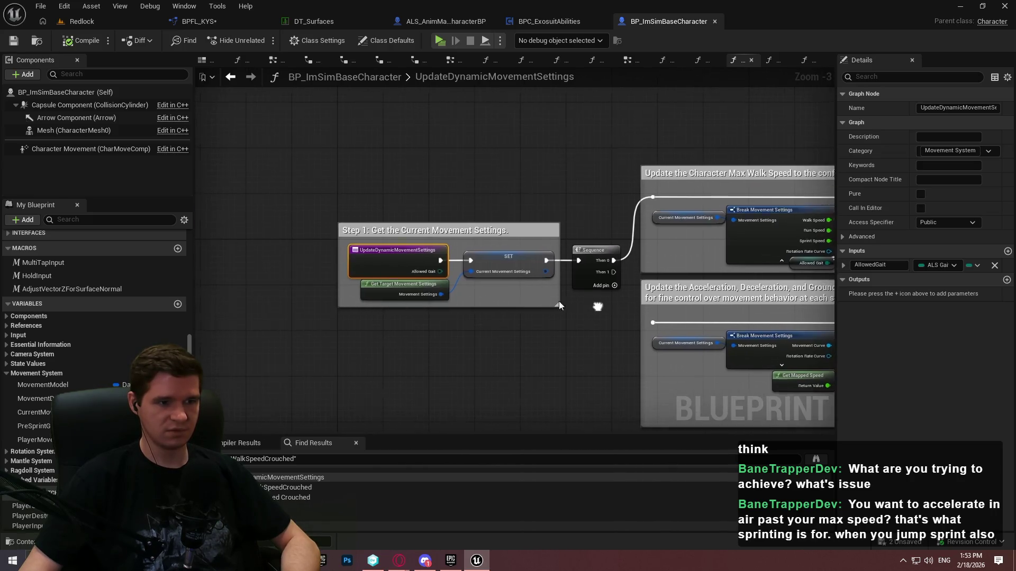
# Find references to UpdateDynamicMovementSettings and jump to its call in UpdateCharacterMovement
pyautogui.rightClick(408, 253)
pyautogui.click(574, 363)
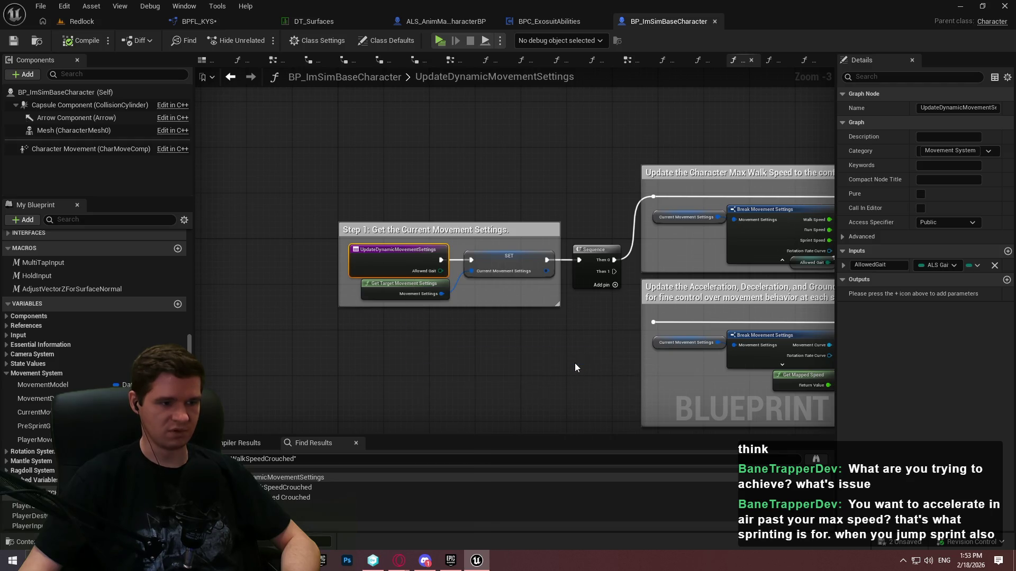
pyautogui.click(331, 487)
pyautogui.doubleClick(331, 487)
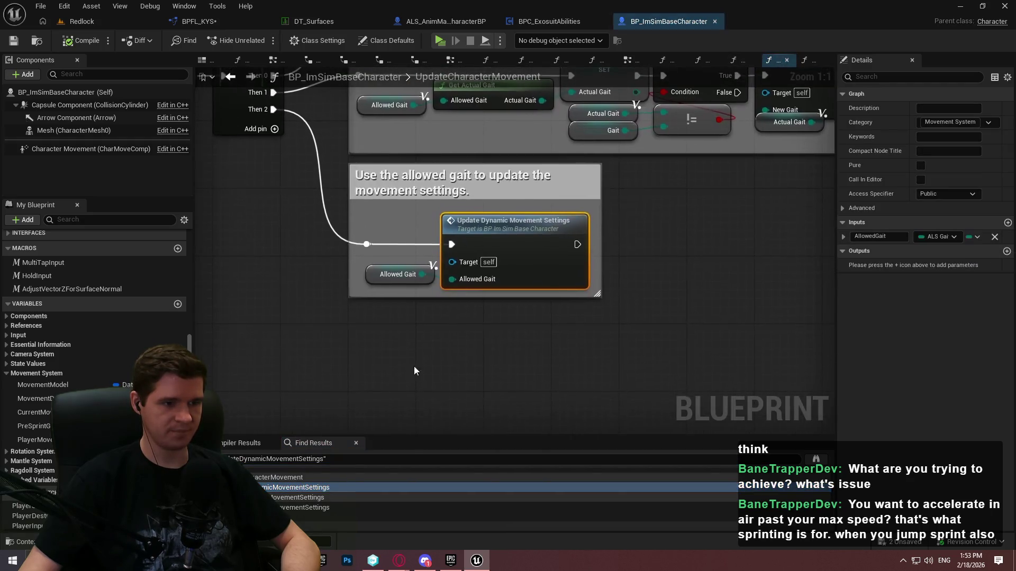
pyautogui.rightClick(668, 351)
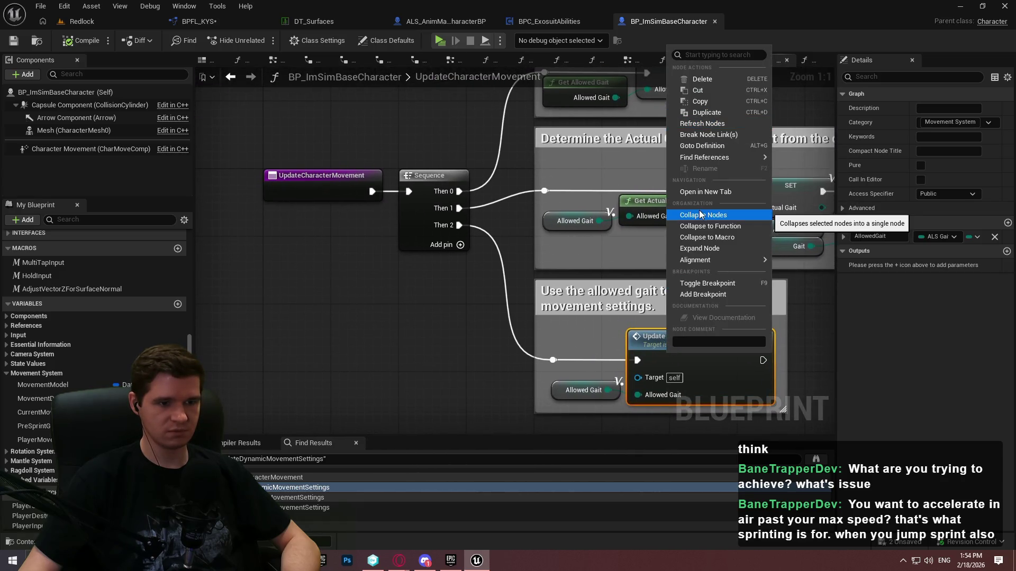
pyautogui.moveTo(598, 258); pyautogui.dragTo(479, 279)
pyautogui.rightClick(550, 370)
# Find UpdateCharacterMovement references in TickGraph, then reopen it to view the allowed-gait movement section
pyautogui.moveTo(590, 175)
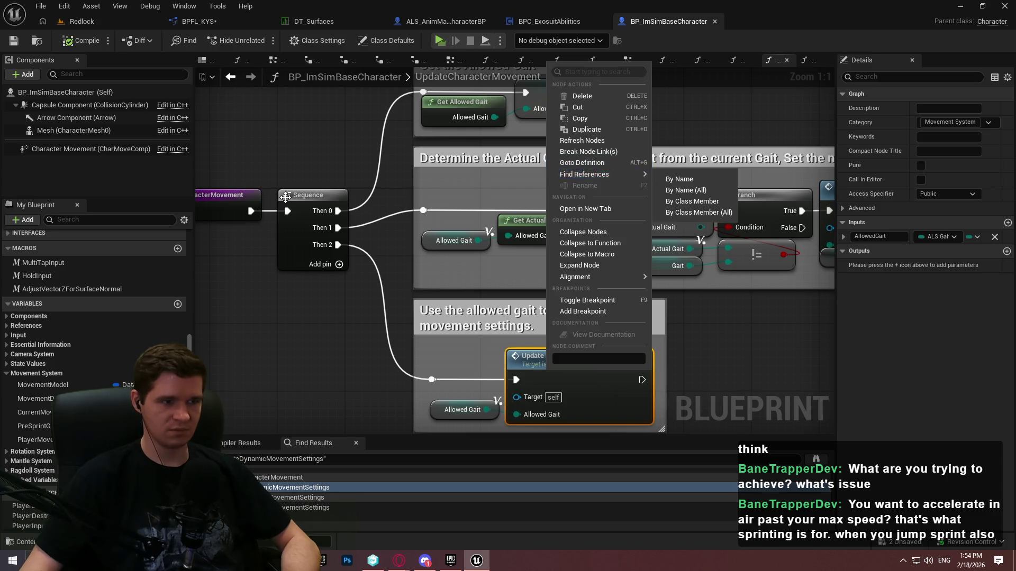
pyautogui.rightClick(201, 211)
pyautogui.moveTo(273, 319)
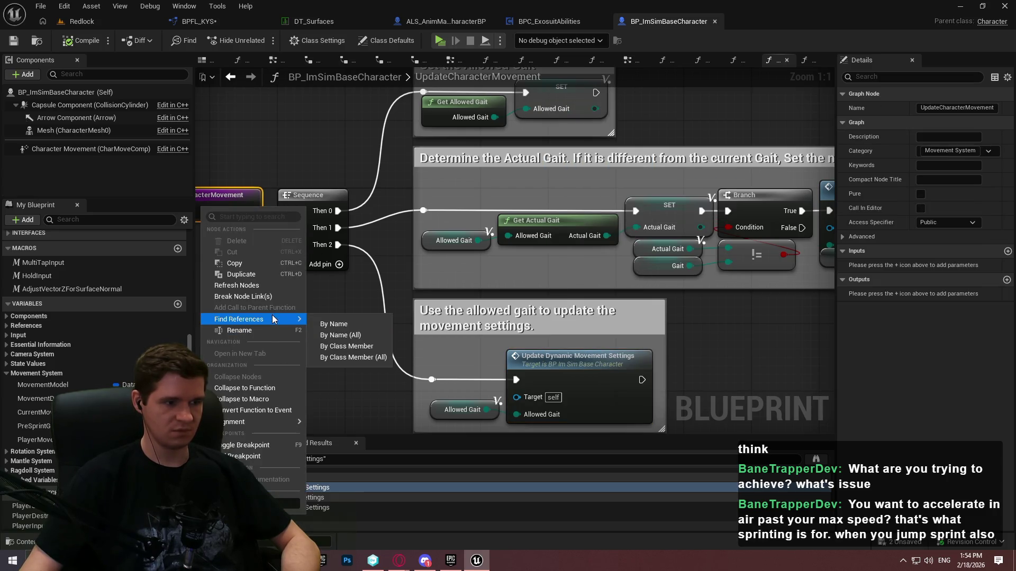
pyautogui.click(354, 325)
pyautogui.doubleClick(316, 486)
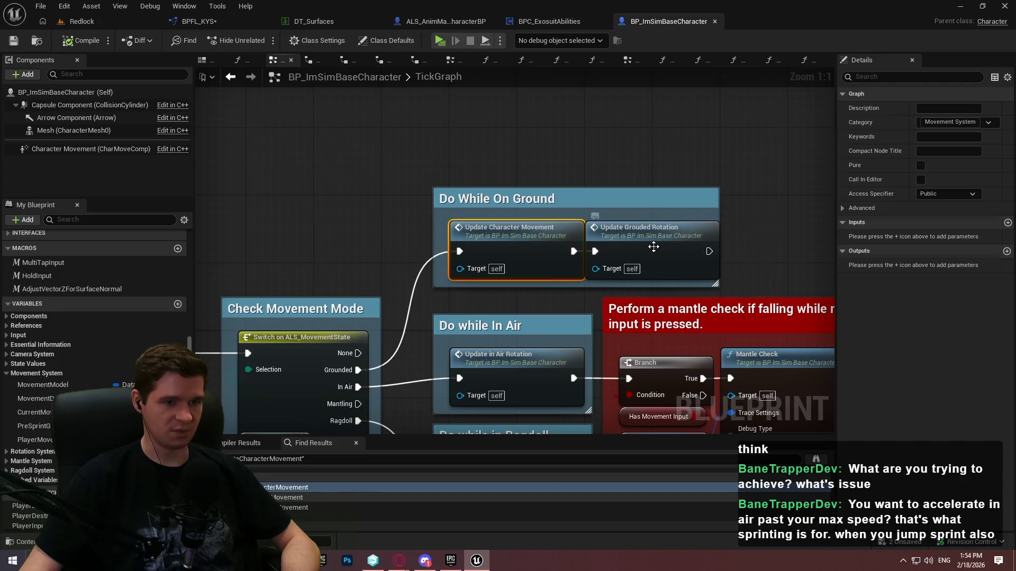
pyautogui.doubleClick(653, 247)
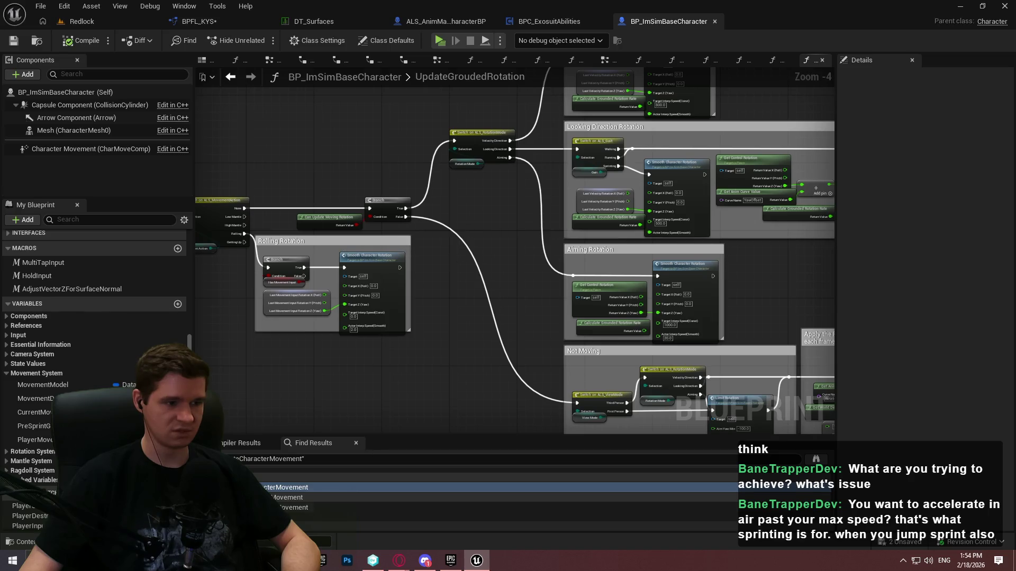
pyautogui.doubleClick(354, 485)
pyautogui.doubleClick(575, 228)
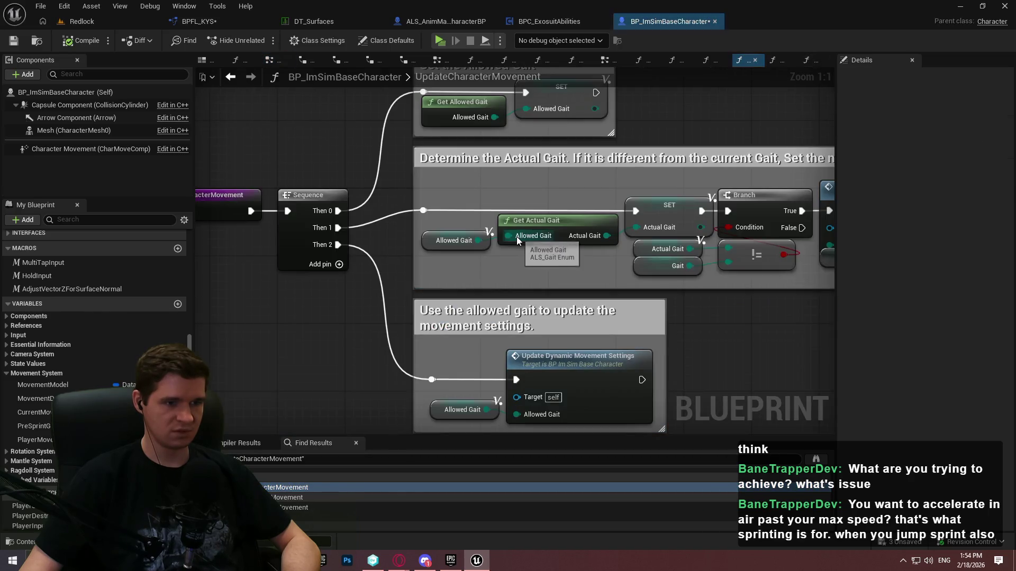
pyautogui.moveTo(596, 279); pyautogui.dragTo(444, 335)
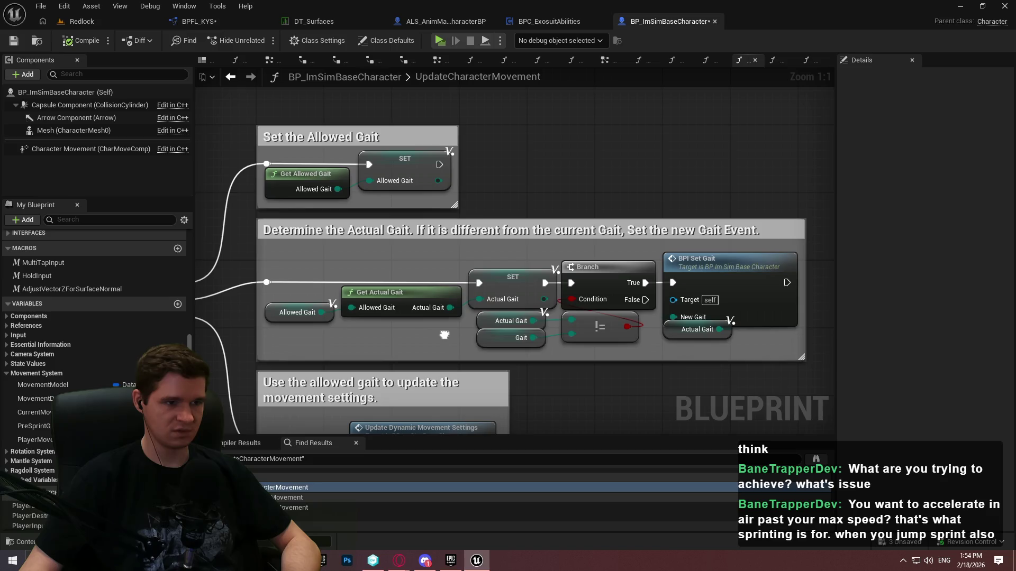
pyautogui.moveTo(444, 334)
pyautogui.mouseDown()
pyautogui.moveTo(469, 277)
pyautogui.moveTo(471, 233)
pyautogui.moveTo(454, 270)
pyautogui.moveTo(483, 229)
pyautogui.moveTo(472, 234)
pyautogui.mouseUp()
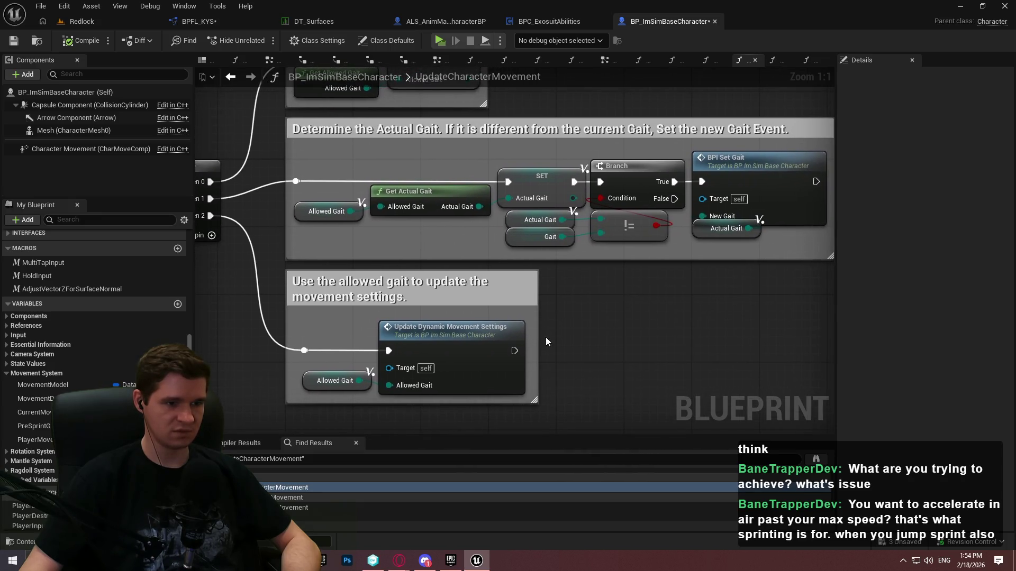
# Add a Print String after Update Dynamic Movement Settings that prints the Gait value
pyautogui.click(506, 351)
pyautogui.moveTo(587, 347); pyautogui.dragTo(587, 346)
pyautogui.write('p')
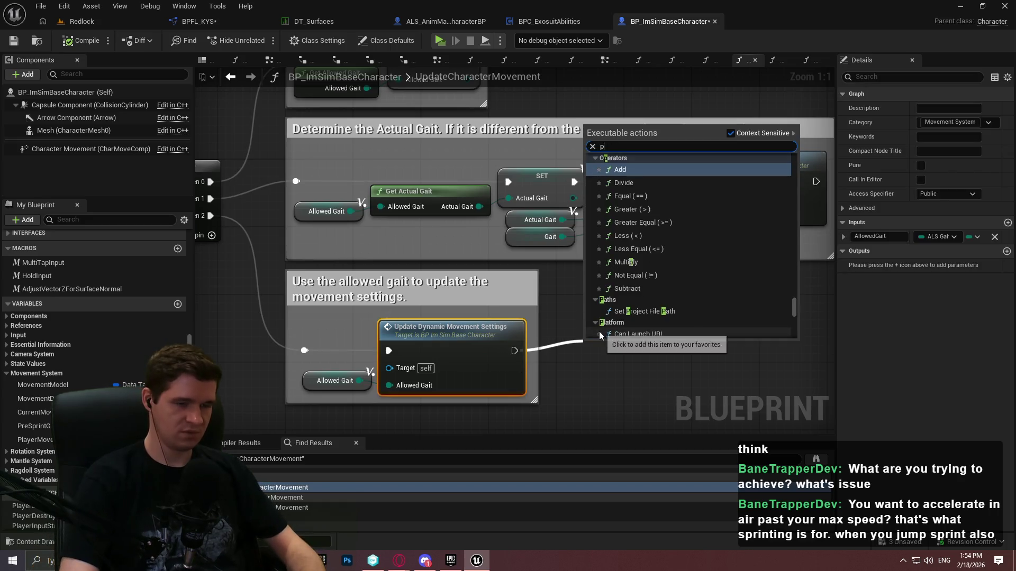
pyautogui.write('rint')
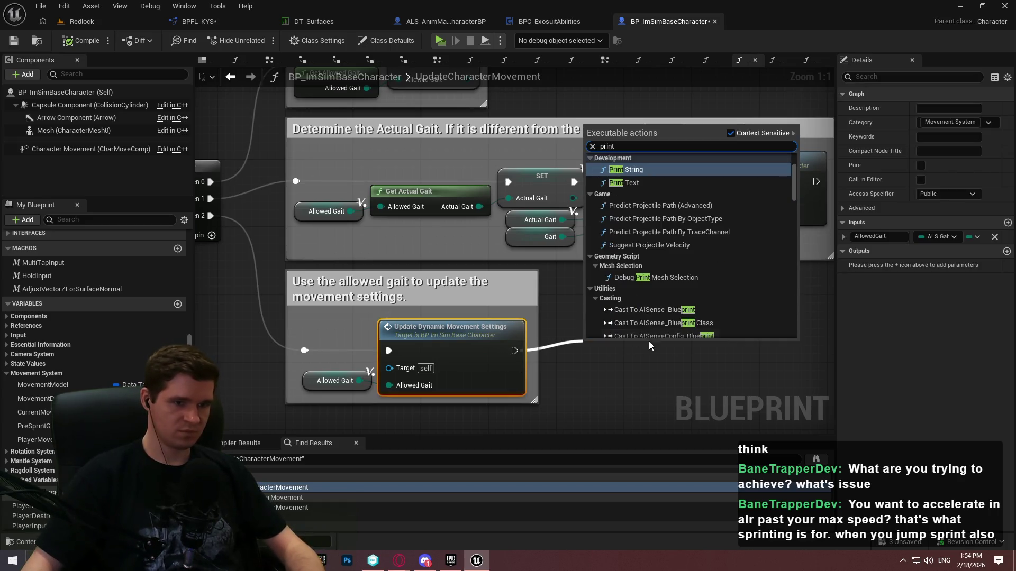
pyautogui.click(653, 172)
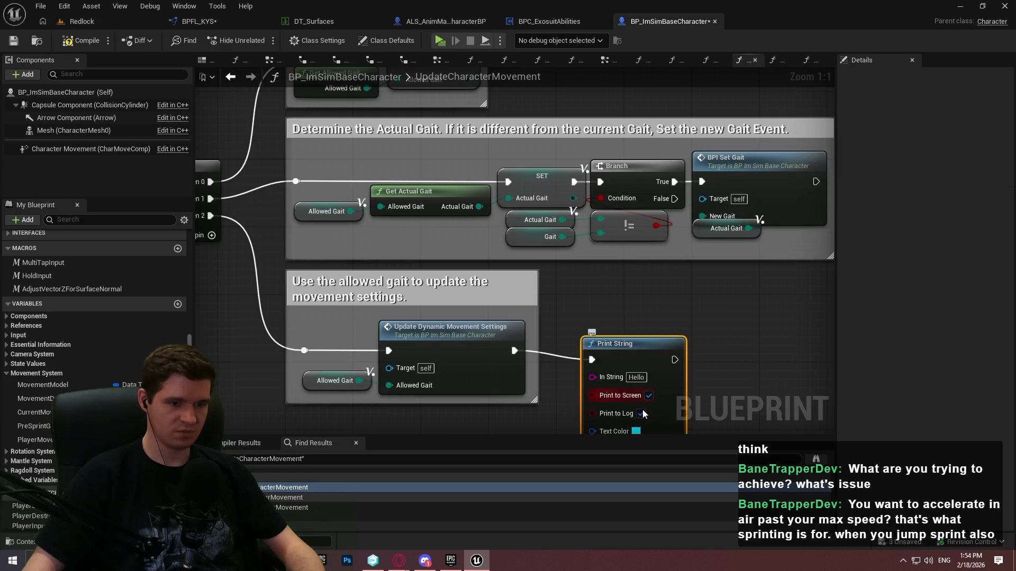
pyautogui.moveTo(629, 361); pyautogui.dragTo(704, 360)
pyautogui.moveTo(560, 237)
pyautogui.mouseDown()
pyautogui.moveTo(682, 391)
pyautogui.moveTo(668, 377)
pyautogui.mouseUp()
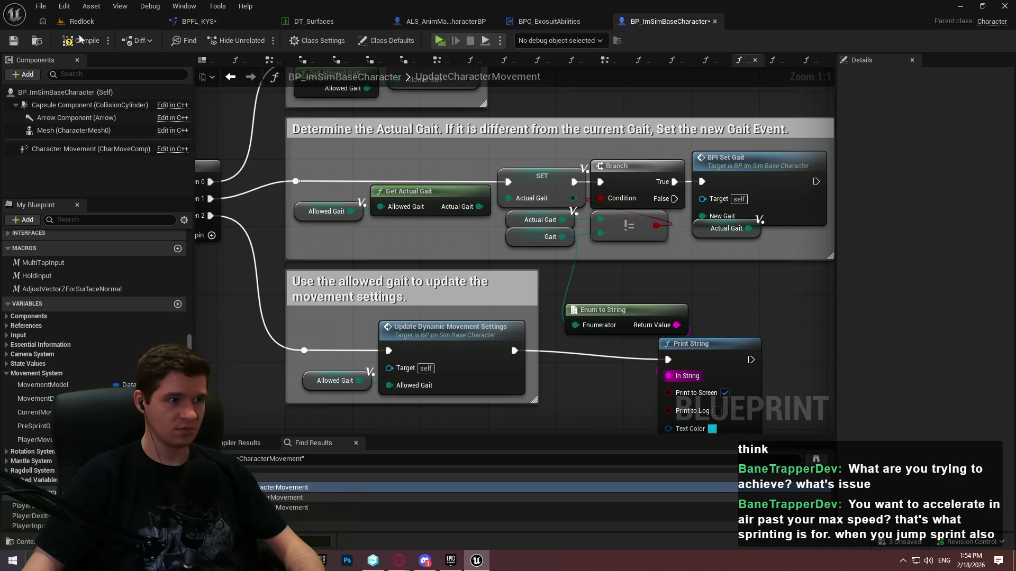
# Open UpdateDynamicMovementSettings, reposition the Allowed Gait getter, and start a playtest
pyautogui.doubleClick(424, 337)
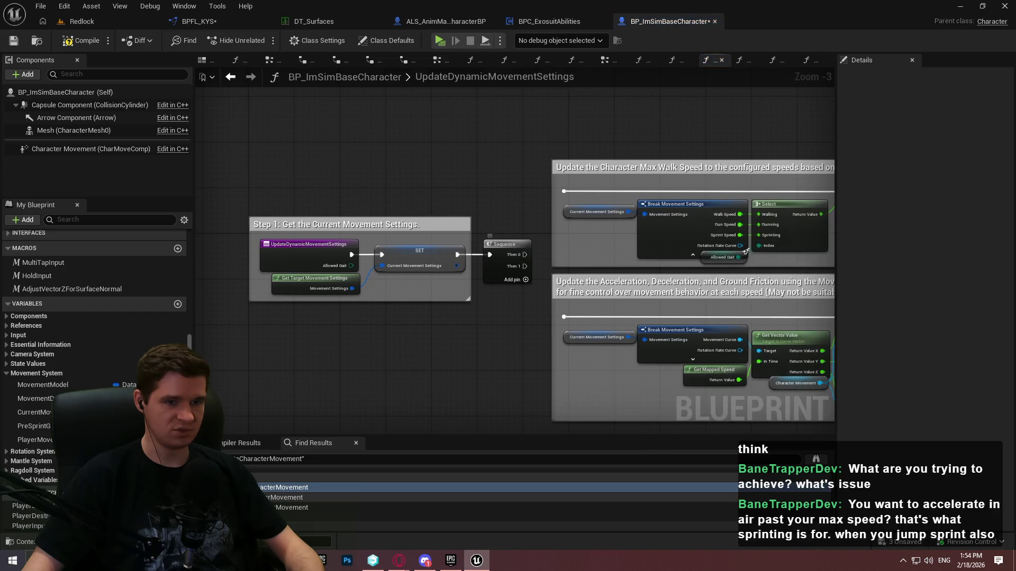
pyautogui.moveTo(517, 161); pyautogui.dragTo(354, 153)
pyautogui.scroll(3, 587, 257)
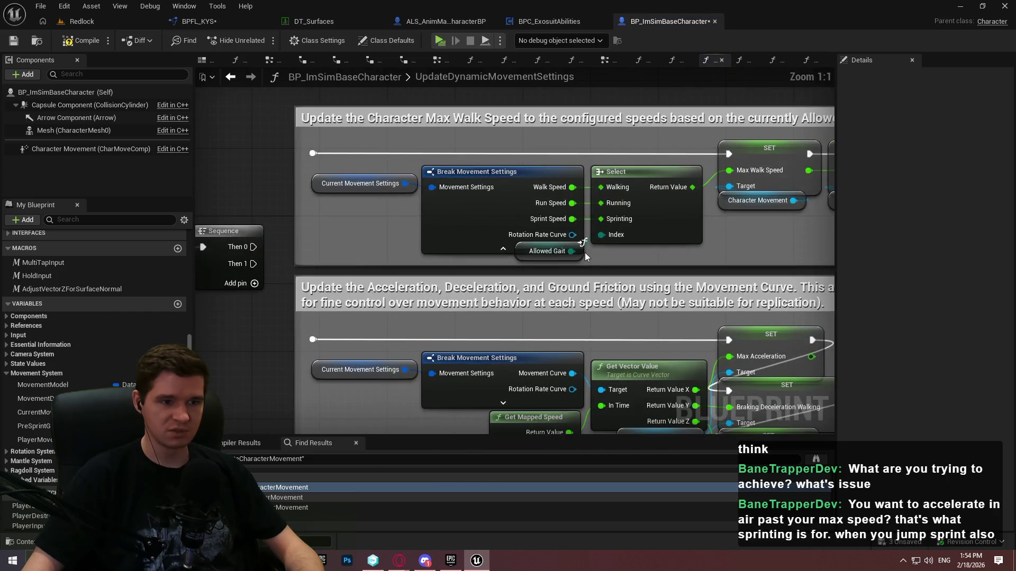
pyautogui.moveTo(584, 250); pyautogui.dragTo(586, 275)
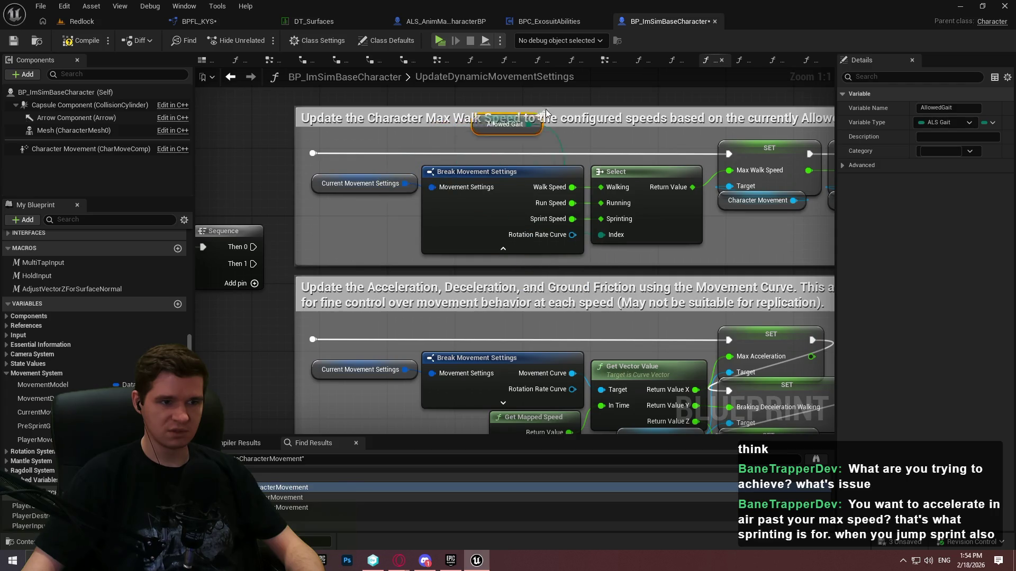
pyautogui.moveTo(545, 113); pyautogui.dragTo(566, 148)
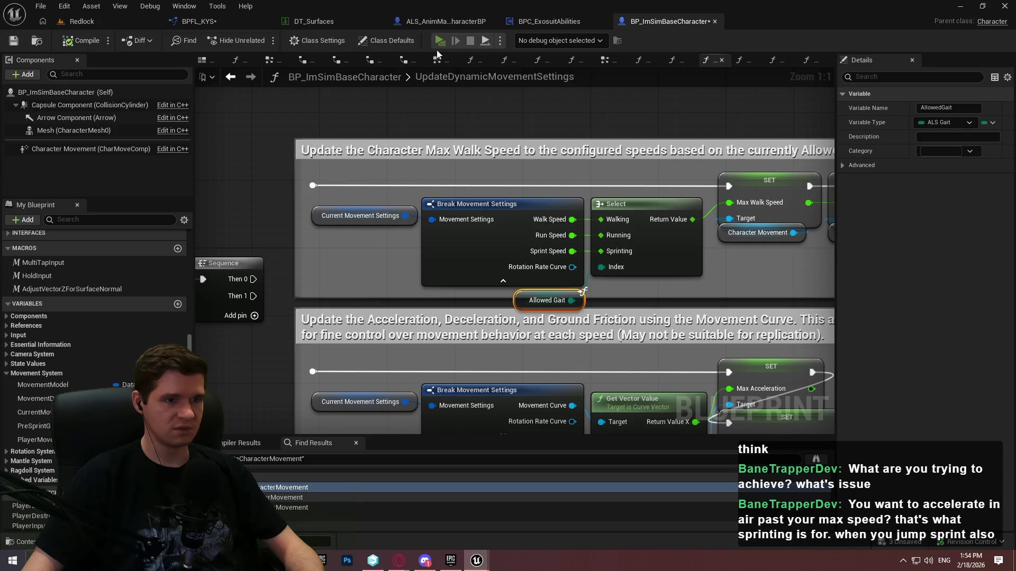
pyautogui.hotkey('alt', 'p')
# Playtest the character running forward and jumping twice, then stop and relaunch the preview
pyautogui.click(508, 451)
pyautogui.press('w')
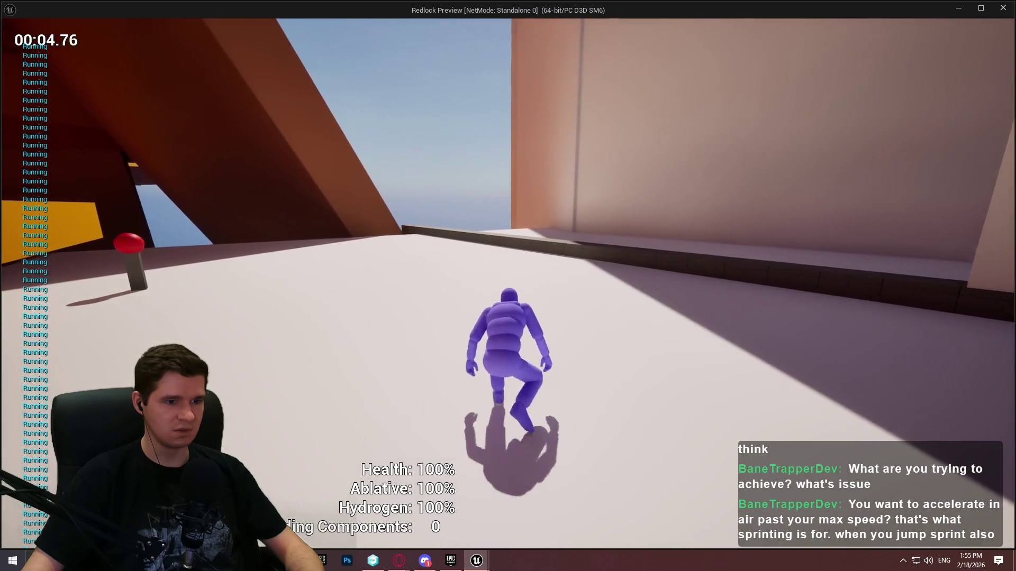
pyautogui.press('space')
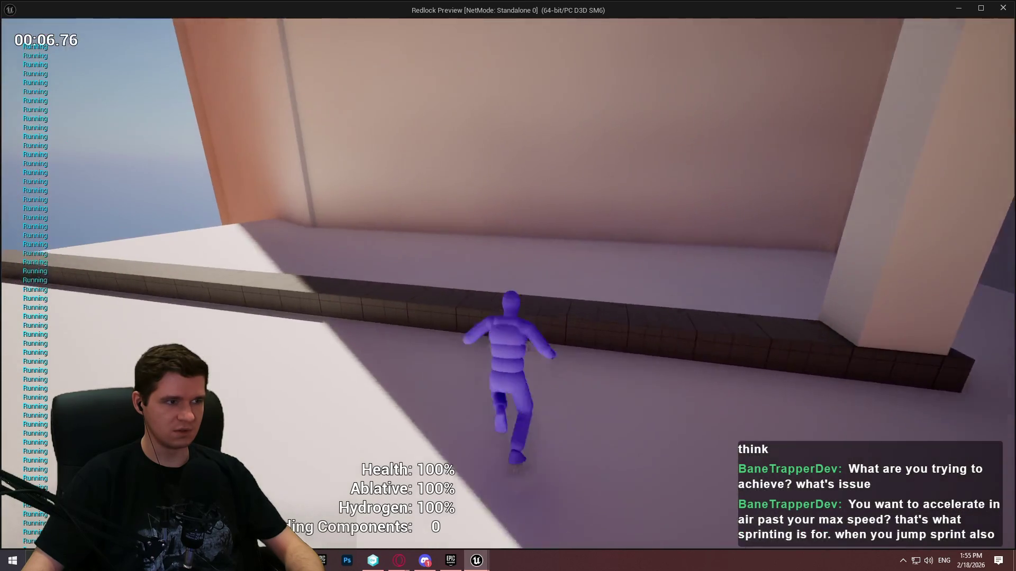
pyautogui.press('space')
pyautogui.press('Escape')
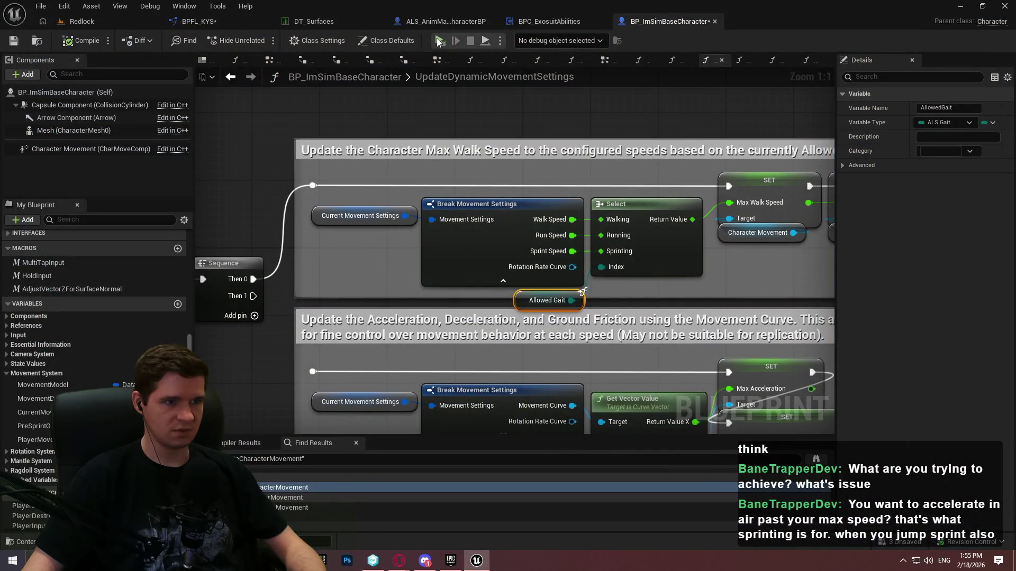
pyautogui.hotkey('alt', 'p')
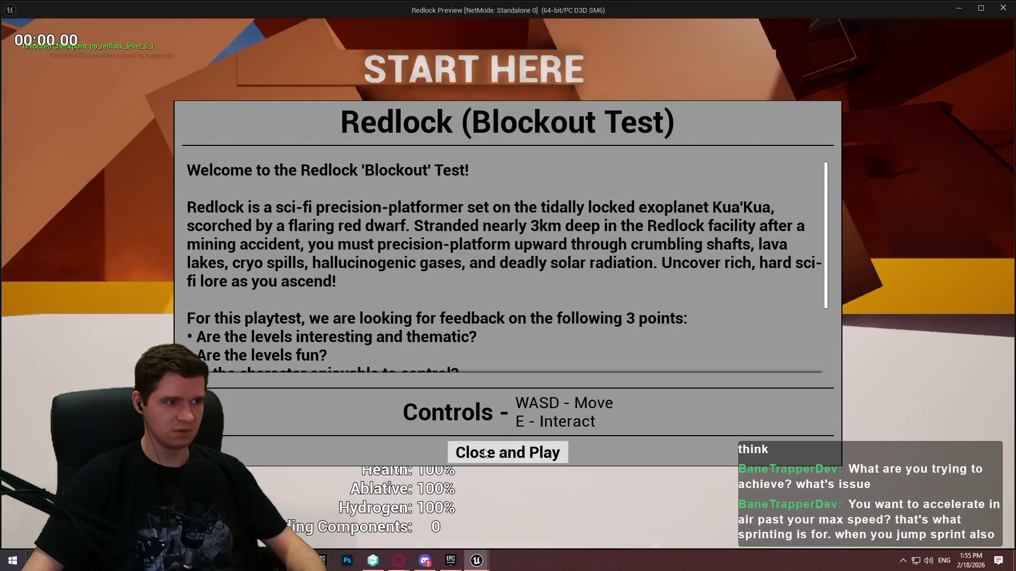
# Start the playtest and run, crouch, sprint-jump and climb the tall ladder, watching the gait prints
pyautogui.click(485, 452)
pyautogui.press('w')
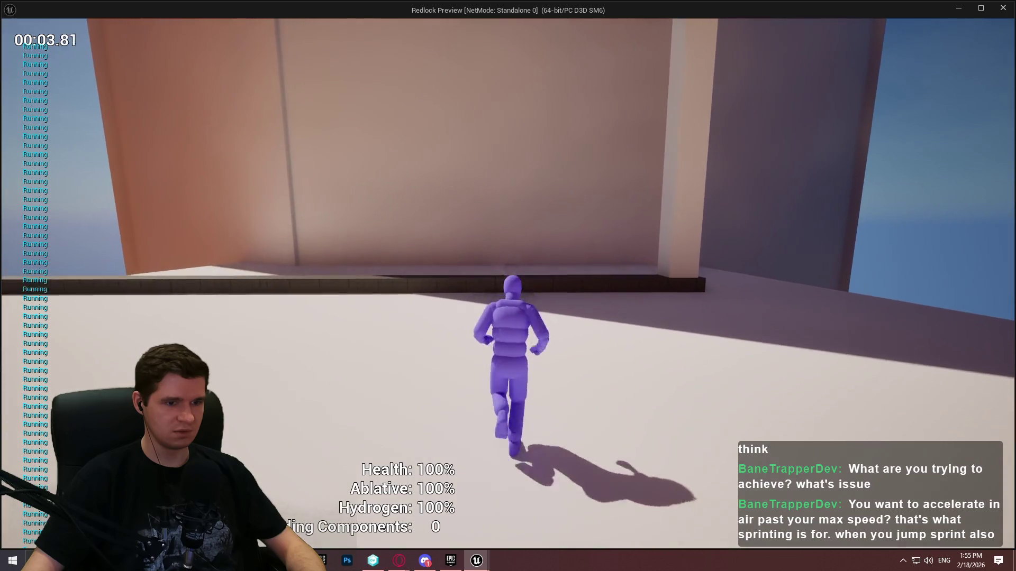
pyautogui.press('c')
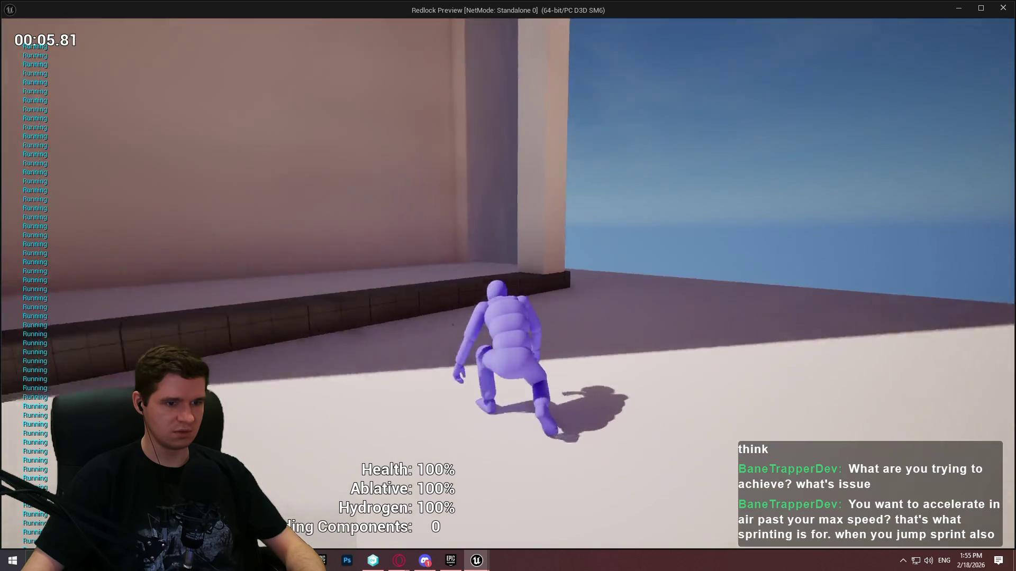
pyautogui.press('c')
pyautogui.press('space')
pyautogui.press('shift')
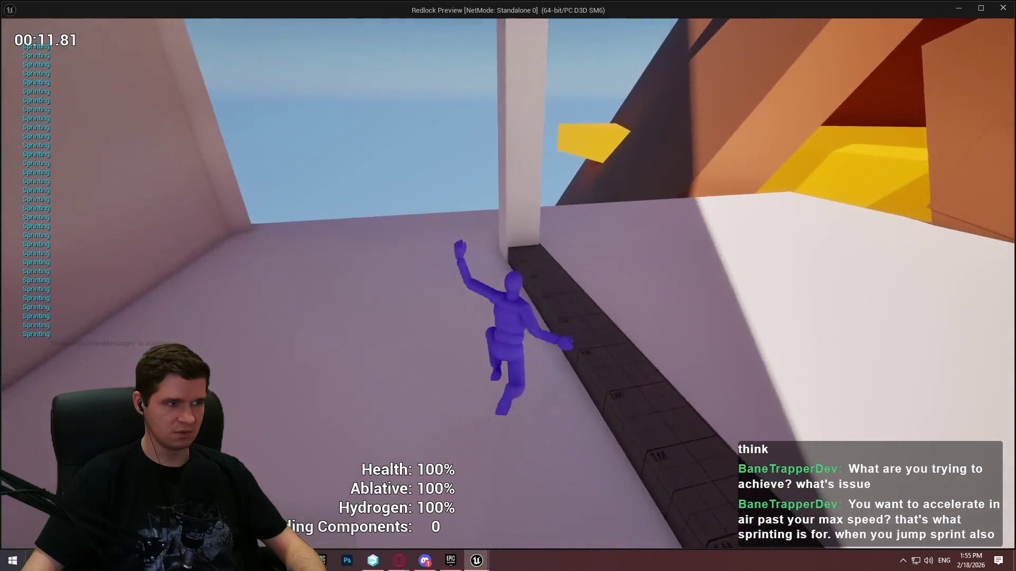
pyautogui.press('space')
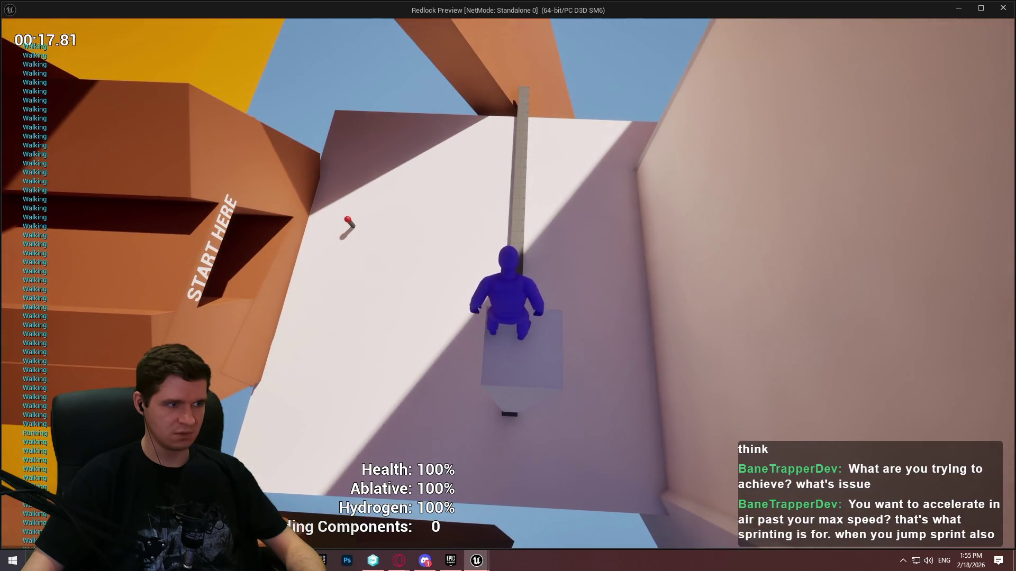
pyautogui.press('space')
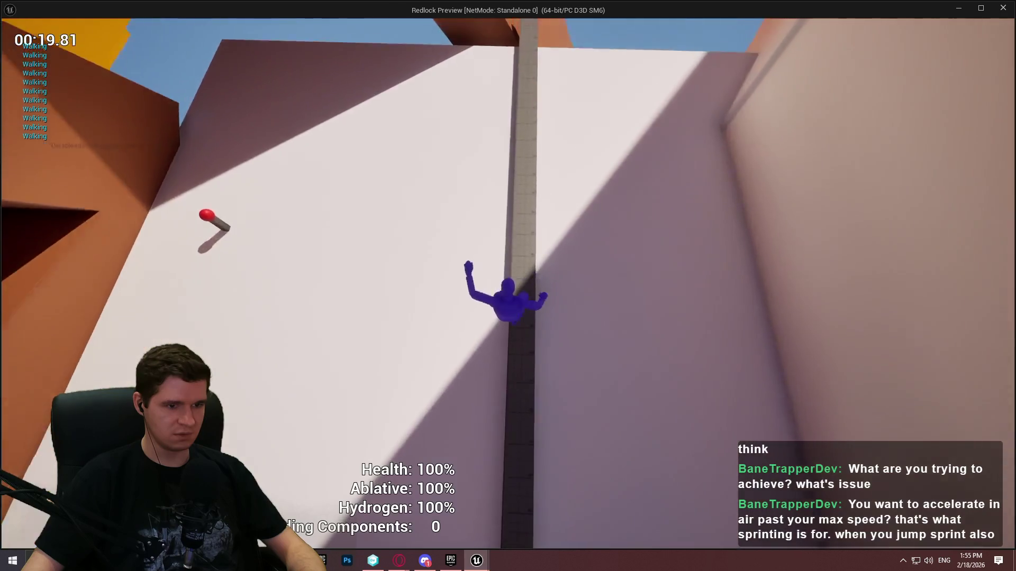
# Walk and sprint along the beam, climb the pillar and pole, wall-run, then end the playtest
pyautogui.press('w')
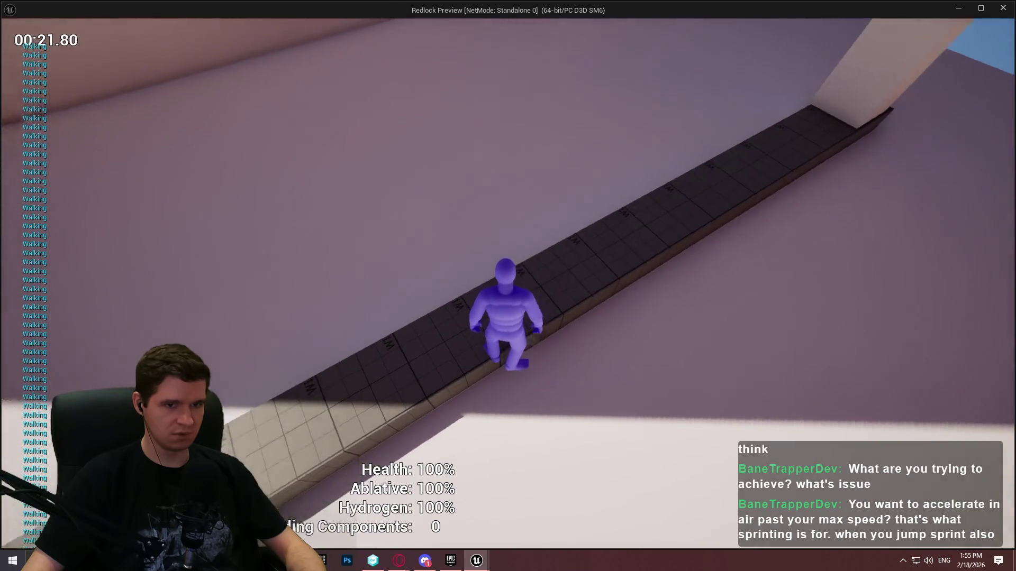
pyautogui.press('w')
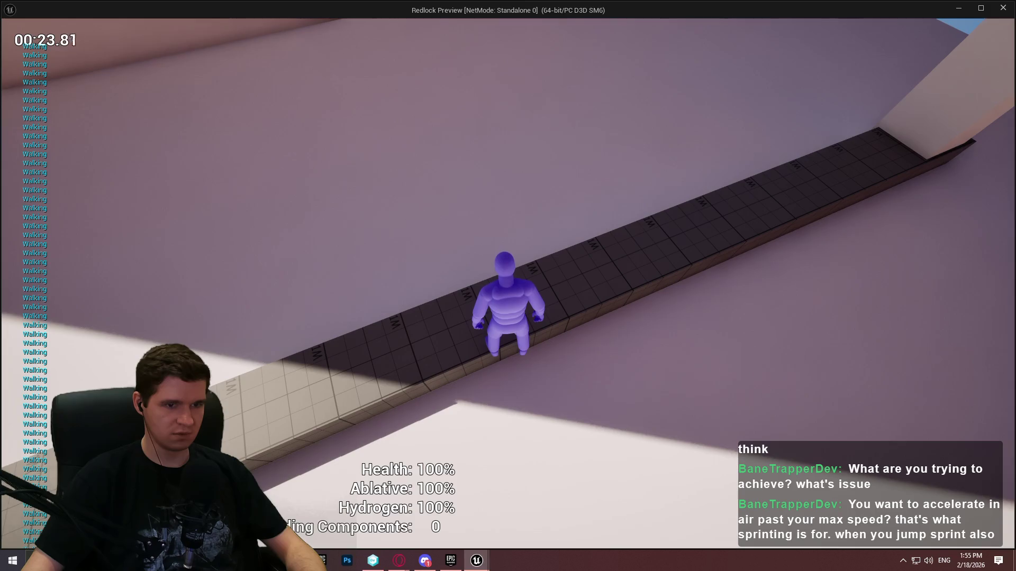
pyautogui.press('shift')
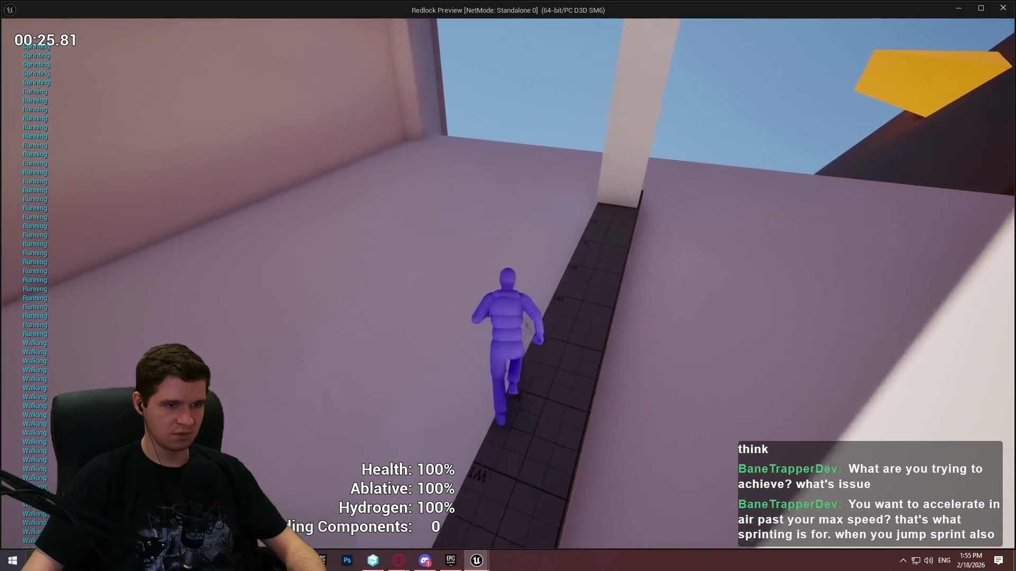
pyautogui.press('space')
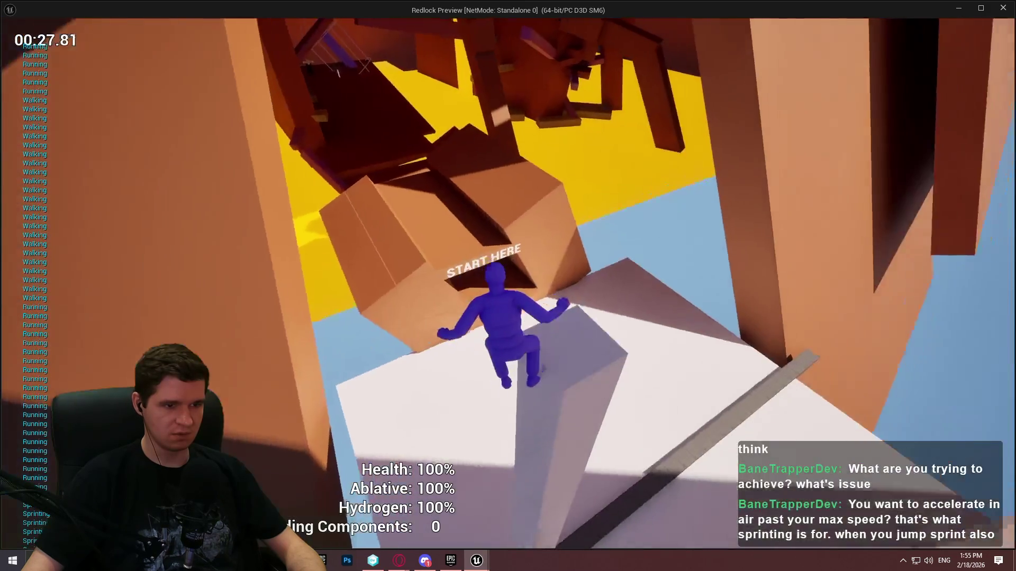
pyautogui.press('w')
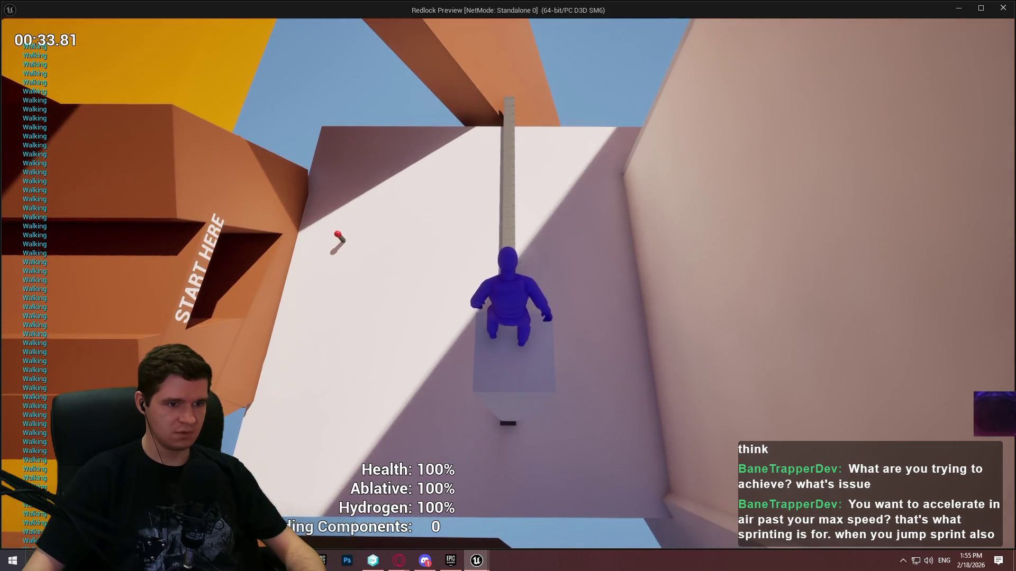
pyautogui.press('space')
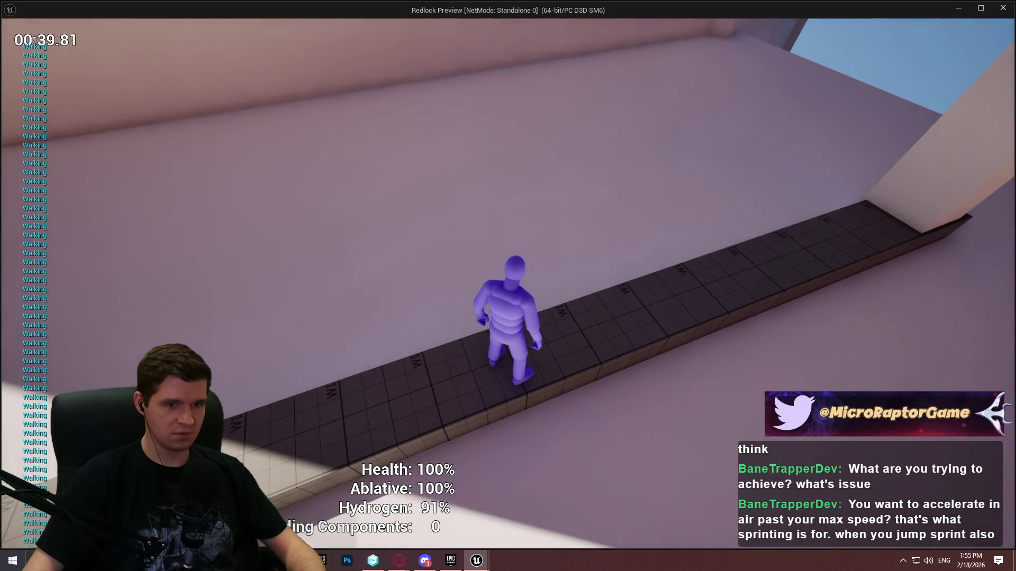
pyautogui.press('shift')
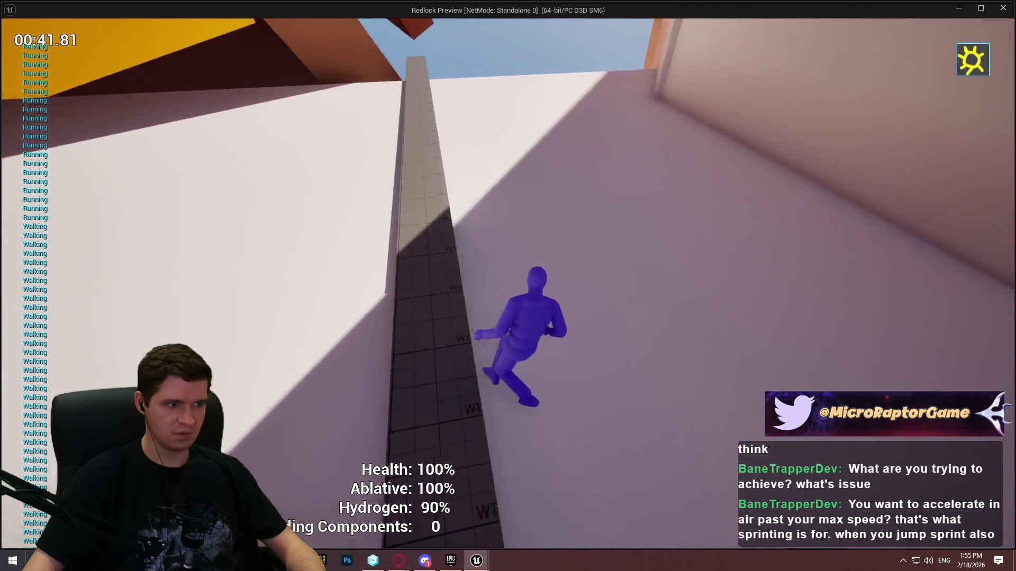
pyautogui.press('space')
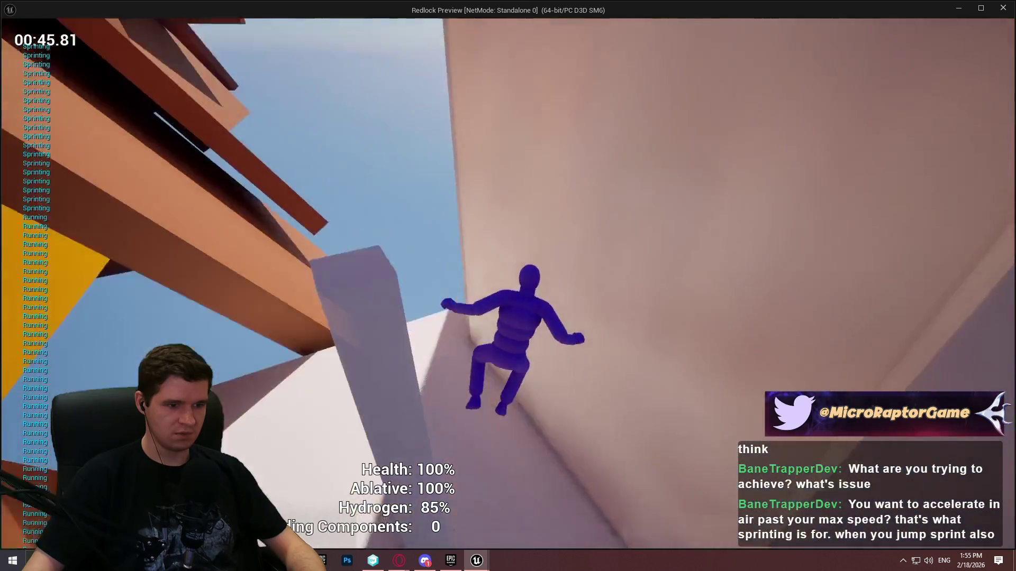
pyautogui.press('Escape')
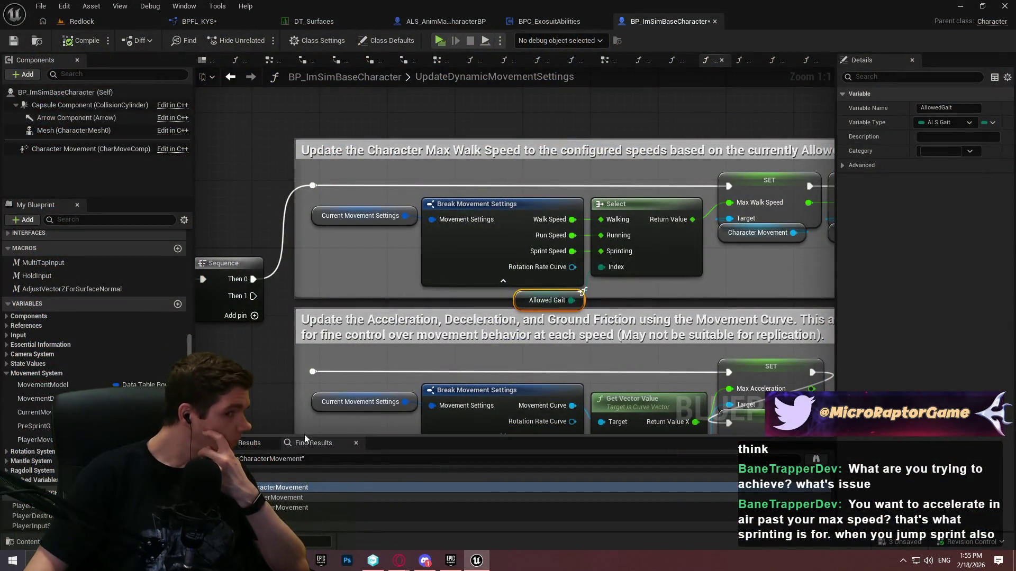
# Search references to Current Movement Settings by name and enlarge the Find Results list
pyautogui.moveTo(810, 271); pyautogui.dragTo(555, 300)
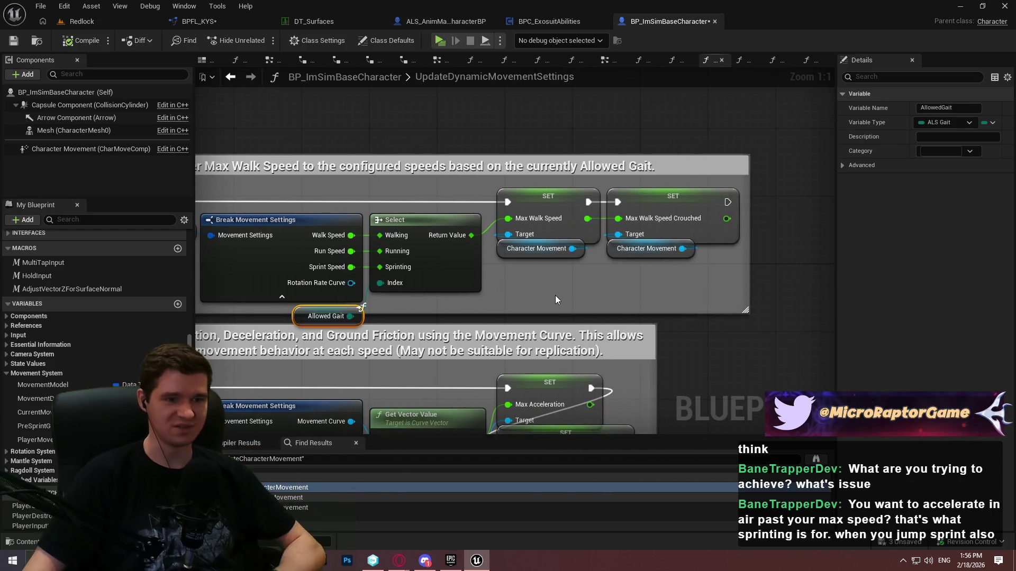
pyautogui.moveTo(253, 306); pyautogui.dragTo(475, 291)
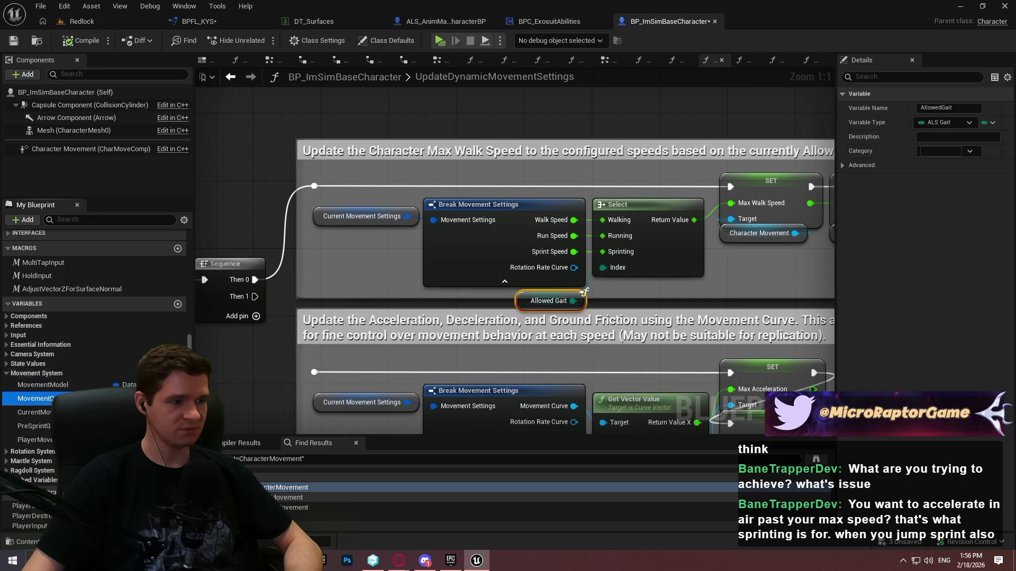
pyautogui.click(584, 292)
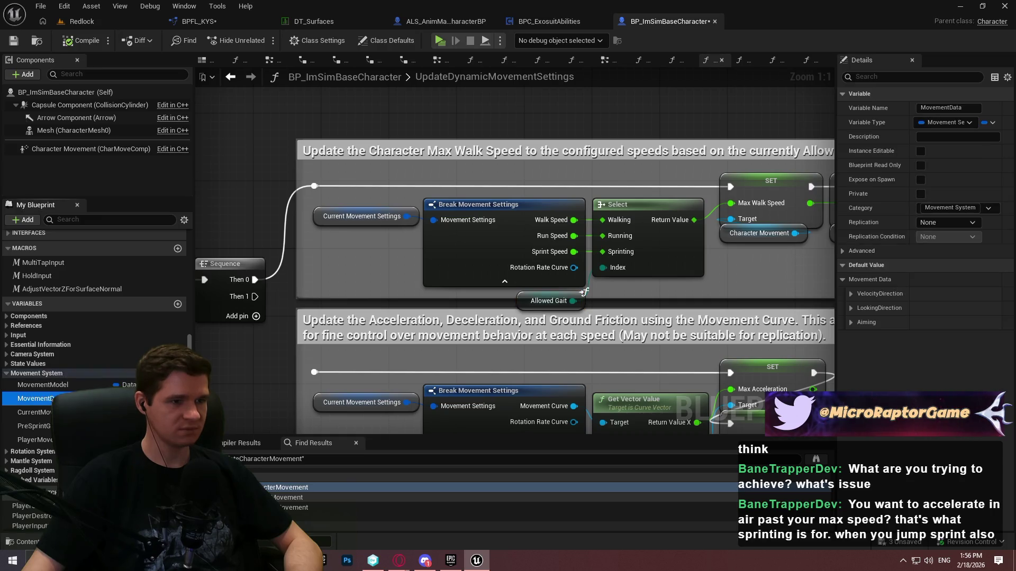
pyautogui.rightClick(360, 221)
pyautogui.moveTo(407, 325)
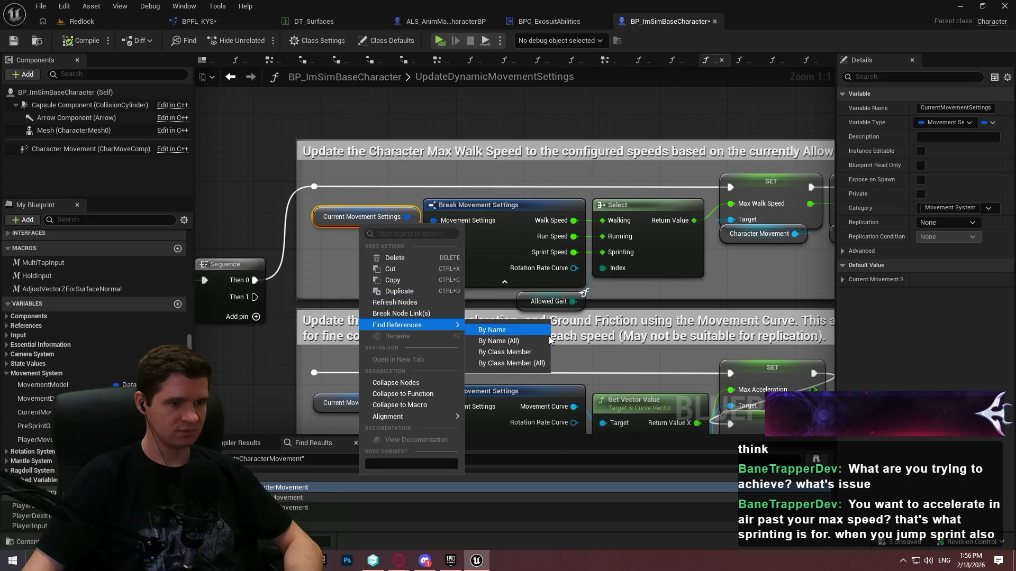
pyautogui.click(534, 331)
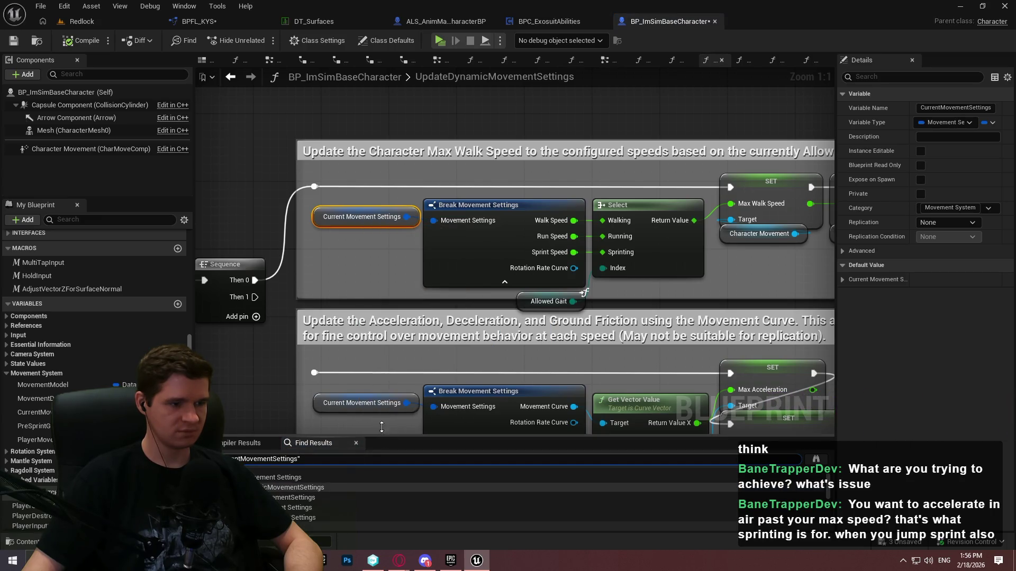
pyautogui.moveTo(381, 433); pyautogui.dragTo(380, 310)
# Jump to the Current Movement Settings setter, first read, and its use in GetActualGait's gait logic
pyautogui.click(294, 370)
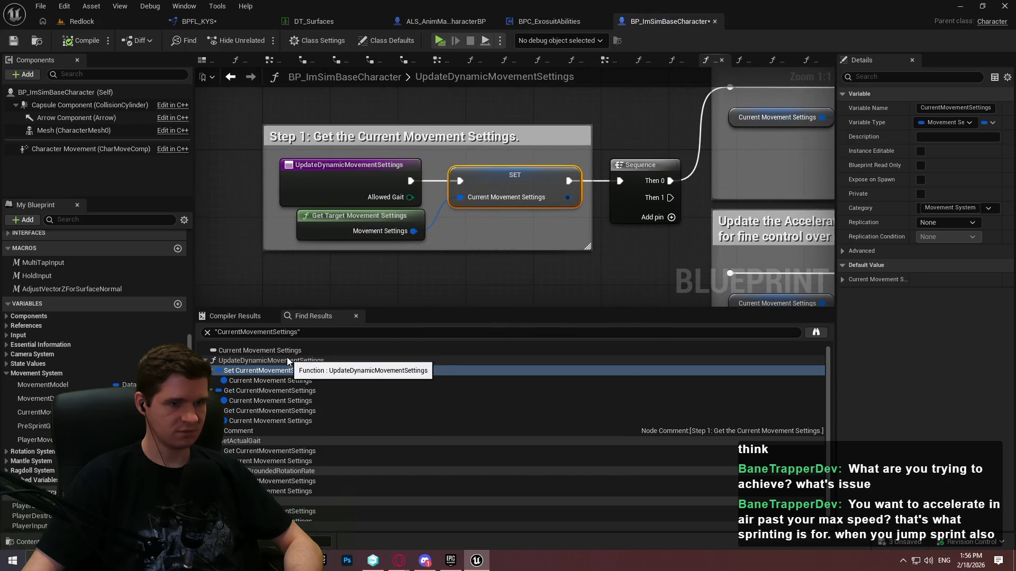
pyautogui.click(259, 411)
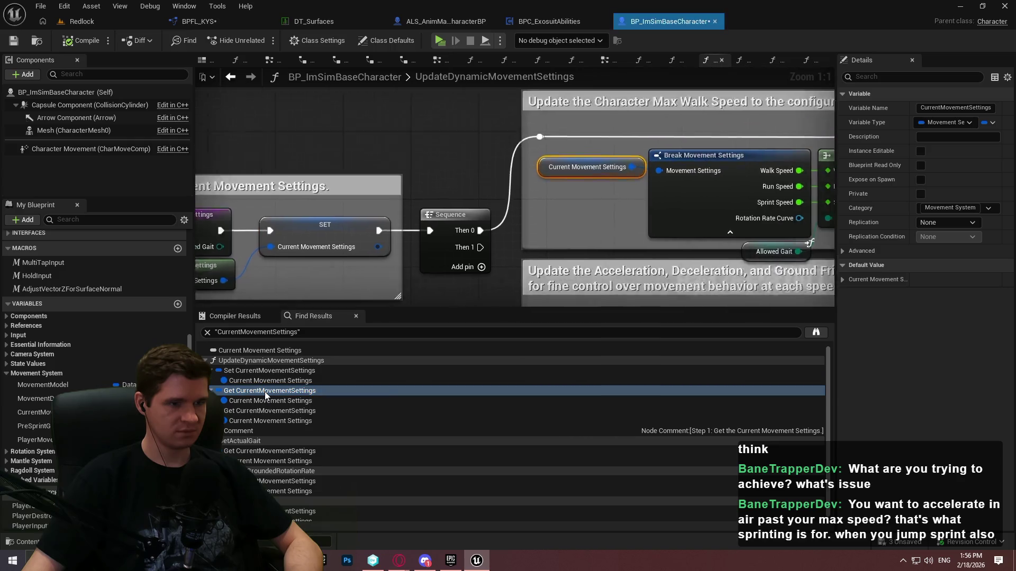
pyautogui.click(261, 450)
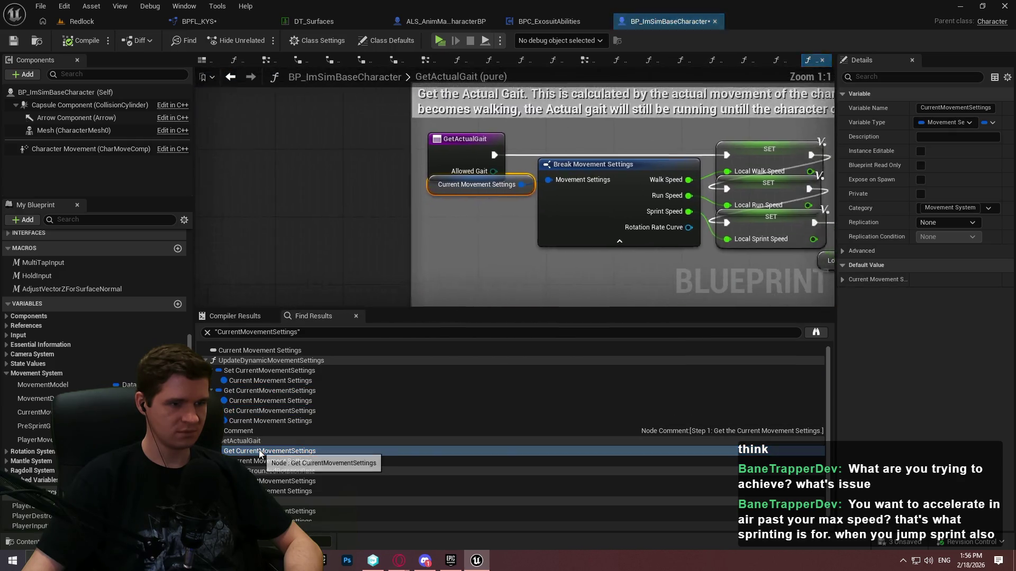
pyautogui.moveTo(373, 256)
pyautogui.mouseDown()
pyautogui.moveTo(263, 272)
pyautogui.moveTo(154, 175)
pyautogui.mouseUp()
pyautogui.moveTo(768, 174)
pyautogui.mouseDown()
pyautogui.moveTo(282, 246)
pyautogui.moveTo(464, 238)
pyautogui.moveTo(270, 263)
pyautogui.moveTo(247, 203)
pyautogui.moveTo(510, 268)
pyautogui.moveTo(419, 249)
pyautogui.moveTo(481, 296)
pyautogui.moveTo(243, 294)
pyautogui.mouseUp()
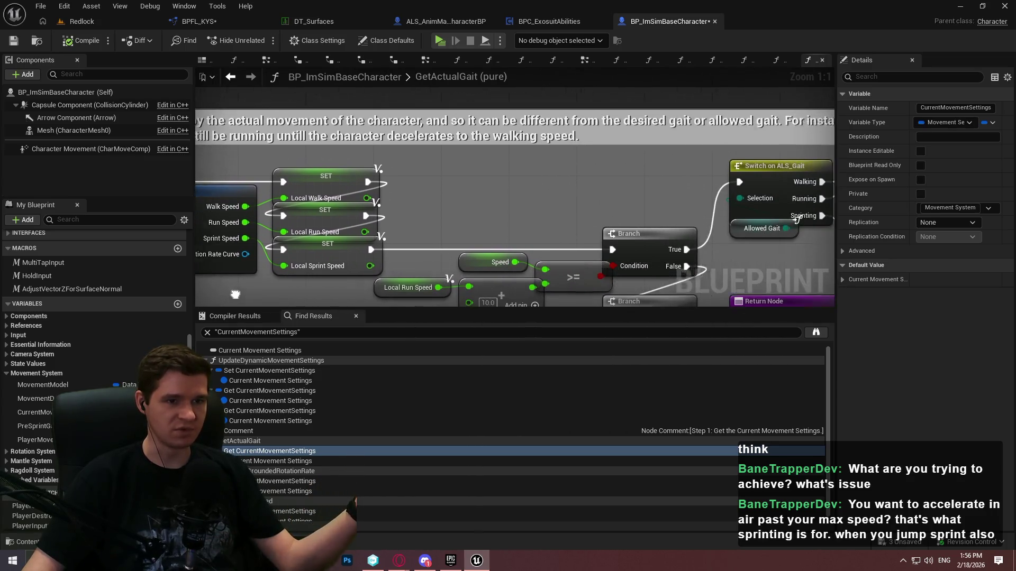
pyautogui.moveTo(779, 217)
pyautogui.mouseDown()
pyautogui.moveTo(556, 201)
pyautogui.moveTo(587, 195)
pyautogui.moveTo(1011, 253)
pyautogui.mouseUp()
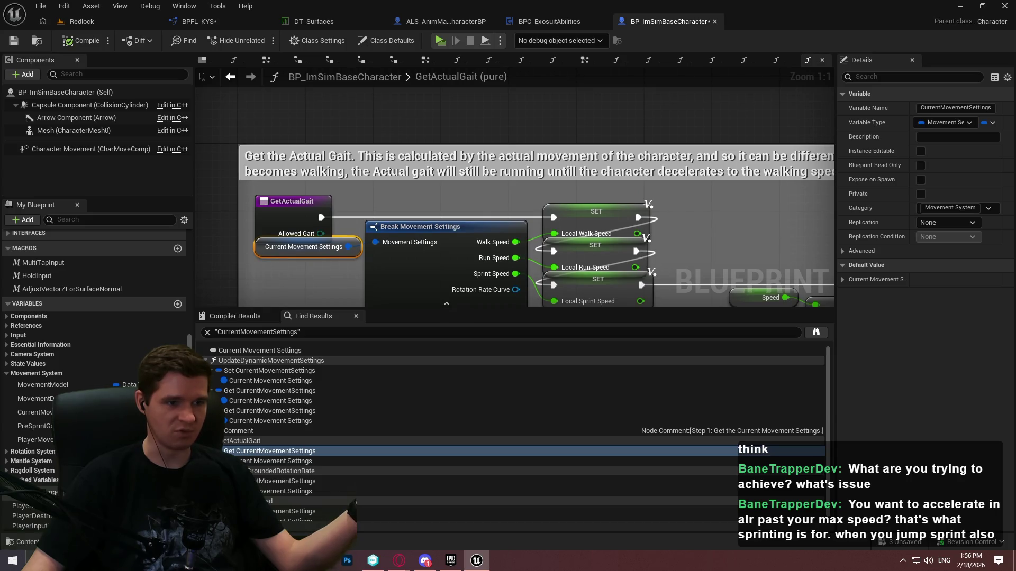
pyautogui.moveTo(506, 329); pyautogui.dragTo(455, 303)
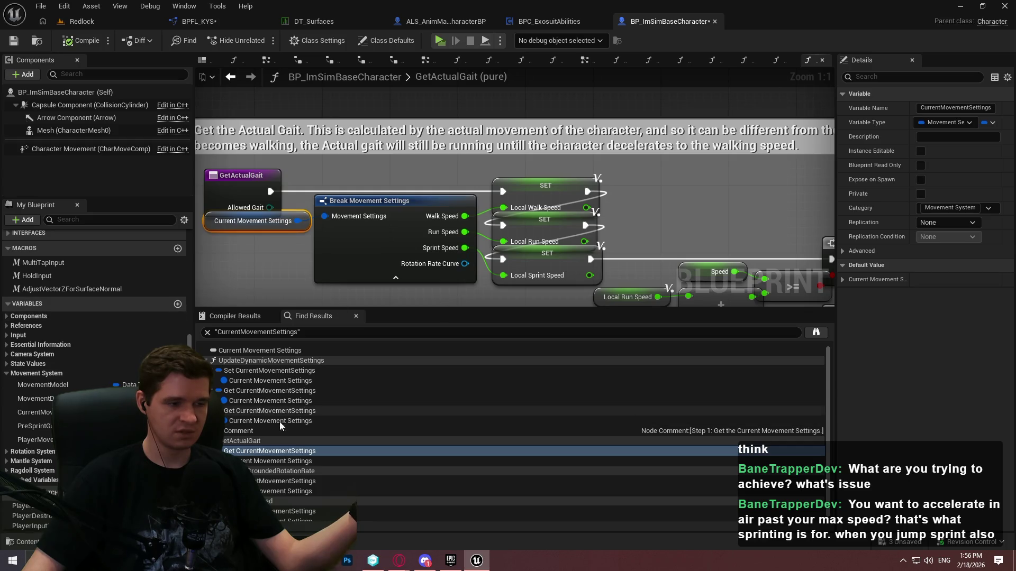
# Inspect the reference in CalculateGroundedRotationRate, then return to GetActualGait's Sprinting output
pyautogui.click(270, 481)
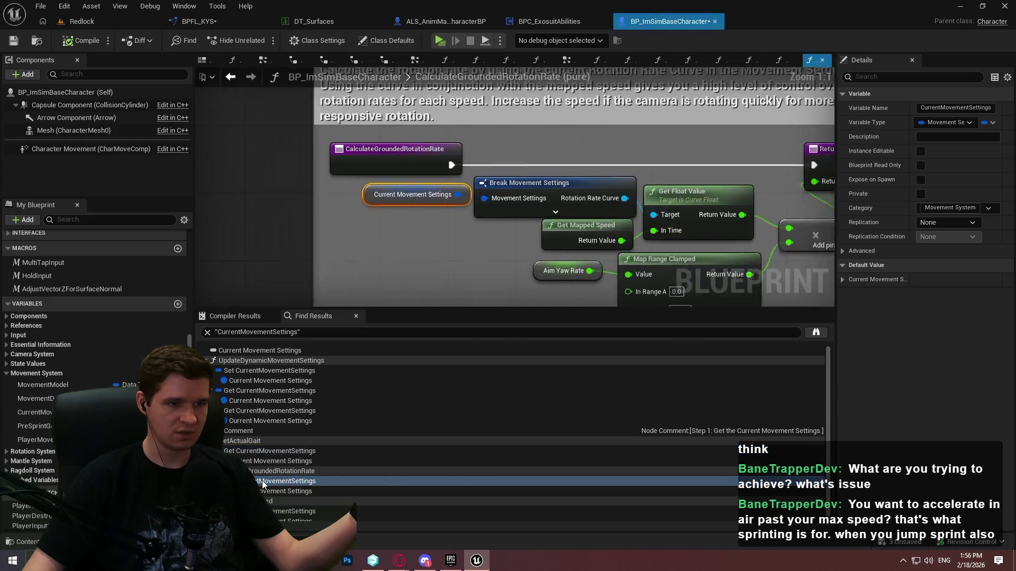
pyautogui.moveTo(576, 257); pyautogui.dragTo(397, 245)
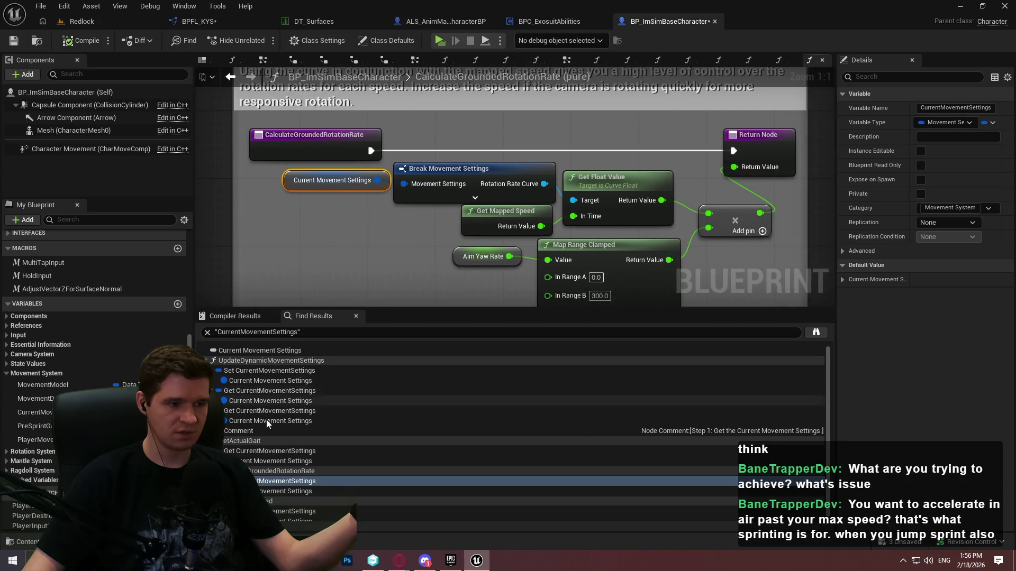
pyautogui.click(270, 451)
pyautogui.moveTo(744, 128)
pyautogui.mouseDown()
pyautogui.moveTo(737, 97)
pyautogui.moveTo(704, 114)
pyautogui.moveTo(695, 90)
pyautogui.moveTo(670, 106)
pyautogui.moveTo(651, 148)
pyautogui.mouseUp()
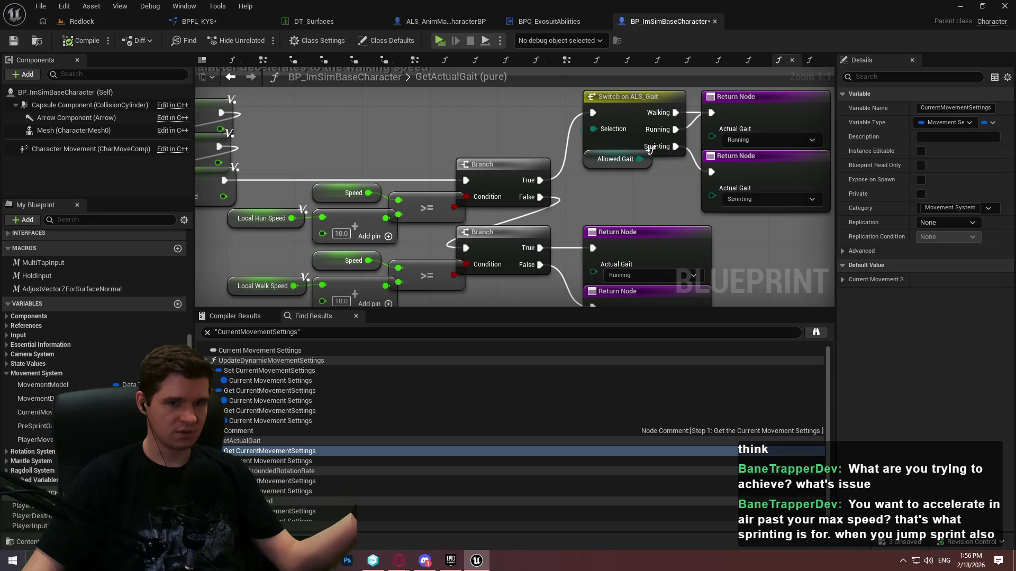
# Open the GetMappedSpeed reference to view its Map Range Clamped mapping, then clear the search
pyautogui.scroll(-1, 313, 475)
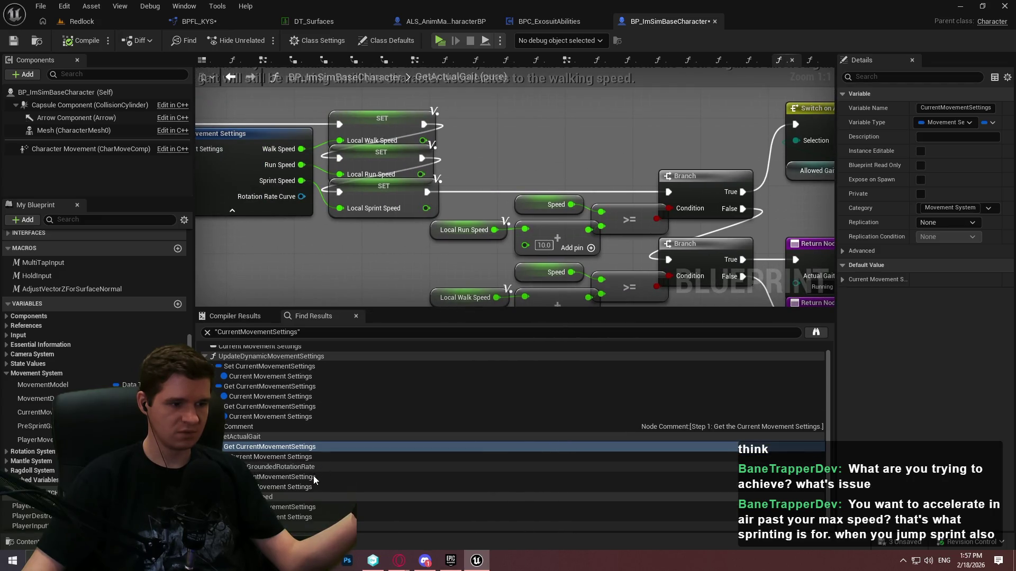
pyautogui.click(287, 506)
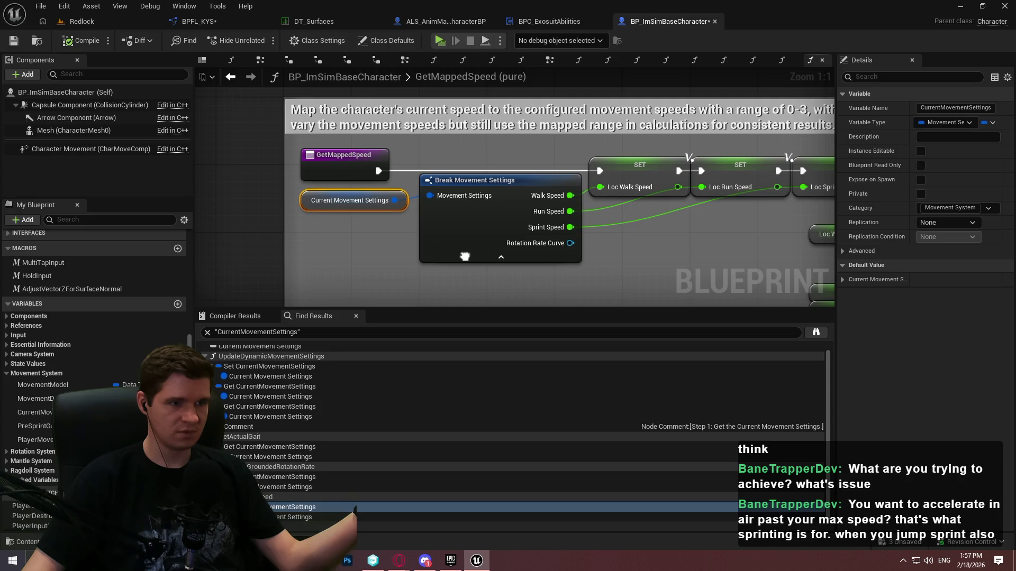
pyautogui.moveTo(465, 257)
pyautogui.mouseDown()
pyautogui.moveTo(307, 252)
pyautogui.moveTo(206, 179)
pyautogui.moveTo(197, 94)
pyautogui.mouseUp()
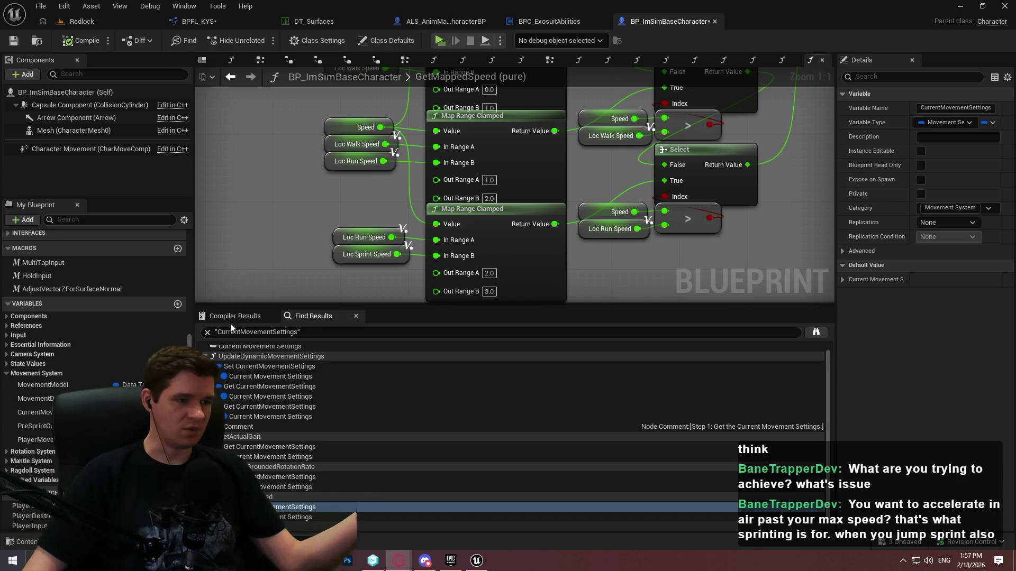
pyautogui.click(206, 333)
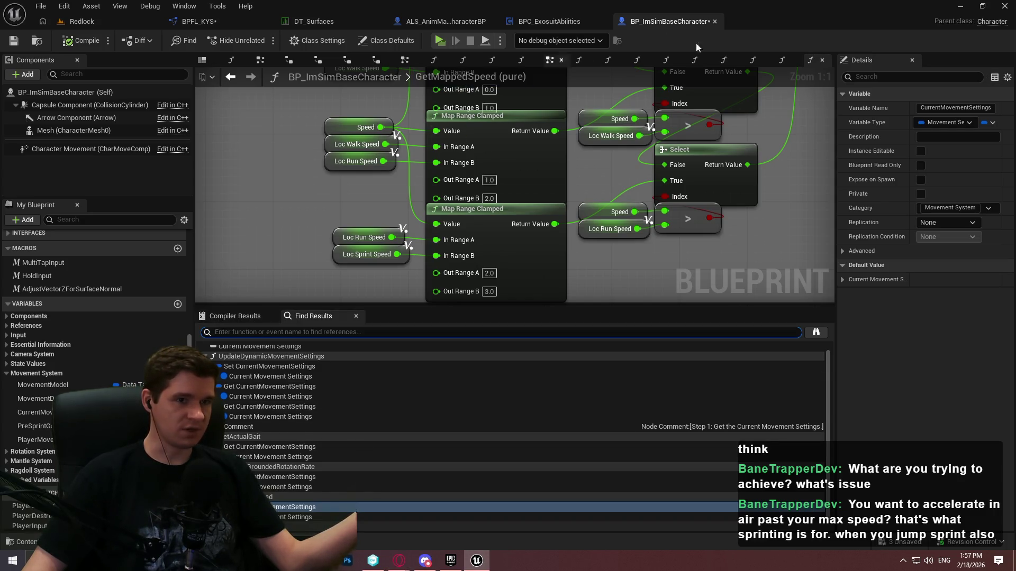
pyautogui.scroll(1, 265, 373)
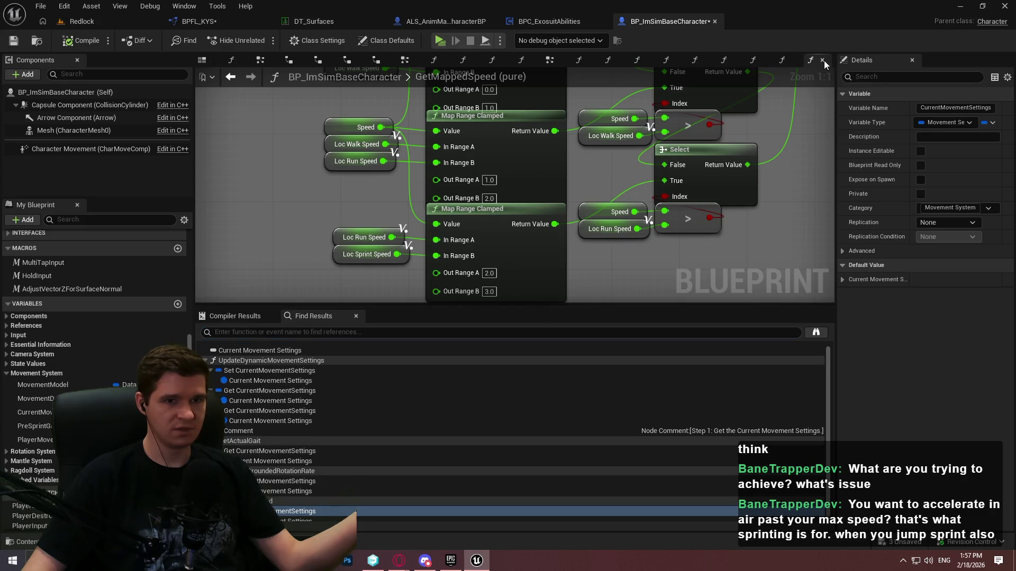
# Go back a graph, enlarge the graph area, and close the leftover function tabs
pyautogui.hotkey('alt', 'Left')
pyautogui.moveTo(787, 309)
pyautogui.mouseDown()
pyautogui.moveTo(760, 438)
pyautogui.moveTo(762, 407)
pyautogui.mouseUp()
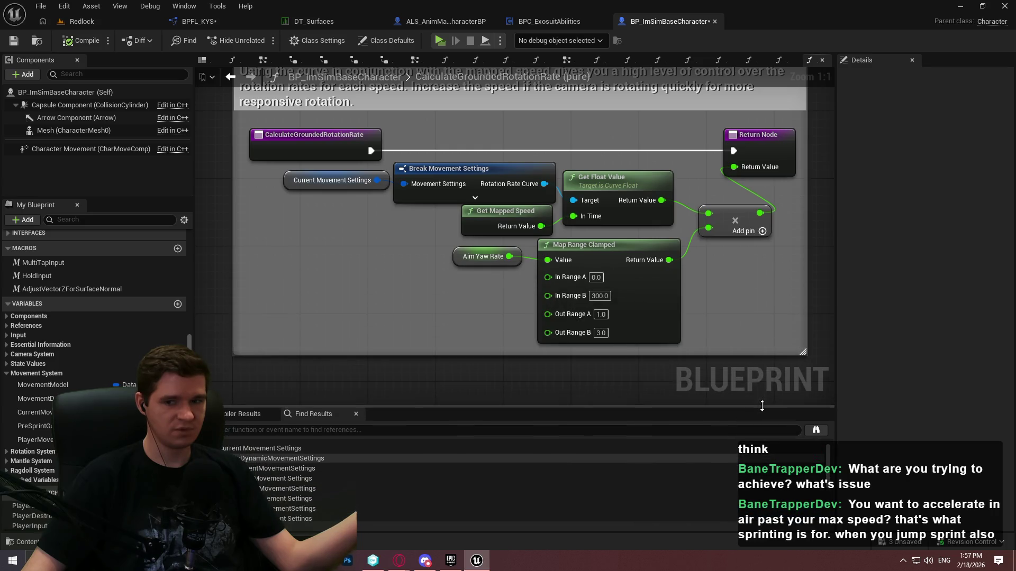
pyautogui.click(821, 61)
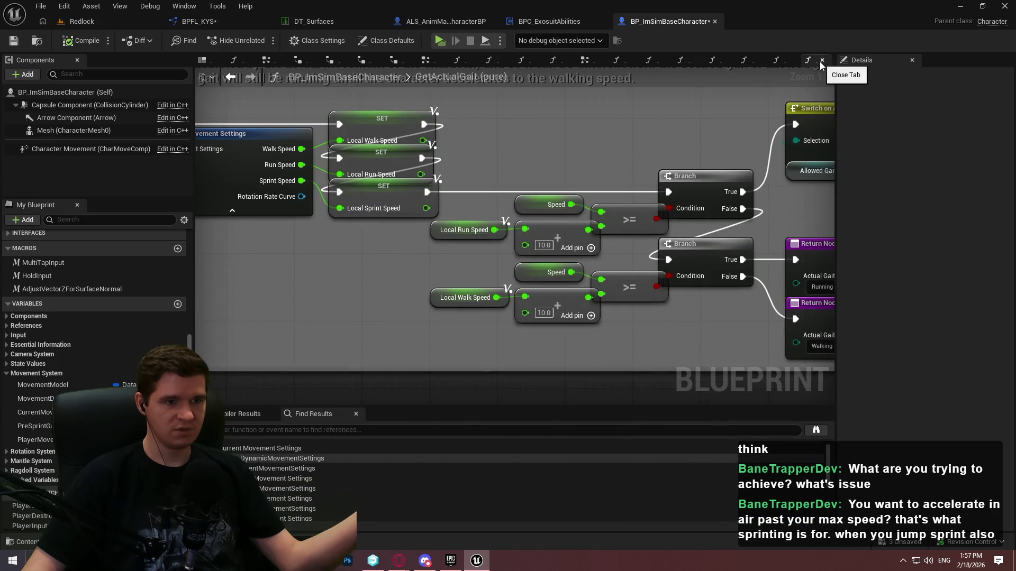
pyautogui.click(820, 61)
pyautogui.click(821, 60)
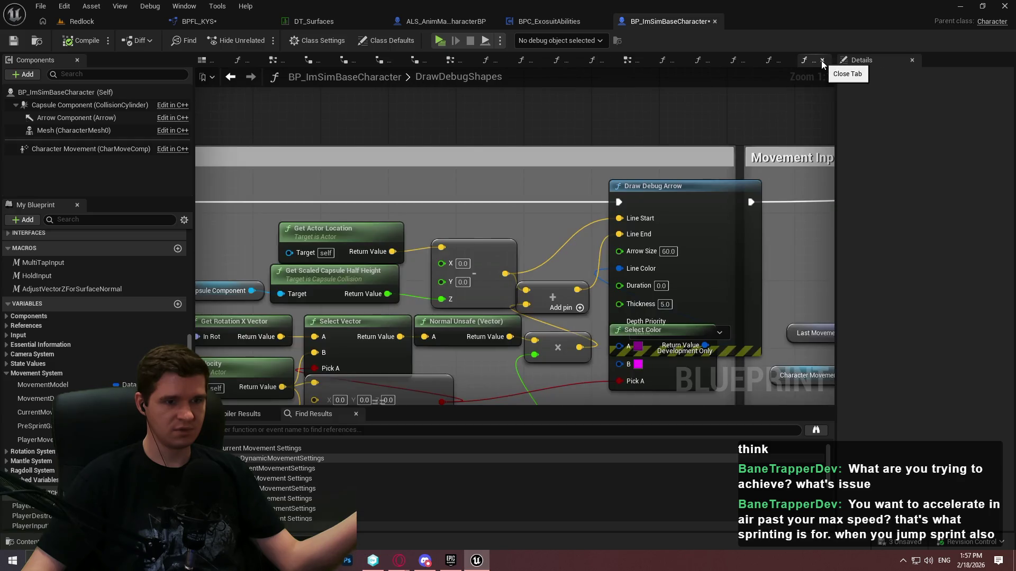
pyautogui.click(821, 61)
pyautogui.click(822, 62)
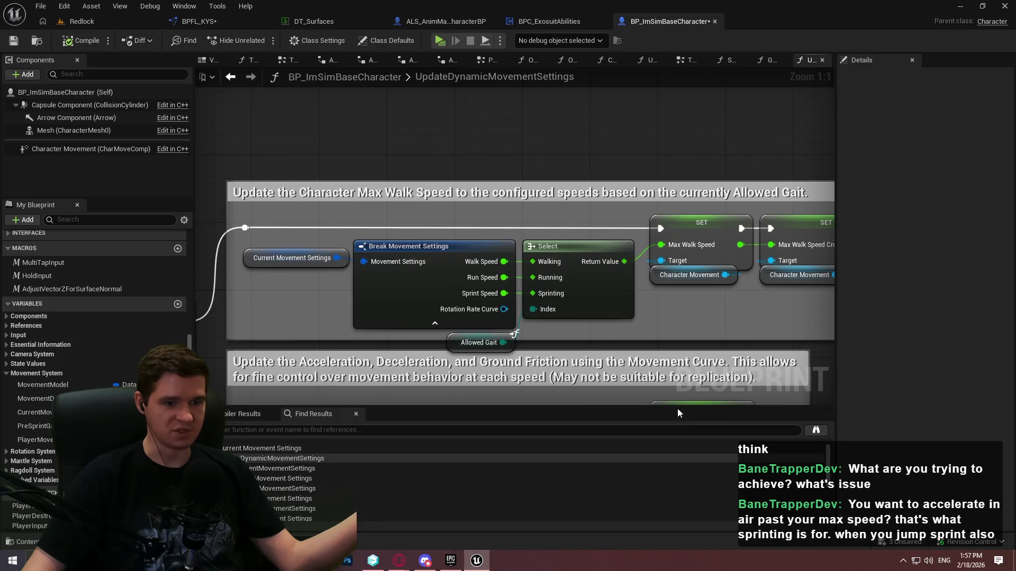
# Shrink the results panel and zoom out to both UpdateDynamicMovementSettings comment sections
pyautogui.moveTo(678, 407); pyautogui.dragTo(679, 428)
pyautogui.moveTo(709, 319)
pyautogui.mouseDown()
pyautogui.moveTo(518, 212)
pyautogui.moveTo(796, 149)
pyautogui.mouseUp()
pyautogui.scroll(-2, 518, 213)
pyautogui.moveTo(519, 213)
pyautogui.mouseDown()
pyautogui.moveTo(597, 285)
pyautogui.moveTo(455, 269)
pyautogui.mouseUp()
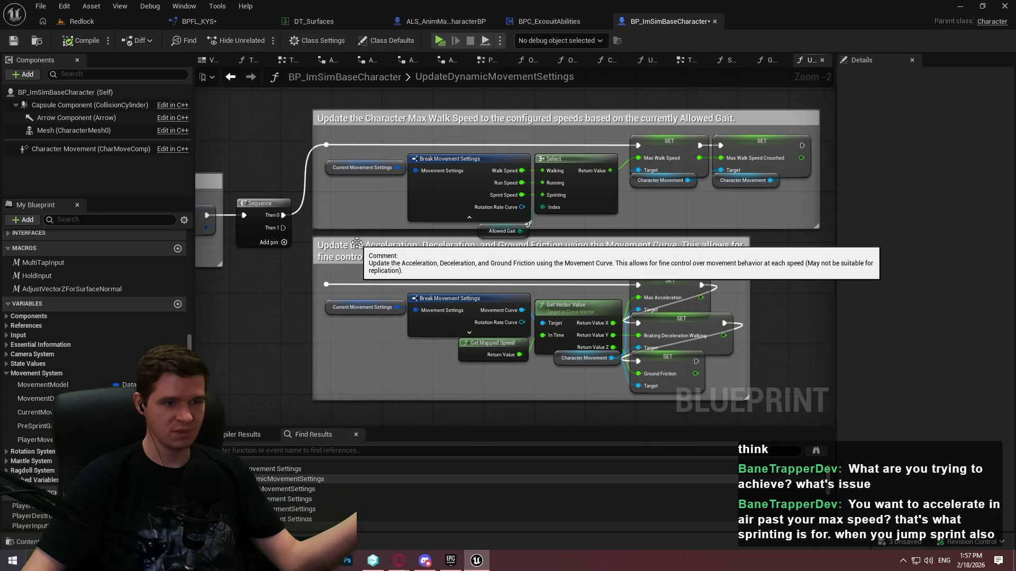
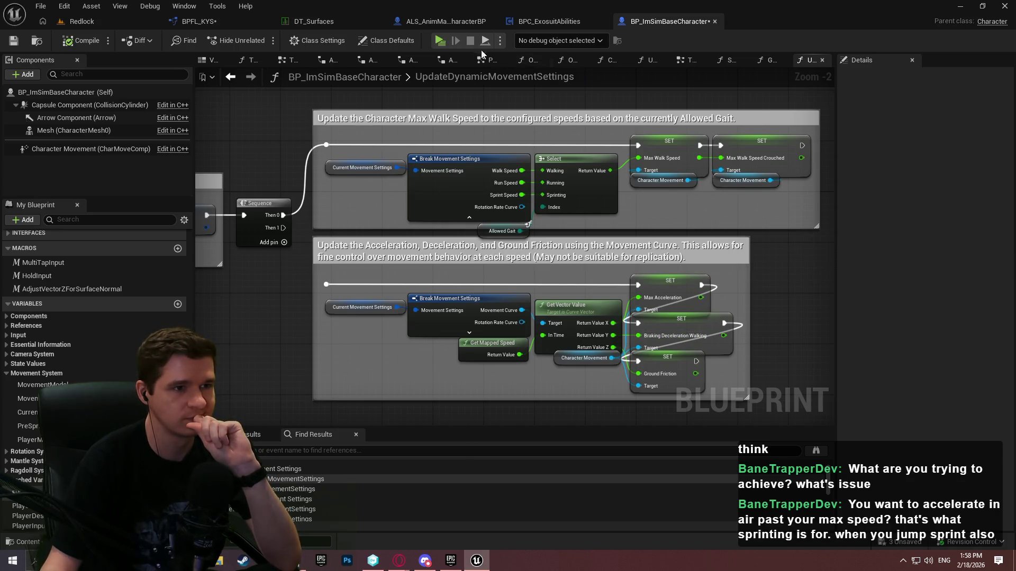
# Open the BPFL_KYS function library and frame its chains of SET nodes
pyautogui.click(236, 22)
pyautogui.moveTo(541, 261)
pyautogui.mouseDown()
pyautogui.moveTo(821, 201)
pyautogui.moveTo(436, 222)
pyautogui.mouseUp()
pyautogui.scroll(-2, 612, 254)
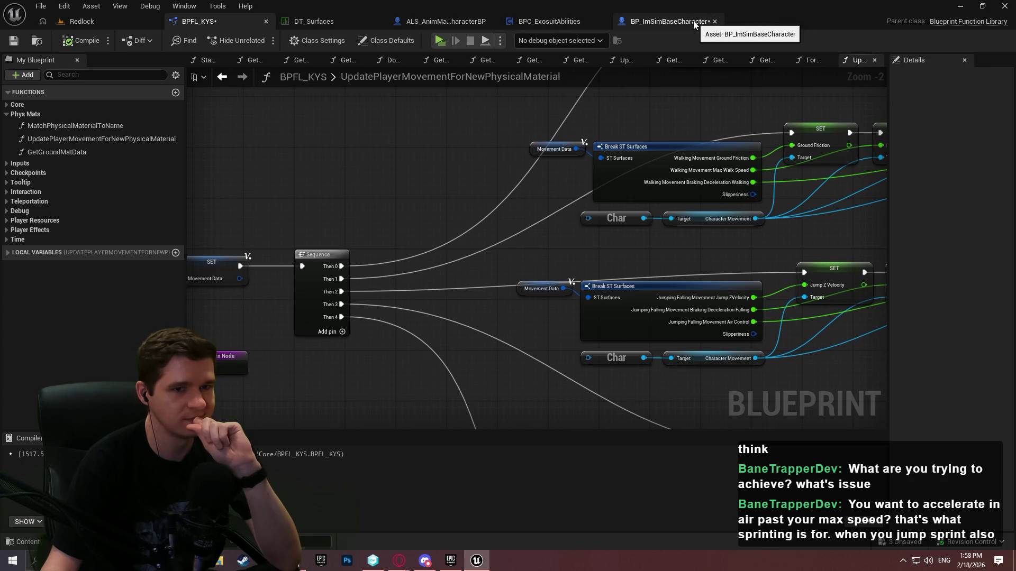
pyautogui.moveTo(724, 136); pyautogui.dragTo(235, 174)
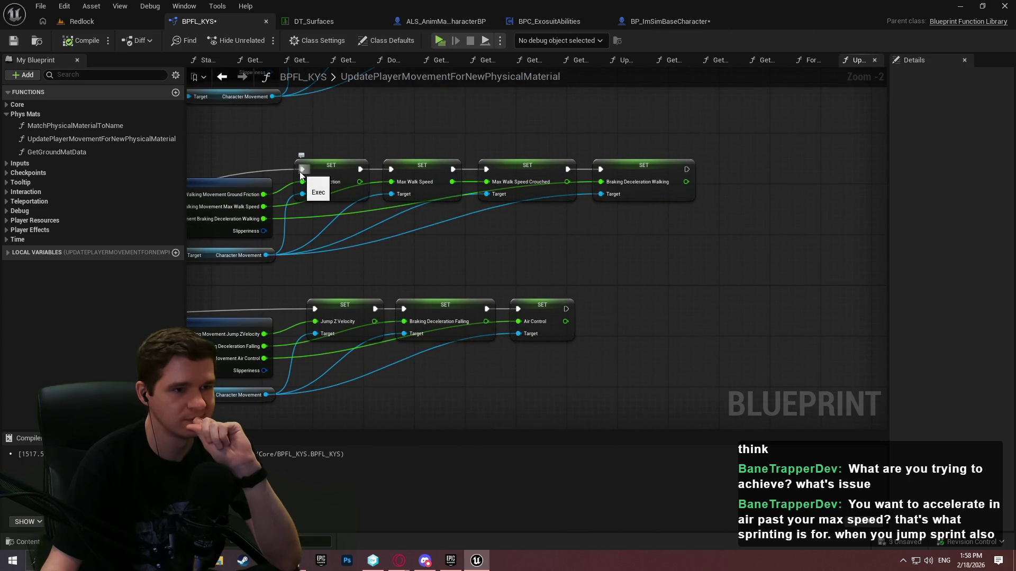
# Wire Ground Friction straight to Braking Deceleration Walking, pull out both Max Walk Speed setters, and compile
pyautogui.moveTo(360, 169)
pyautogui.mouseDown()
pyautogui.moveTo(622, 171)
pyautogui.moveTo(605, 170)
pyautogui.mouseUp()
pyautogui.moveTo(523, 217)
pyautogui.mouseDown()
pyautogui.moveTo(424, 199)
pyautogui.moveTo(427, 221)
pyautogui.mouseUp()
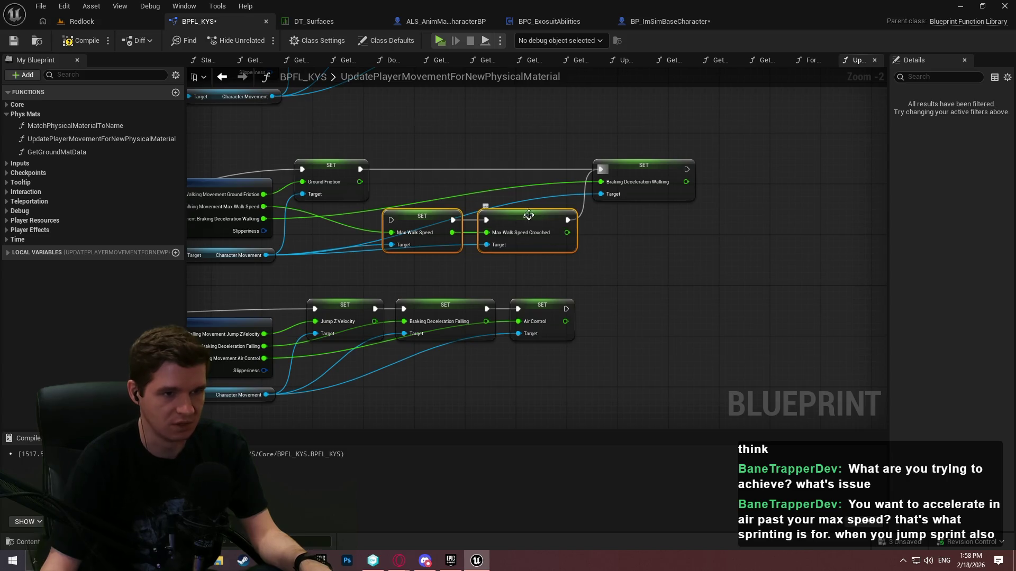
pyautogui.click(78, 41)
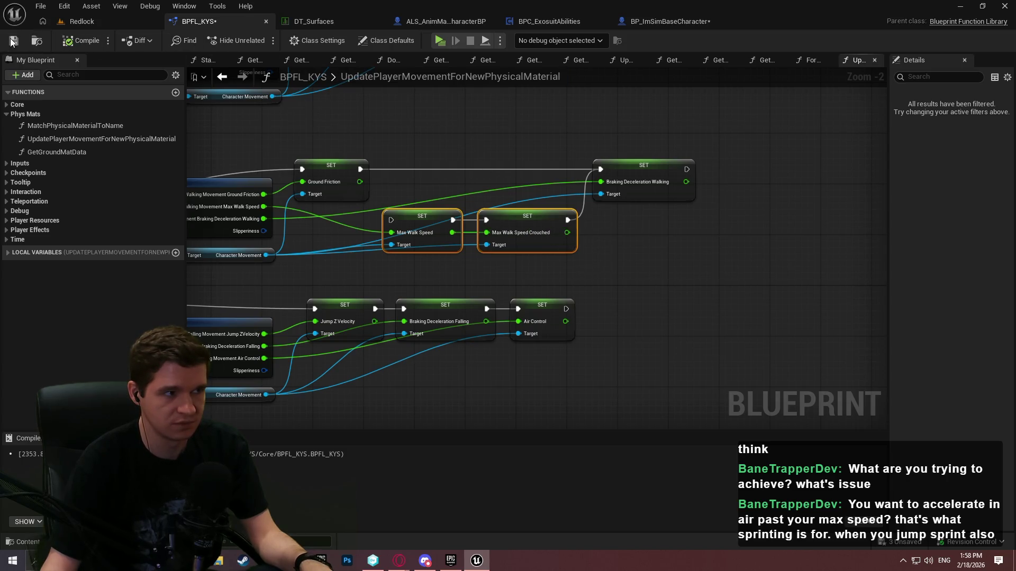
pyautogui.click(683, 21)
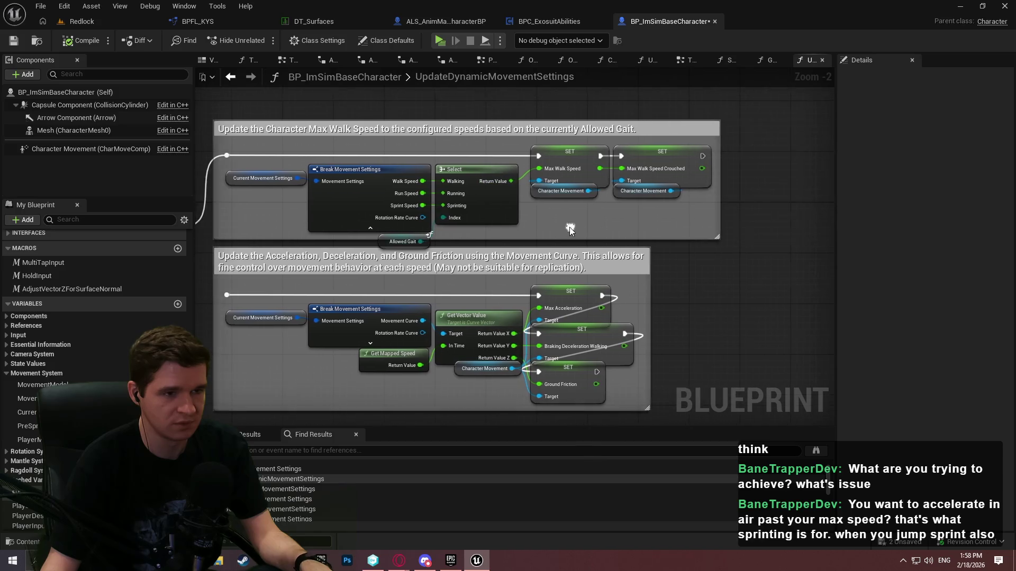
# Collapse the Movement System variable category in BP_ImSimBaseCharacter
pyautogui.scroll(2, 463, 258)
pyautogui.scroll(-2, 26, 456)
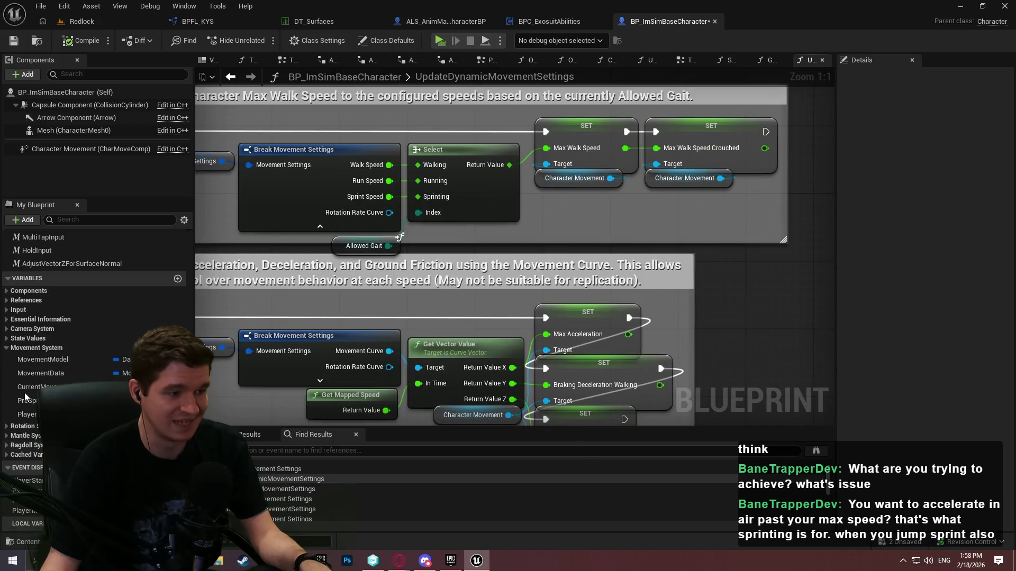
pyautogui.click(8, 347)
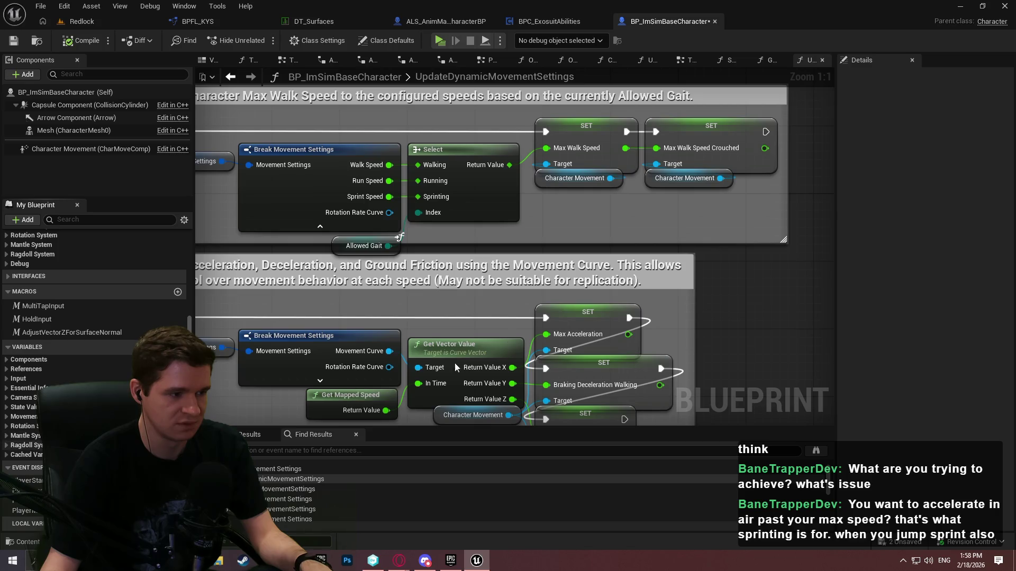
pyautogui.scroll(-1, 701, 253)
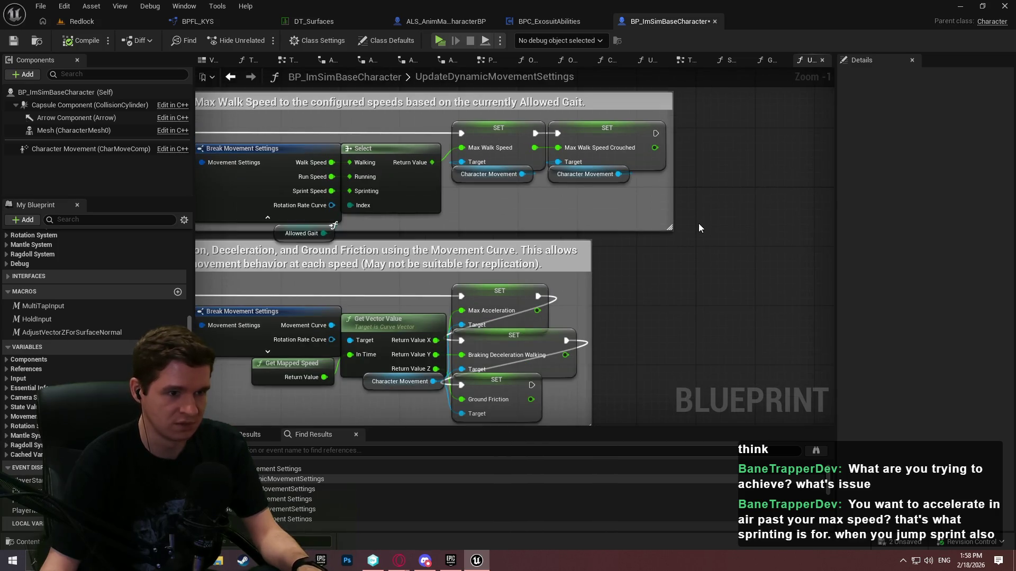
# Search graph actions for 'physical mater' and dismiss the search without adding anything
pyautogui.rightClick(699, 228)
pyautogui.write('physical mater')
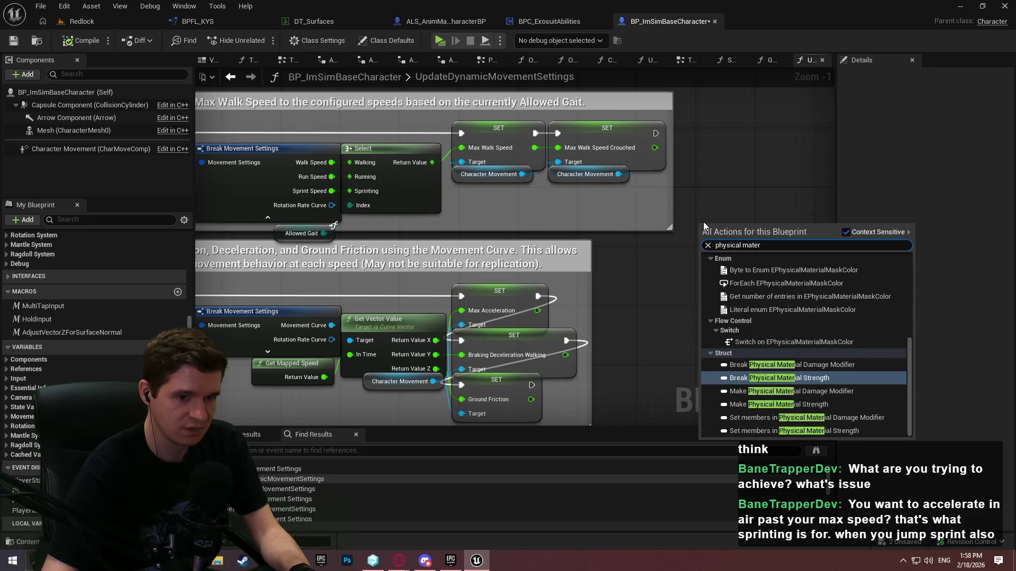
pyautogui.scroll(1, 873, 345)
pyautogui.write('r')
pyautogui.moveTo(904, 352); pyautogui.dragTo(904, 237)
pyautogui.click(718, 186)
# Select the max walk speed comment group and its nodes, then clear the selection
pyautogui.moveTo(718, 186); pyautogui.dragTo(901, 240)
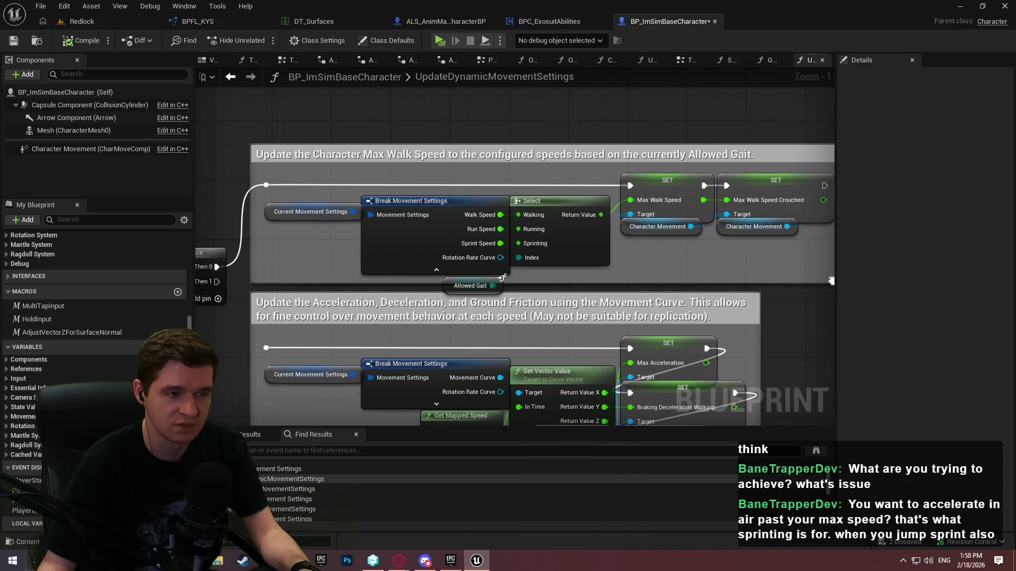
pyautogui.scroll(-2, 515, 247)
pyautogui.scroll(-1, 669, 171)
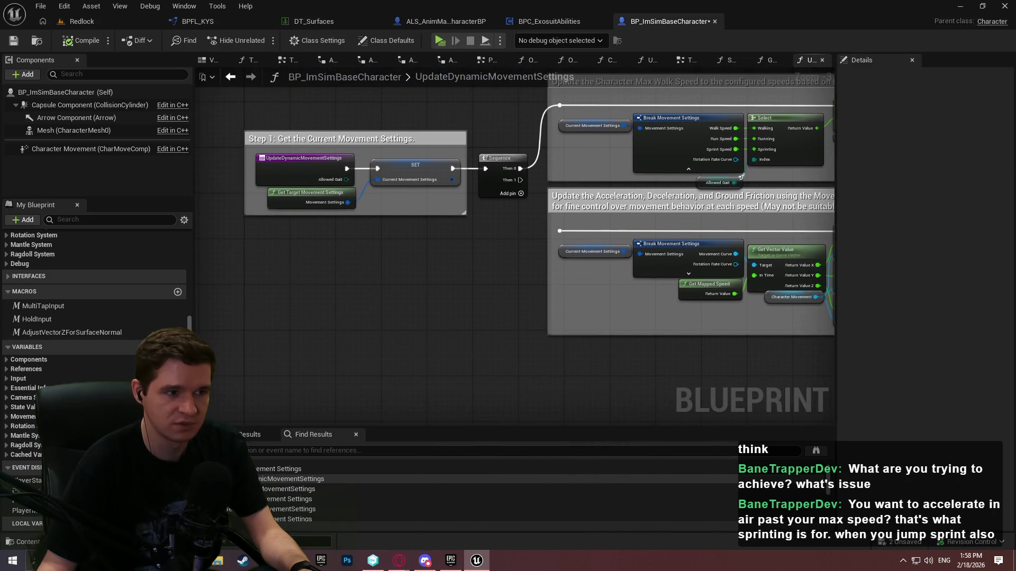
pyautogui.scroll(2, 555, 211)
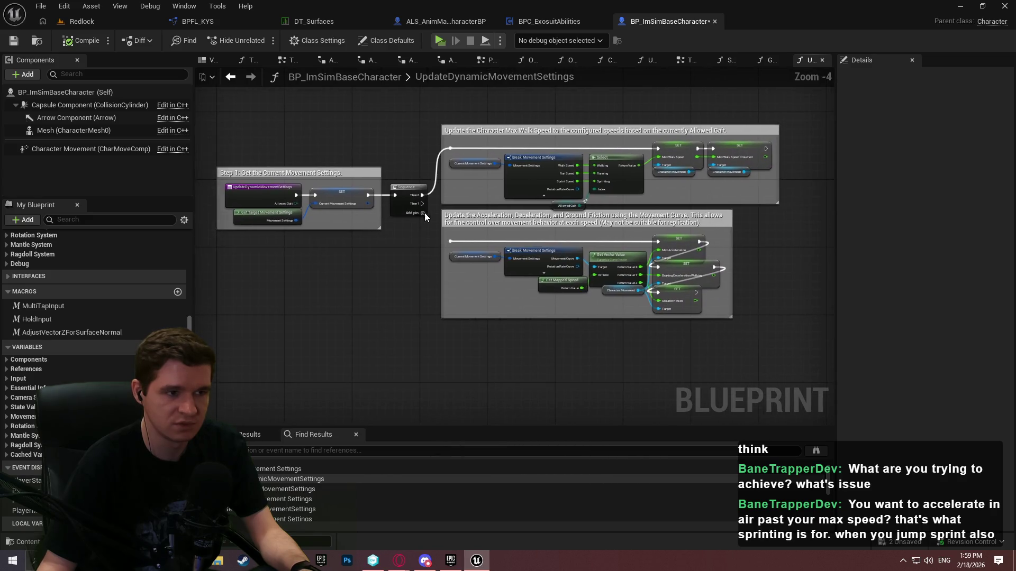
pyautogui.scroll(-1, 551, 212)
pyautogui.scroll(1, 798, 212)
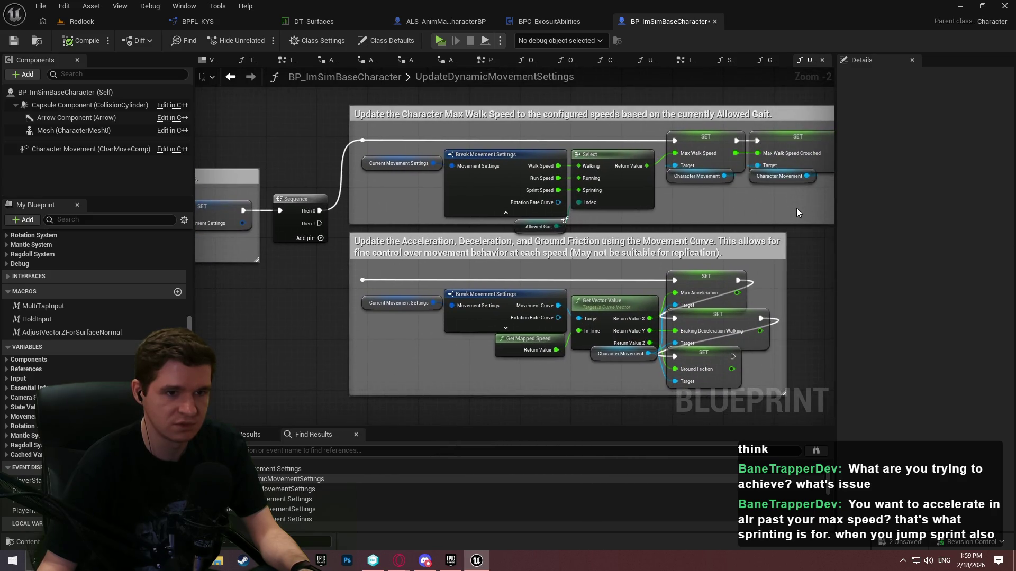
pyautogui.moveTo(802, 216); pyautogui.dragTo(781, 217)
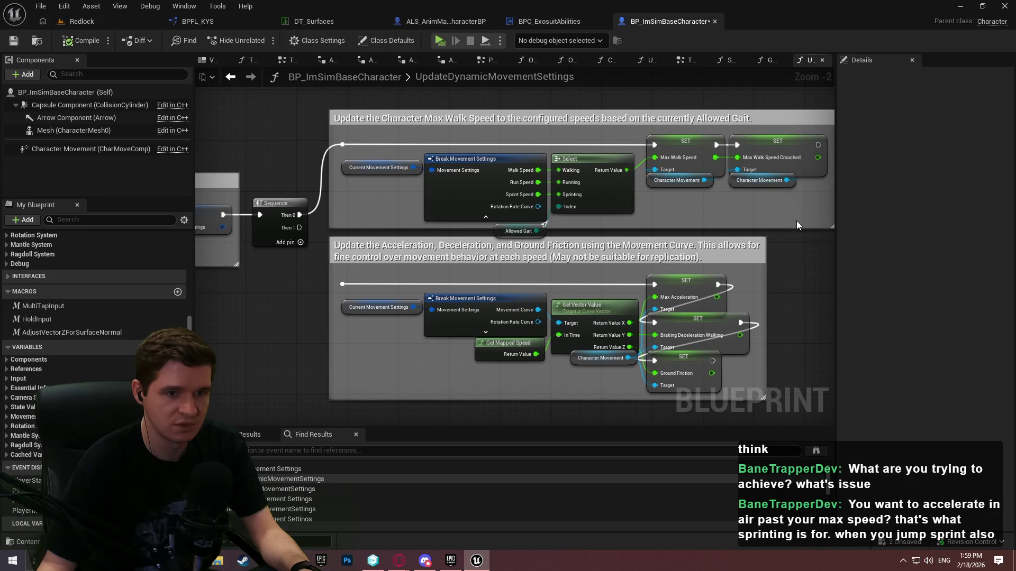
pyautogui.moveTo(323, 94)
pyautogui.mouseDown()
pyautogui.moveTo(396, 166)
pyautogui.moveTo(421, 173)
pyautogui.moveTo(637, 230)
pyautogui.moveTo(811, 238)
pyautogui.moveTo(764, 237)
pyautogui.moveTo(737, 219)
pyautogui.moveTo(740, 228)
pyautogui.mouseUp()
pyautogui.moveTo(204, 242); pyautogui.dragTo(452, 247)
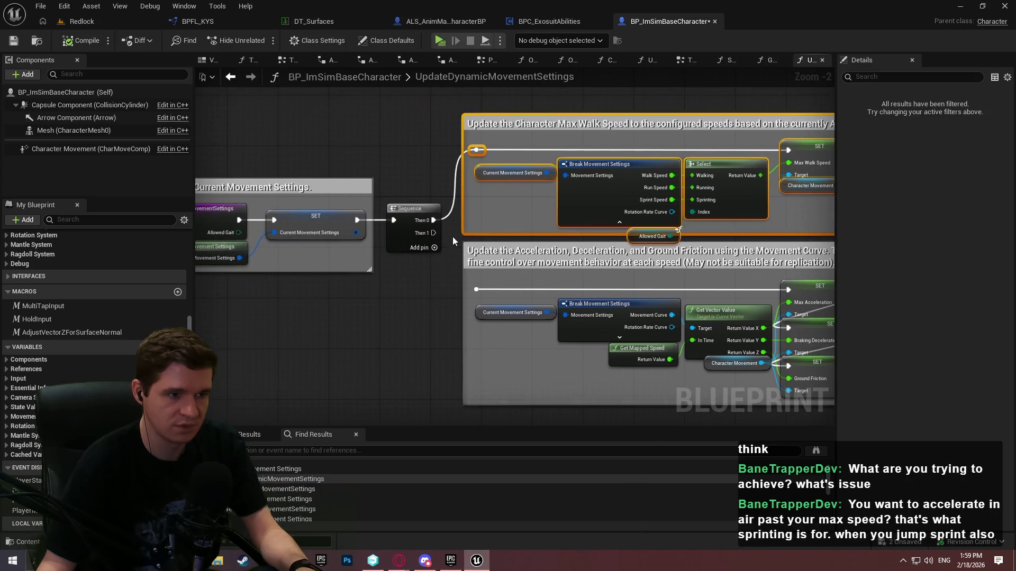
pyautogui.click(427, 175)
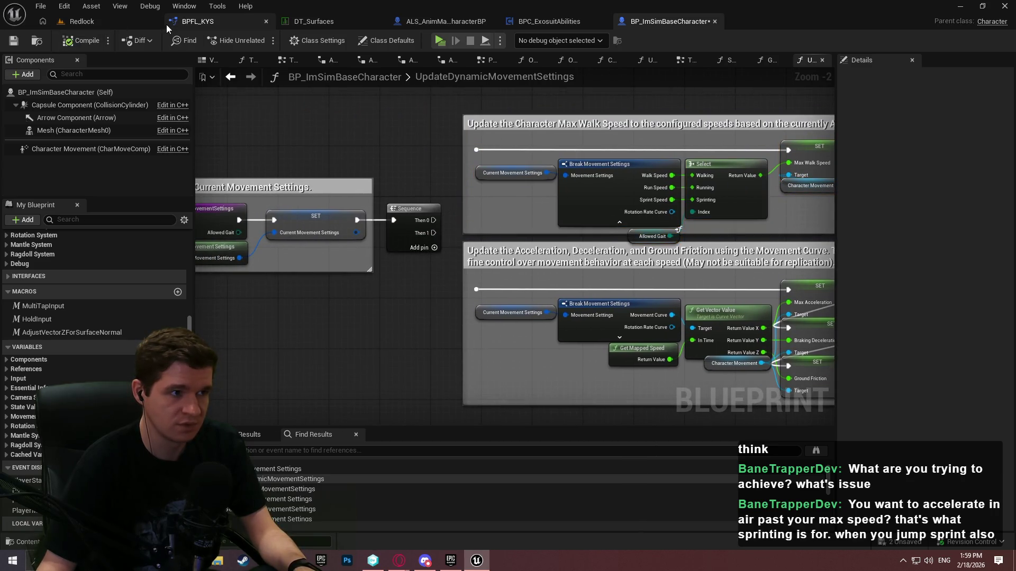
pyautogui.moveTo(260, 145); pyautogui.dragTo(427, 142)
pyautogui.click(226, 15)
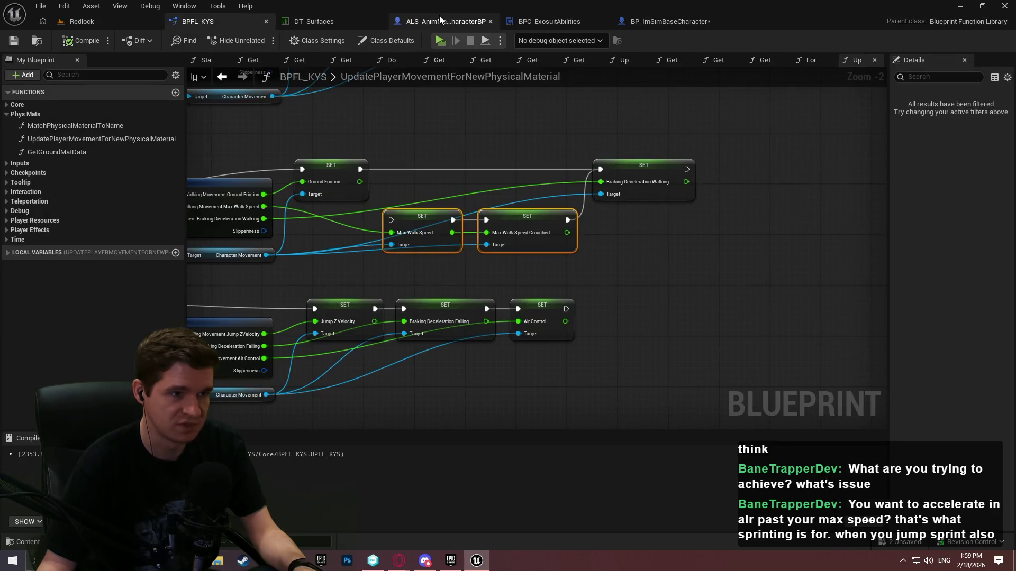
# Override UpdateDynamicMovementSettings in ALS_AnimMan_CharacterBP
pyautogui.click(443, 21)
pyautogui.click(159, 291)
pyautogui.click(230, 121)
pyautogui.write('na')
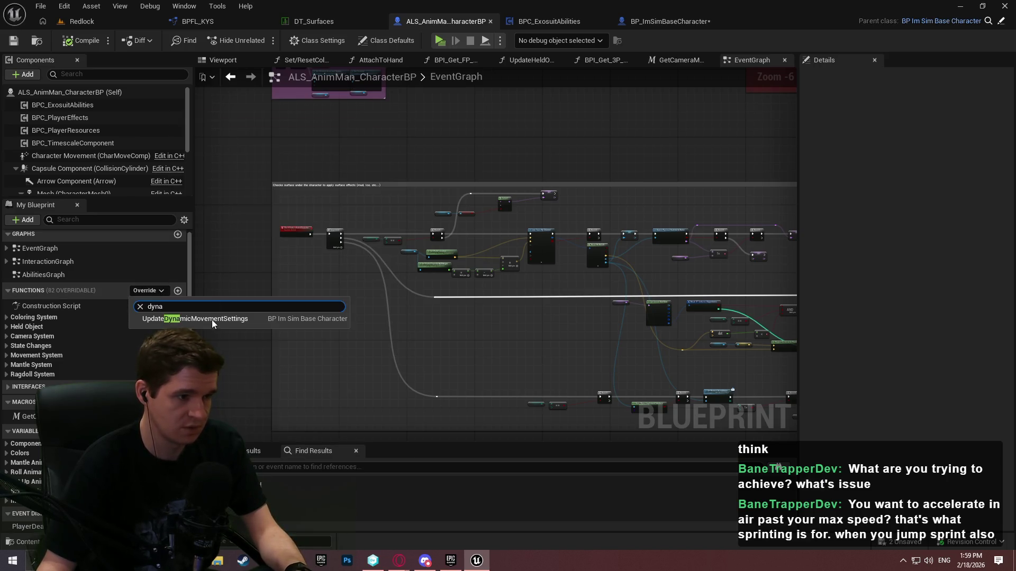
pyautogui.click(209, 320)
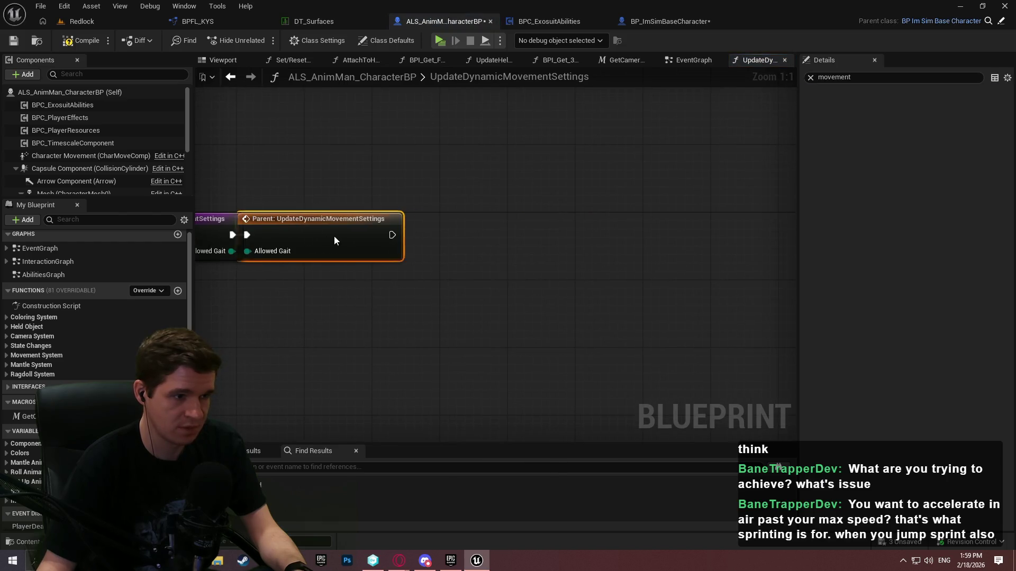
# Paste the max walk speed comment group and wire the parent call's exec into it
pyautogui.hotkey('ctrl', 'v')
pyautogui.moveTo(550, 191); pyautogui.dragTo(694, 190)
pyautogui.moveTo(472, 212); pyautogui.dragTo(402, 228)
pyautogui.click(547, 172)
pyautogui.moveTo(465, 215); pyautogui.dragTo(406, 222)
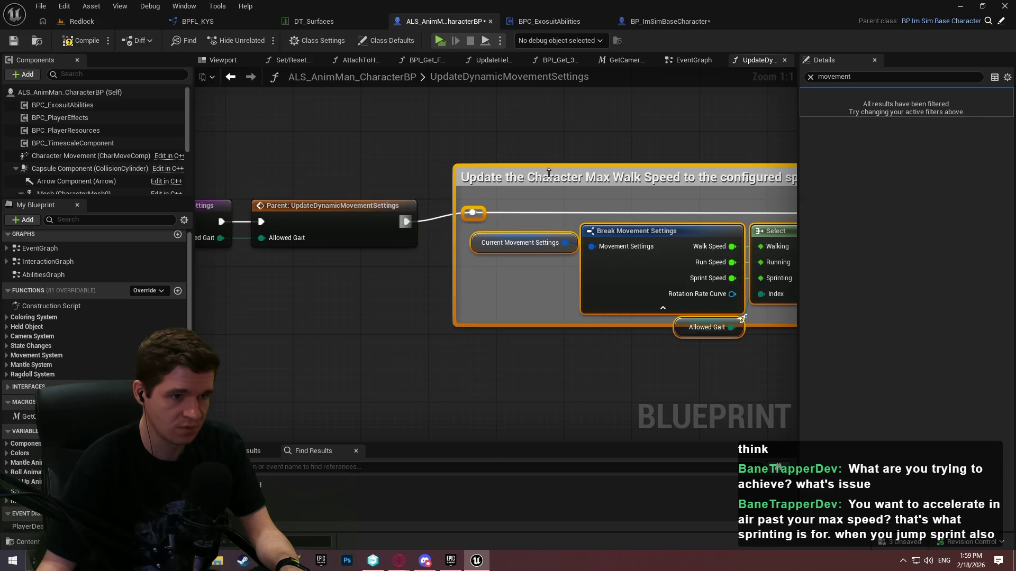
# Review the gait Select feeding both Max Walk Speed setters, then compile and save
pyautogui.moveTo(550, 188)
pyautogui.mouseDown()
pyautogui.moveTo(474, 265)
pyautogui.moveTo(582, 271)
pyautogui.mouseUp()
pyautogui.moveTo(635, 194); pyautogui.dragTo(485, 223)
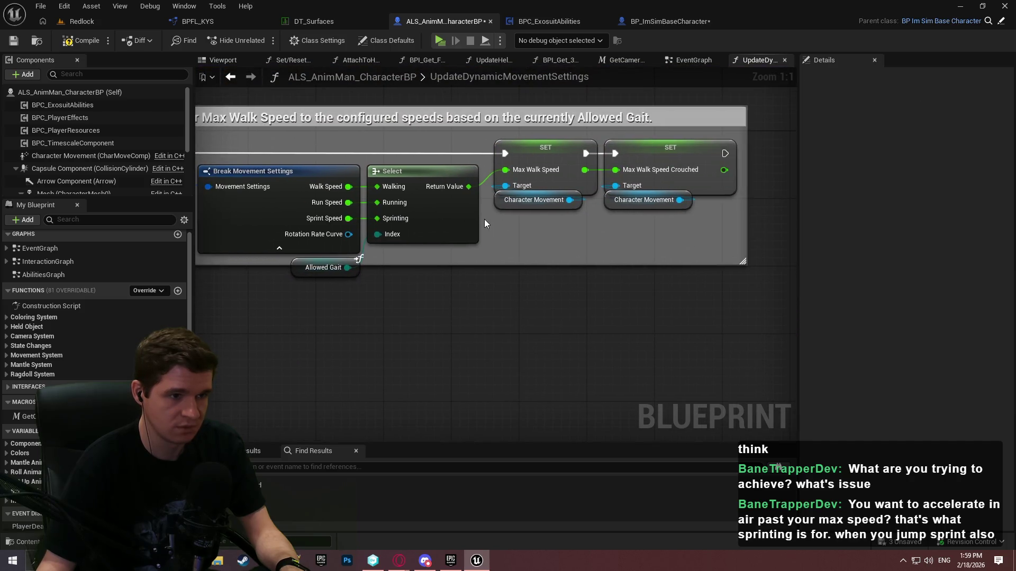
pyautogui.moveTo(469, 187); pyautogui.dragTo(506, 323)
pyautogui.write('select')
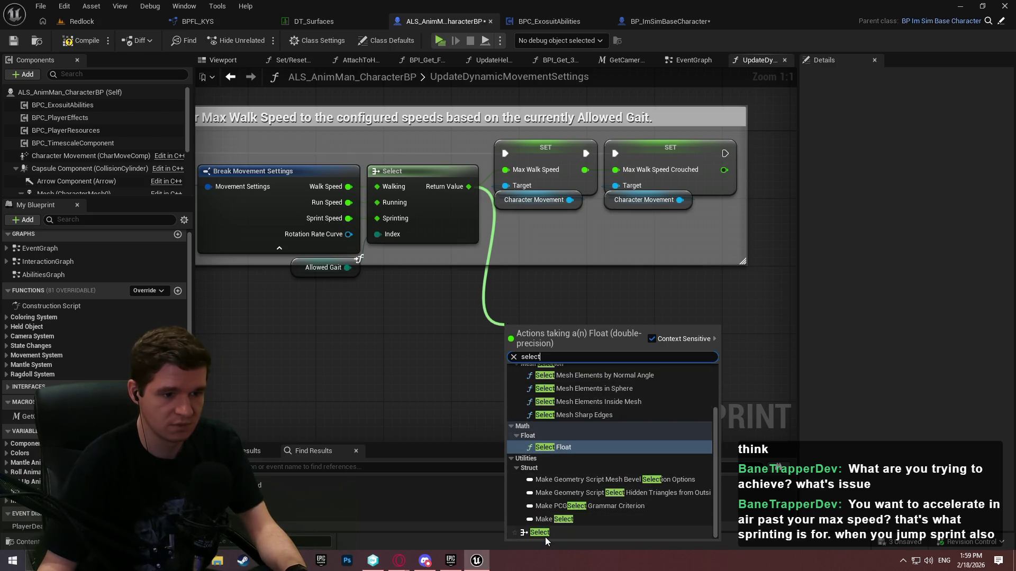
pyautogui.press('Escape')
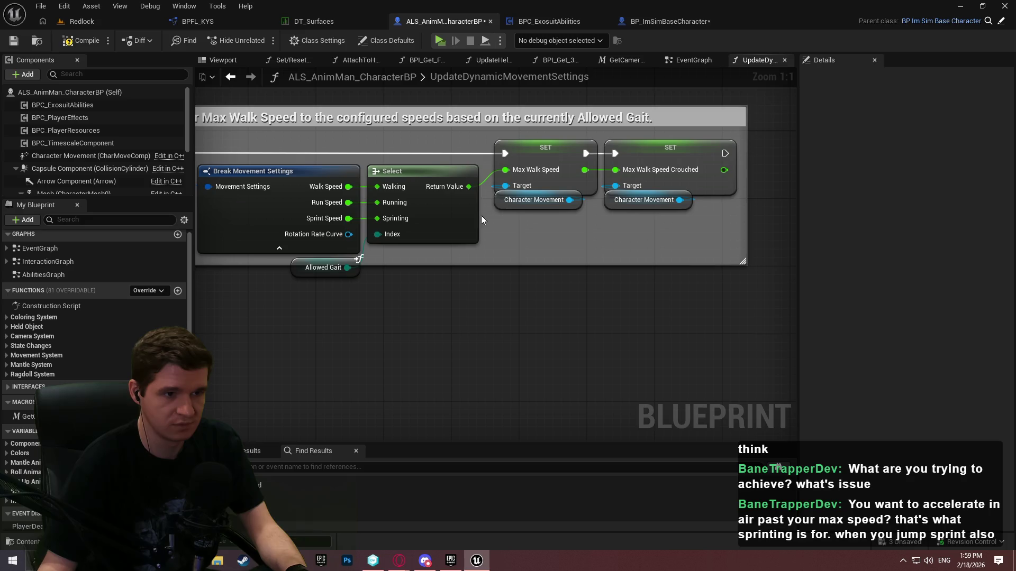
pyautogui.moveTo(439, 236); pyautogui.dragTo(558, 240)
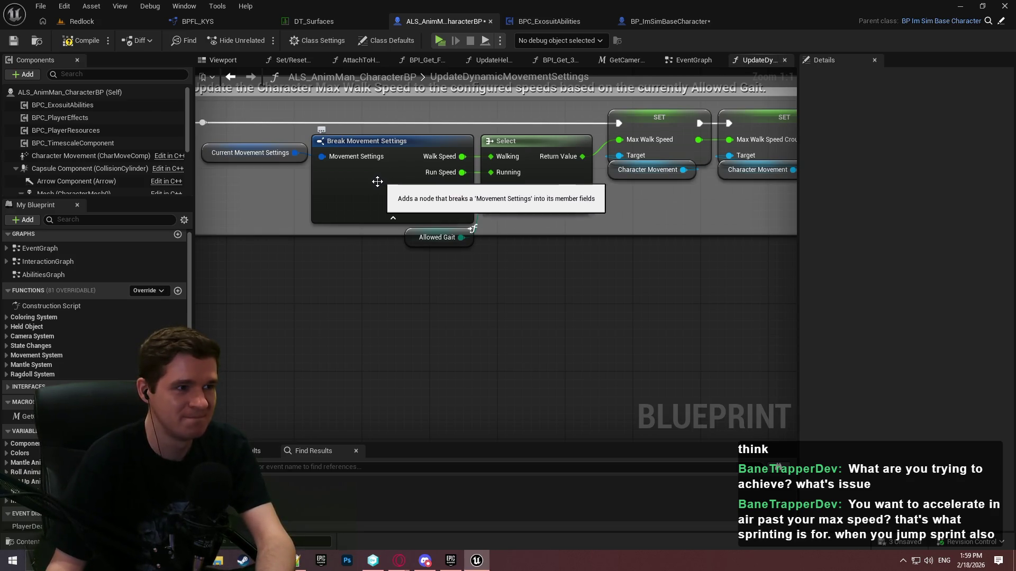
pyautogui.click(80, 40)
pyautogui.click(13, 41)
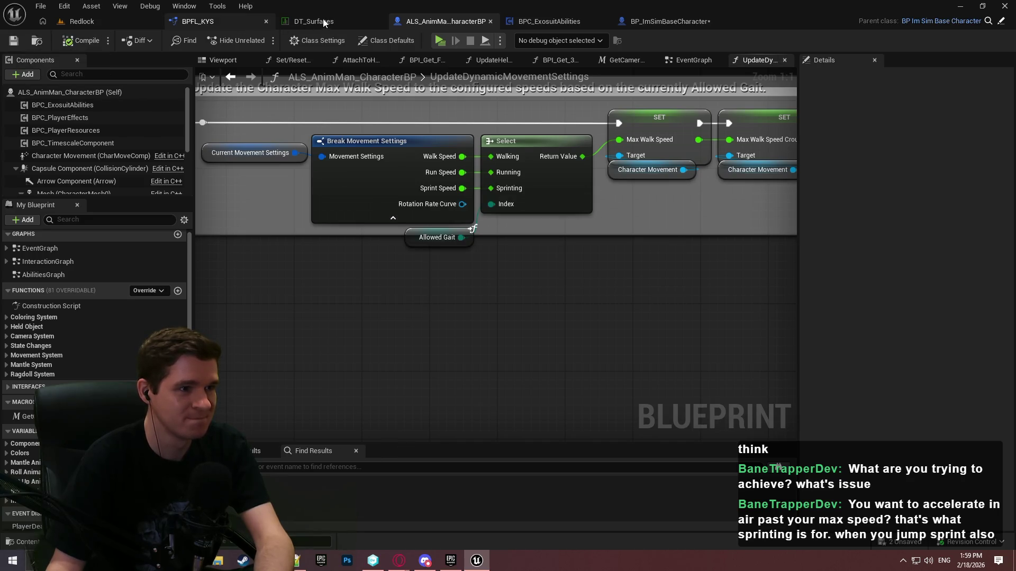
# Inspect the pm_default, pm_kys_air_thrusters and pm_kys_lava rows in DT_Surfaces
pyautogui.click(311, 19)
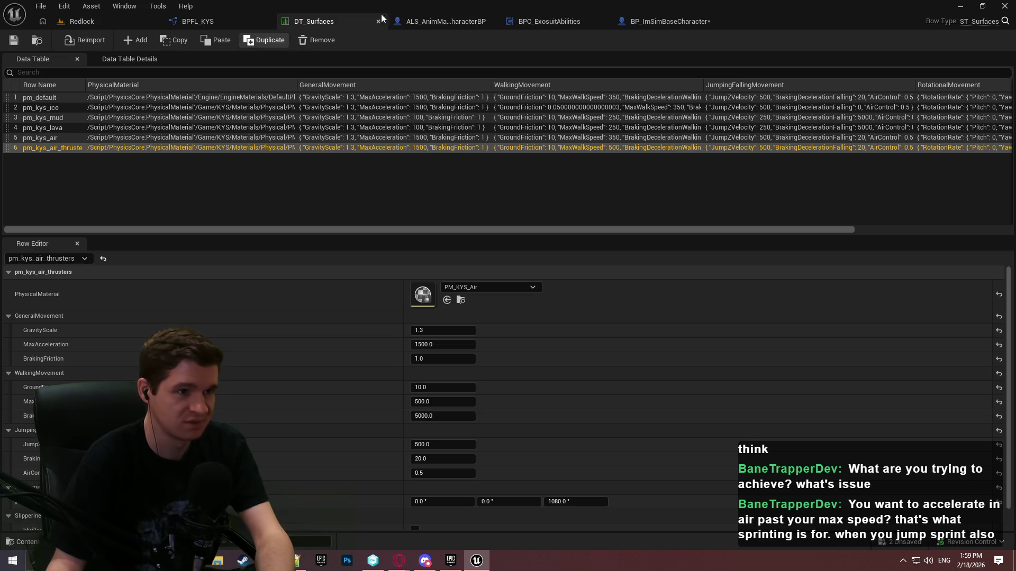
pyautogui.click(665, 24)
pyautogui.click(462, 24)
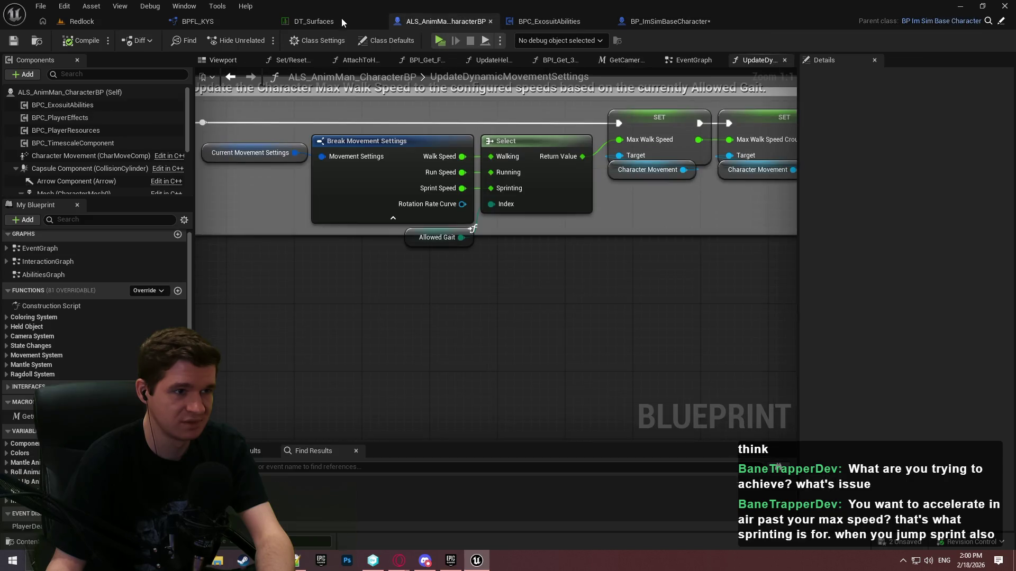
pyautogui.click(342, 20)
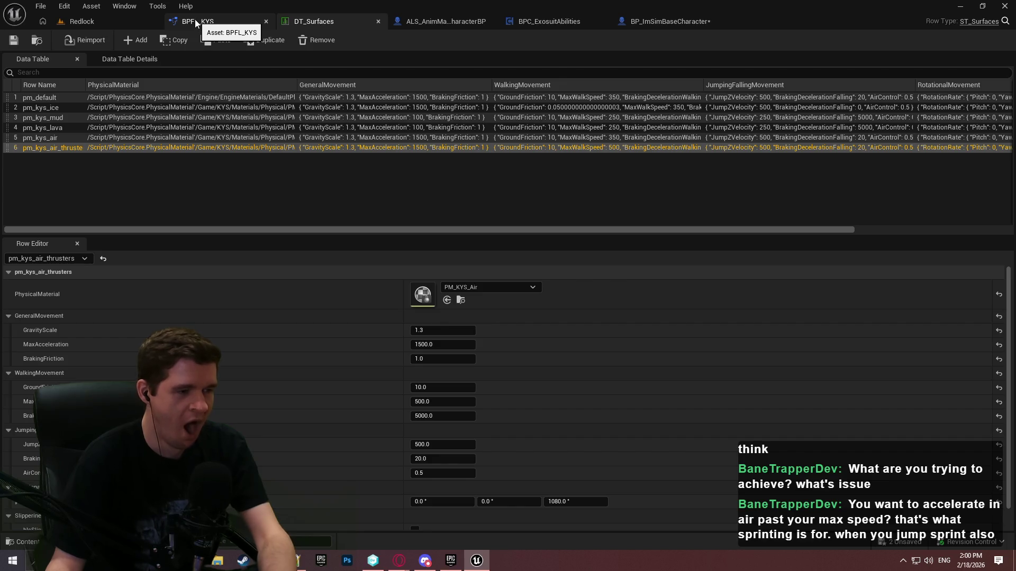
pyautogui.click(189, 98)
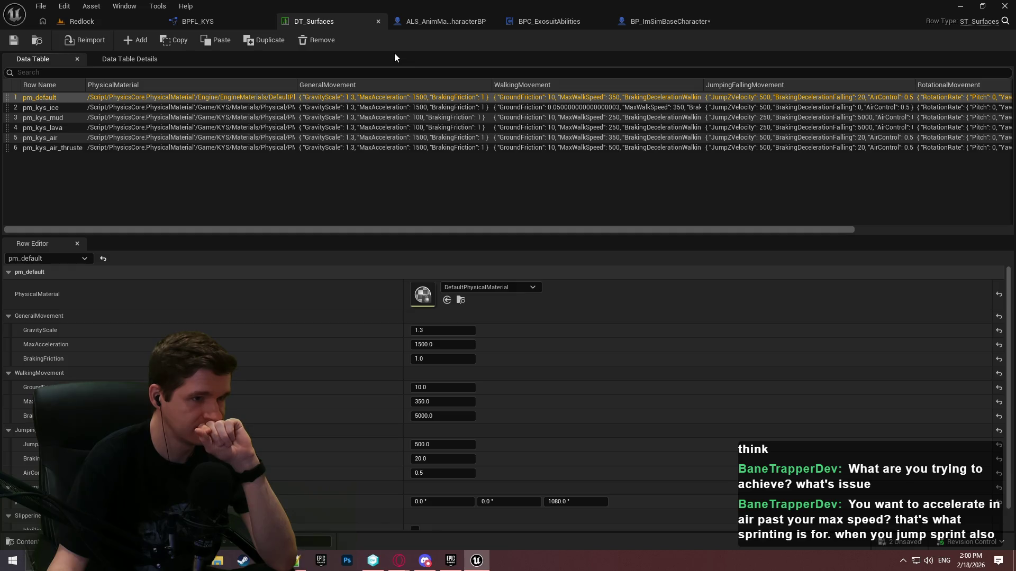
pyautogui.click(332, 147)
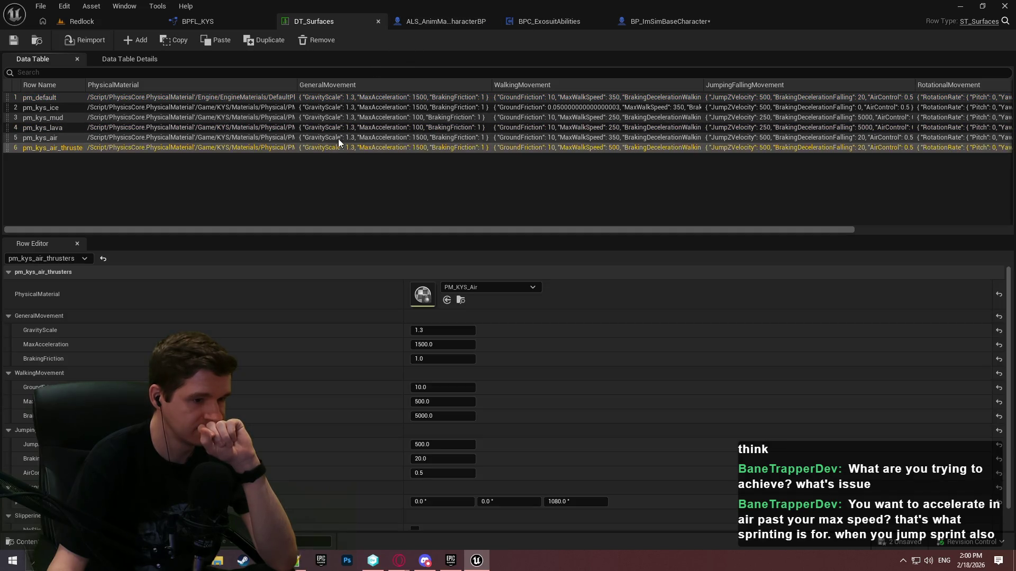
pyautogui.click(357, 98)
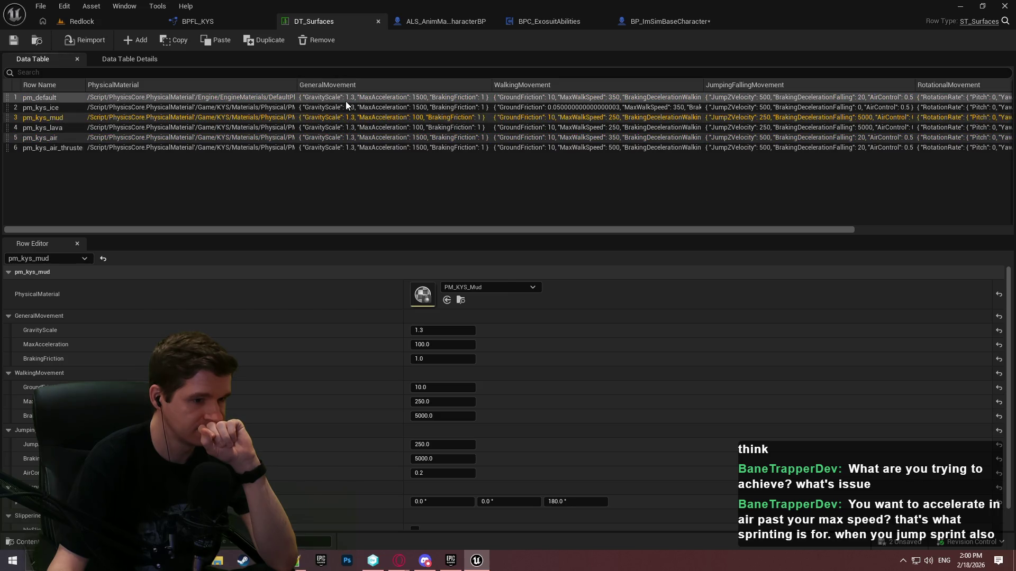
pyautogui.click(344, 126)
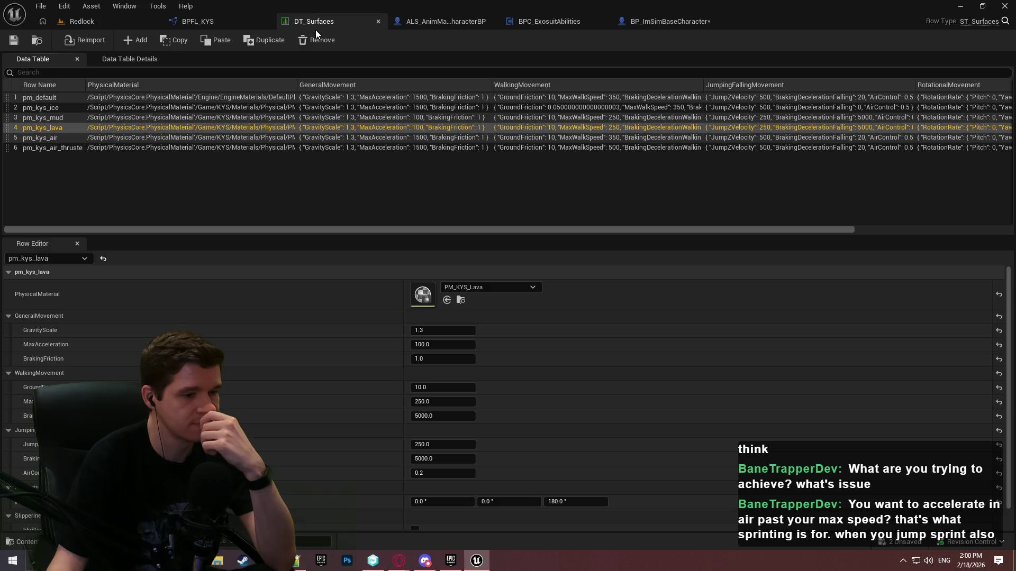
pyautogui.click(447, 21)
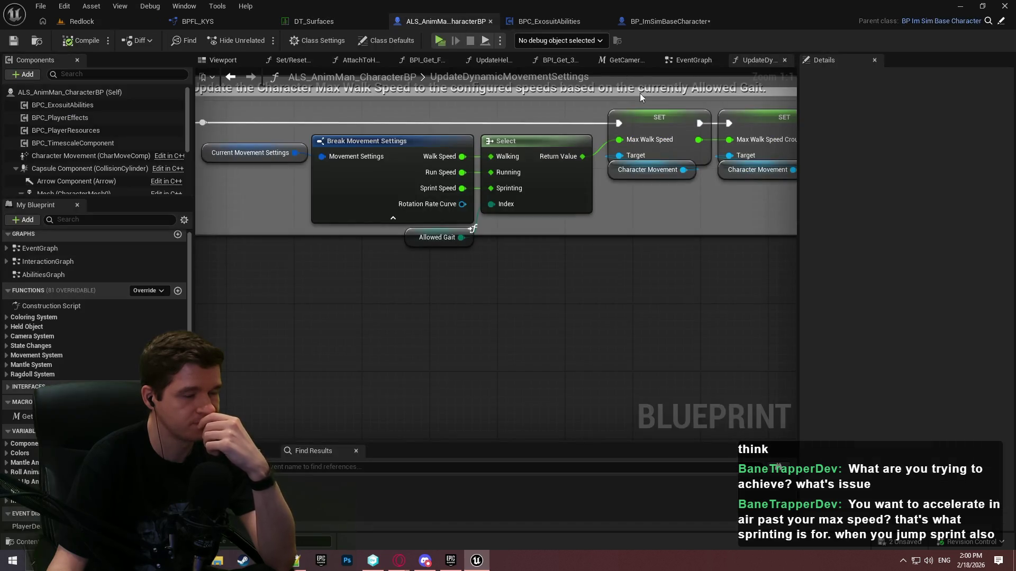
# Add a Select node feeding the Max Walk Speed float input
pyautogui.moveTo(682, 226)
pyautogui.mouseDown()
pyautogui.moveTo(386, 249)
pyautogui.moveTo(647, 260)
pyautogui.mouseUp()
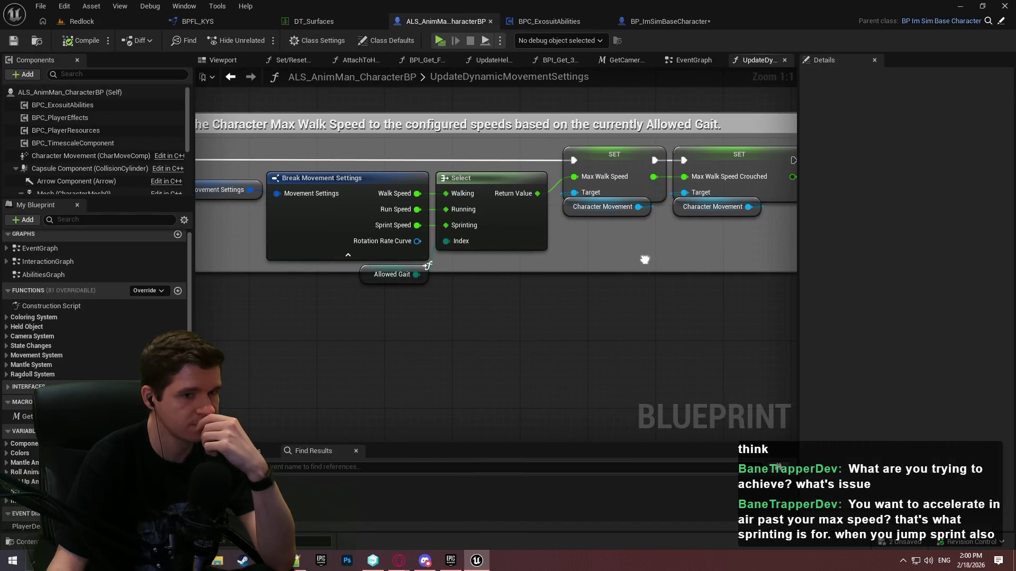
pyautogui.moveTo(798, 176); pyautogui.dragTo(893, 173)
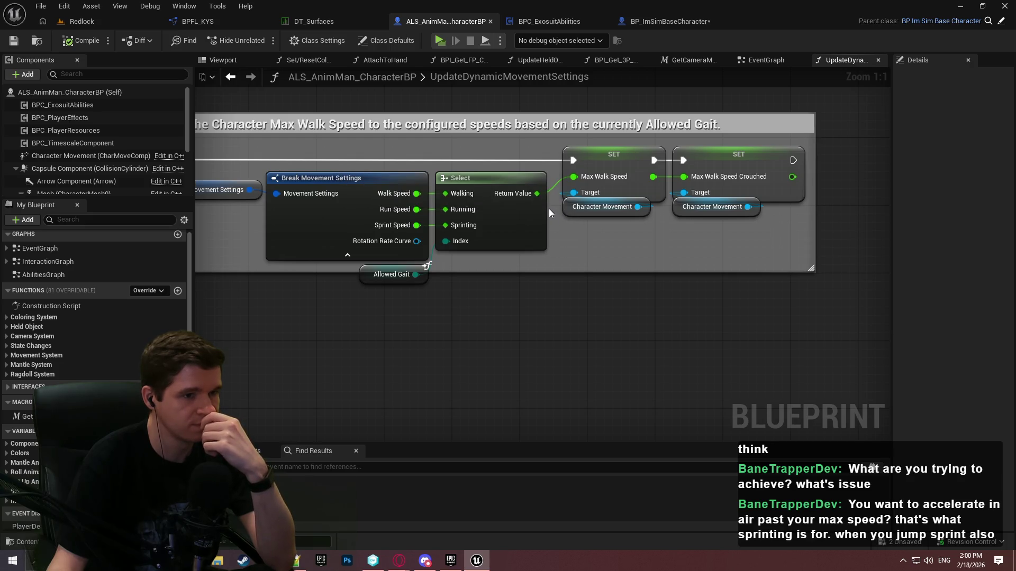
pyautogui.moveTo(535, 194); pyautogui.dragTo(571, 311)
pyautogui.click(563, 208)
pyautogui.moveTo(537, 194); pyautogui.dragTo(550, 314)
pyautogui.write('select')
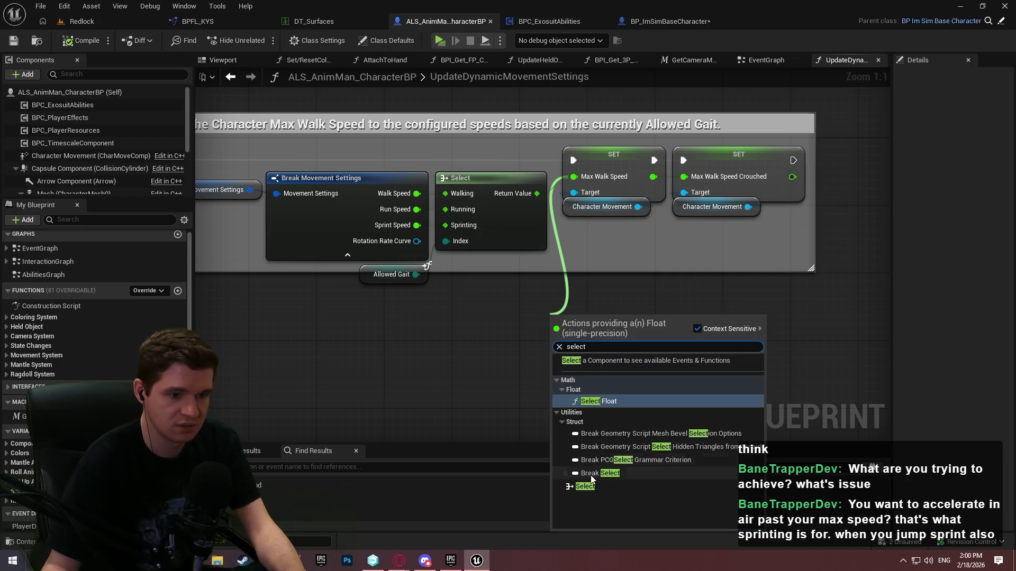
pyautogui.click(587, 485)
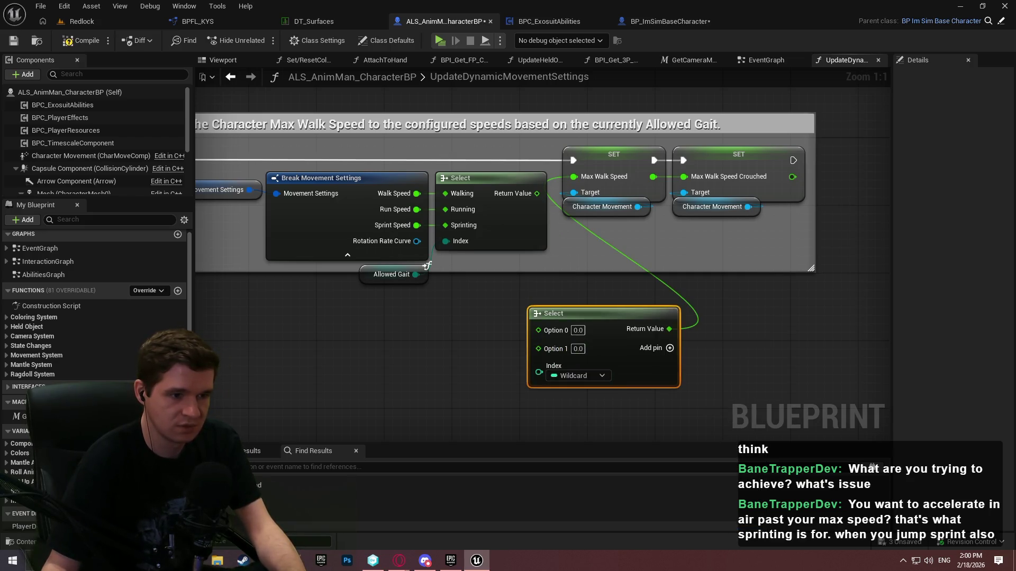
# Add a Movement State getter driving the new Select's index
pyautogui.rightClick(434, 300)
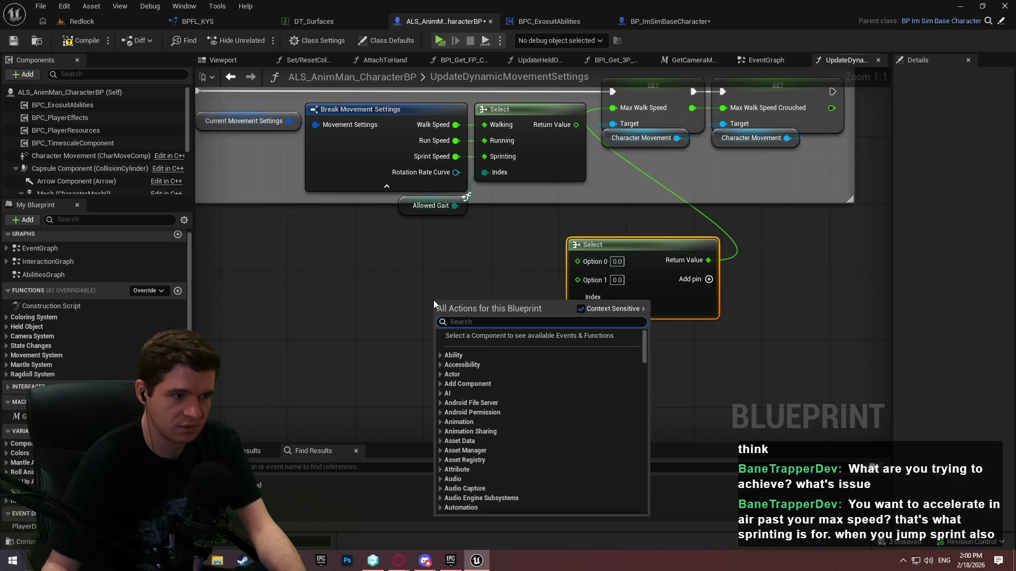
pyautogui.click(341, 316)
pyautogui.rightClick(342, 315)
pyautogui.write('movement statte')
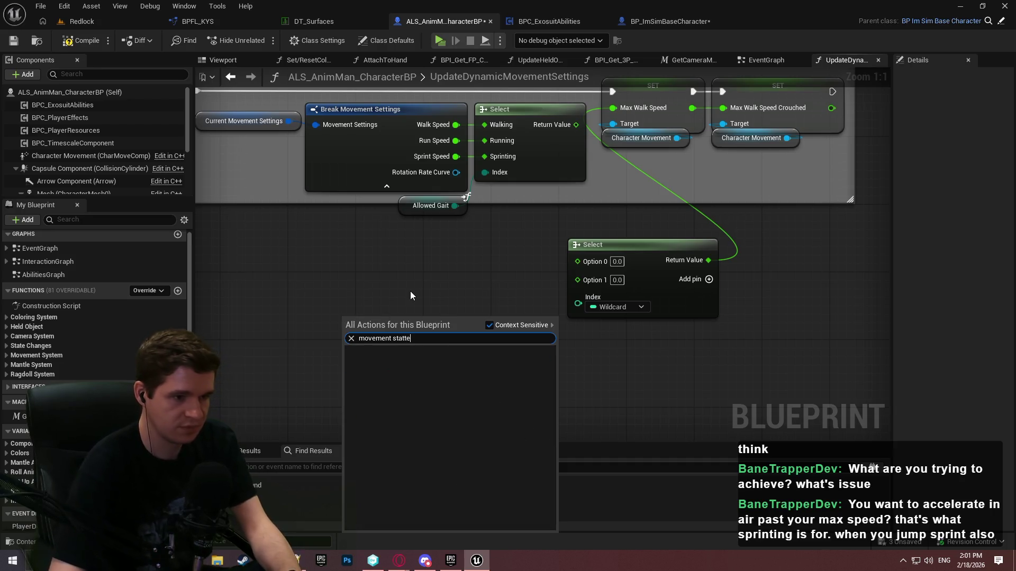
pyautogui.press('BackSpace')
pyautogui.press('BackSpace')
pyautogui.write('e')
pyautogui.scroll(-3, 481, 383)
pyautogui.scroll(-2, 472, 415)
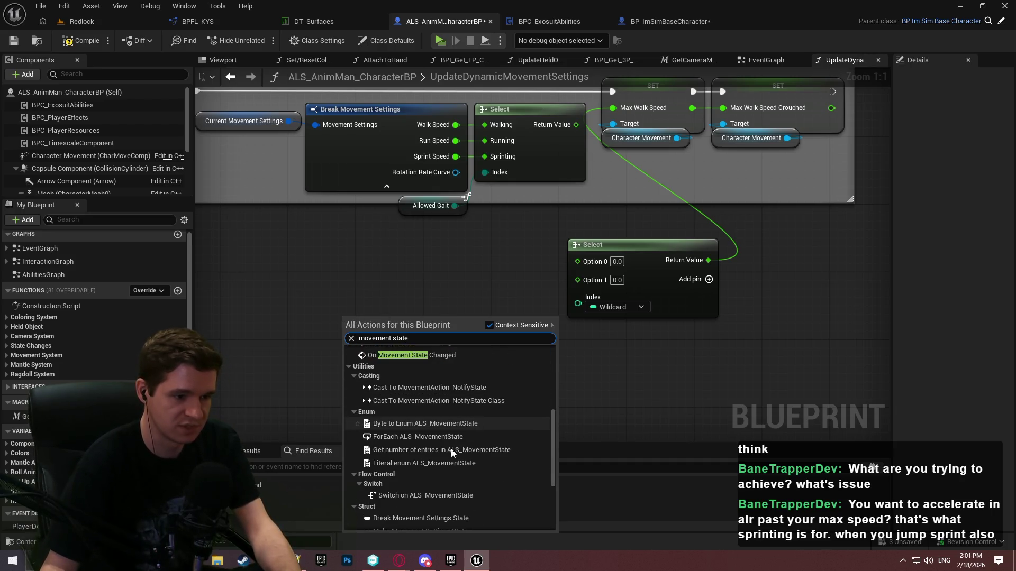
pyautogui.scroll(-3, 443, 490)
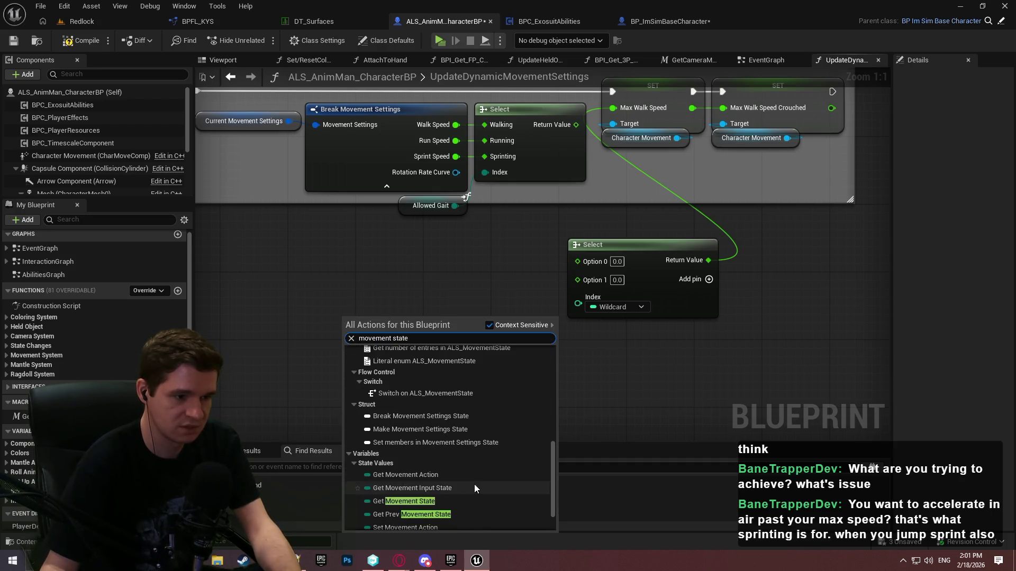
pyautogui.click(405, 503)
pyautogui.moveTo(412, 324)
pyautogui.mouseDown()
pyautogui.moveTo(536, 365)
pyautogui.moveTo(548, 358)
pyautogui.mouseUp()
pyautogui.click(551, 232)
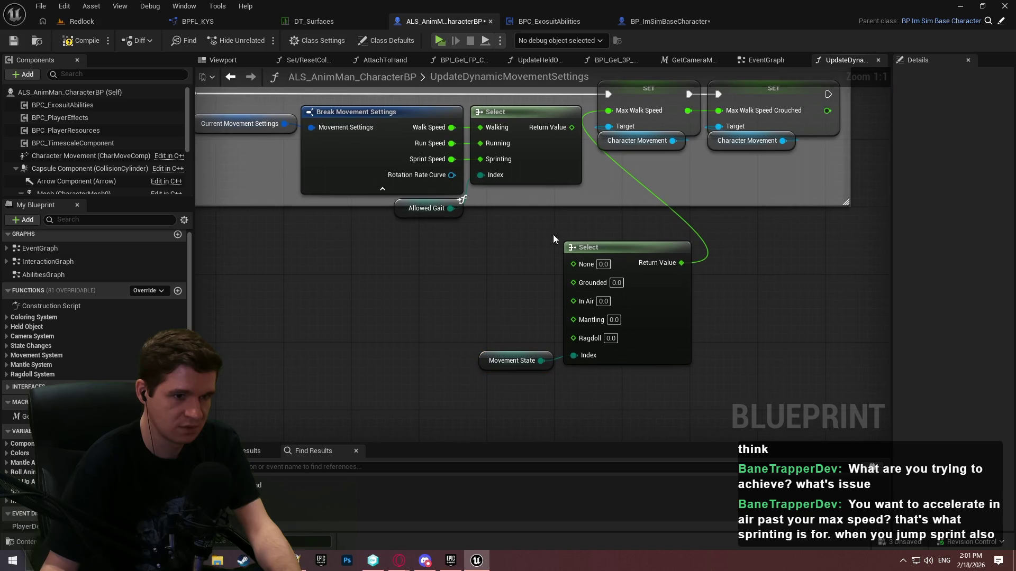
# Feed the gait-speed Select output into the None, Grounded, Mantling and Ragdoll options
pyautogui.moveTo(575, 264); pyautogui.dragTo(571, 127)
pyautogui.moveTo(574, 280); pyautogui.dragTo(572, 127)
pyautogui.moveTo(572, 317); pyautogui.dragTo(571, 128)
pyautogui.moveTo(573, 330); pyautogui.dragTo(572, 127)
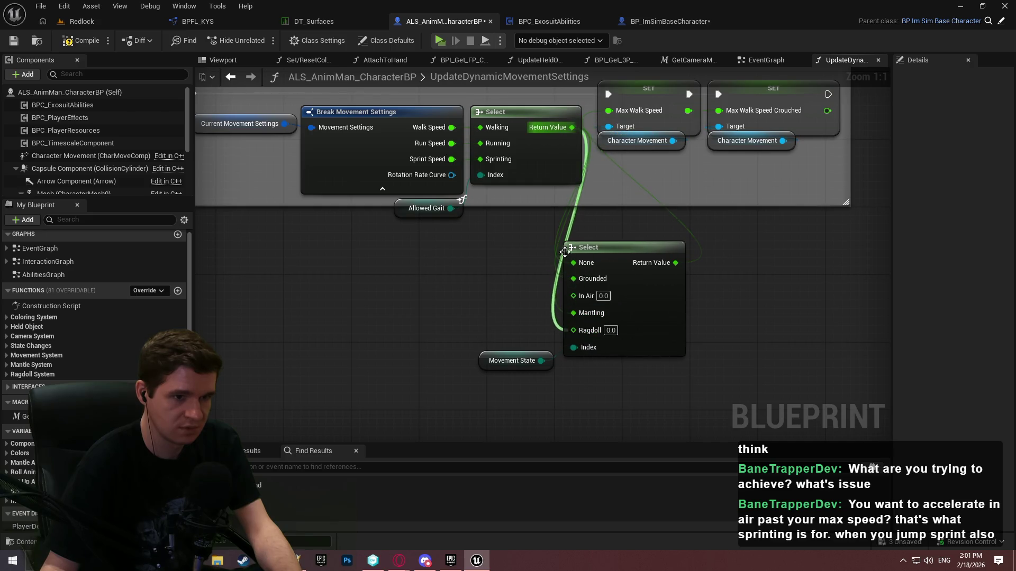
# Add a separate Select feeding the In Air option and move it left
pyautogui.moveTo(627, 279); pyautogui.dragTo(534, 294)
pyautogui.write('select')
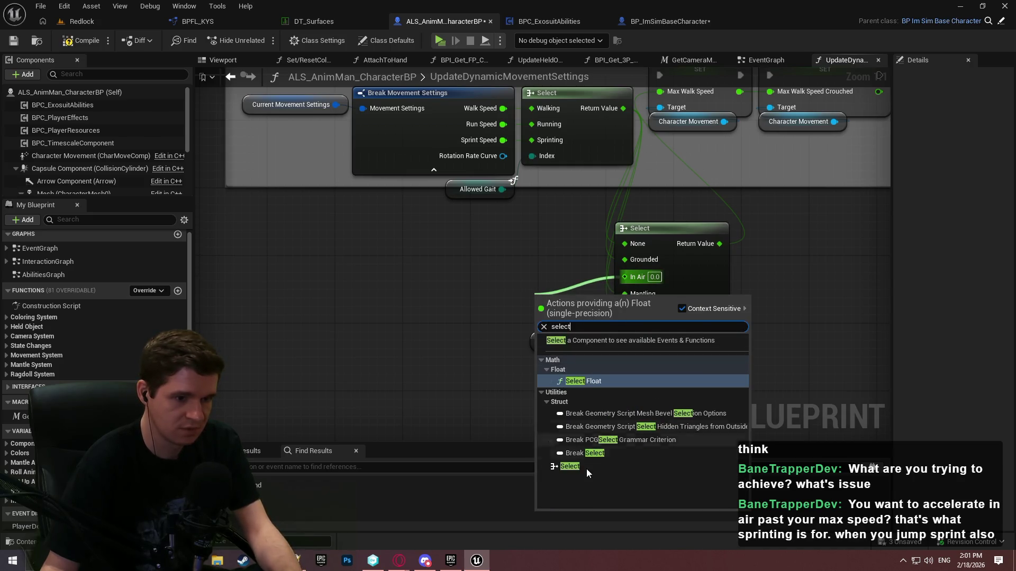
pyautogui.click(586, 468)
pyautogui.moveTo(566, 294); pyautogui.dragTo(409, 262)
# Add a BPC_ExosuitAbilities reference and get its Control Thrusters Enabled flag
pyautogui.click(350, 345)
pyautogui.moveTo(349, 345); pyautogui.dragTo(540, 368)
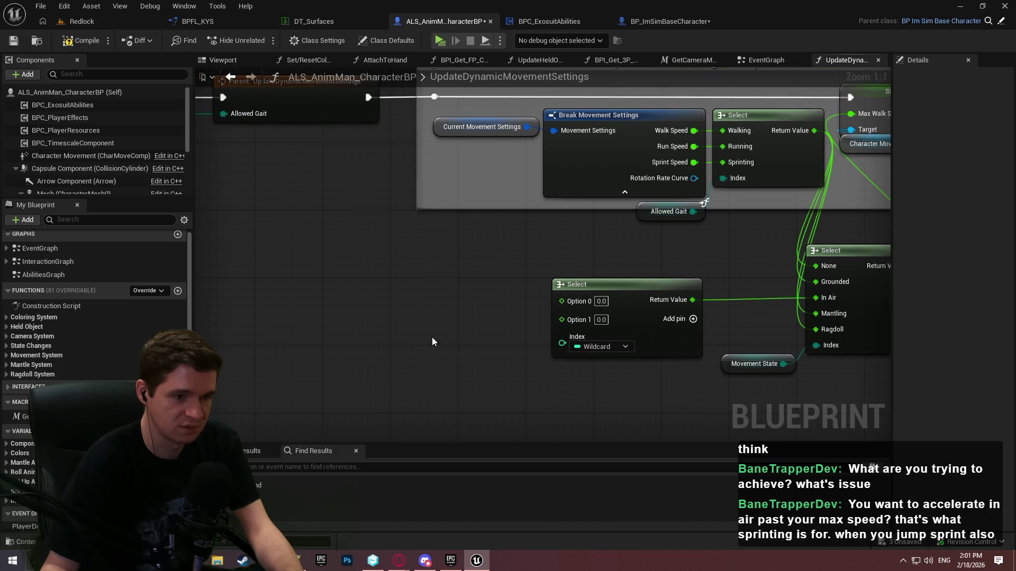
pyautogui.moveTo(62, 105)
pyautogui.mouseDown()
pyautogui.moveTo(372, 336)
pyautogui.moveTo(449, 348)
pyautogui.moveTo(469, 373)
pyautogui.mouseUp()
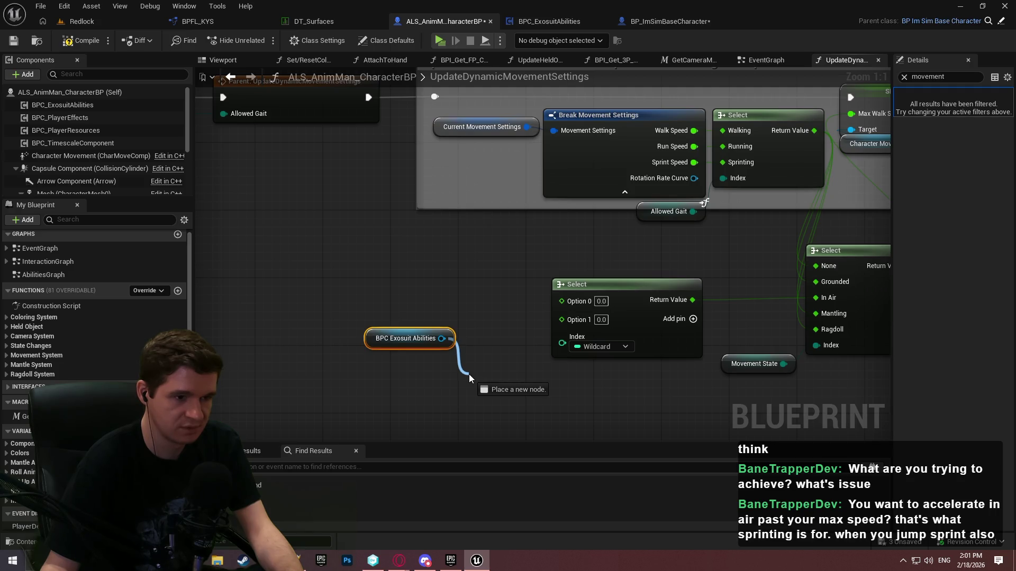
pyautogui.moveTo(469, 373); pyautogui.dragTo(469, 373)
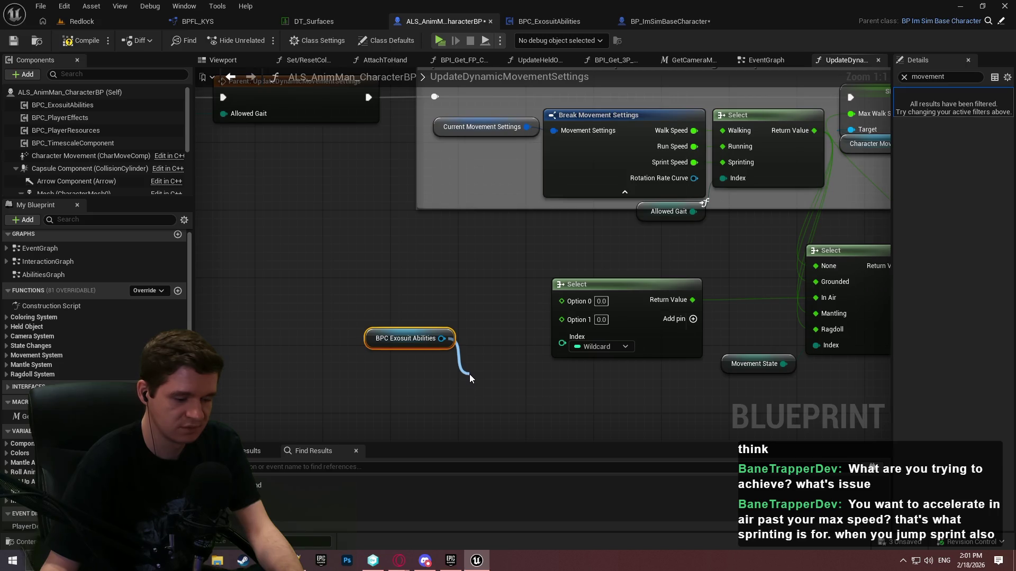
pyautogui.write('thrusters')
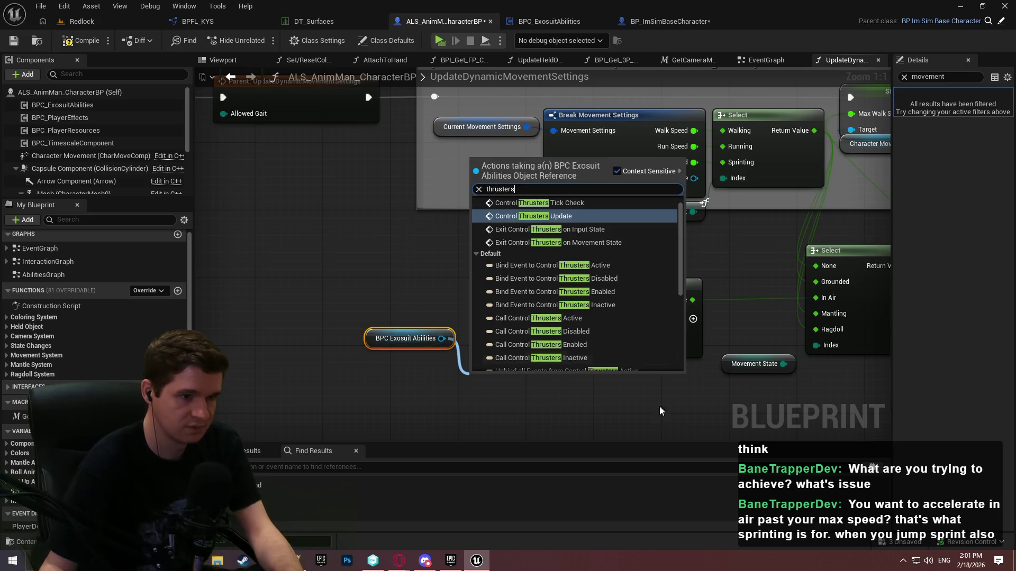
pyautogui.scroll(-3, 646, 283)
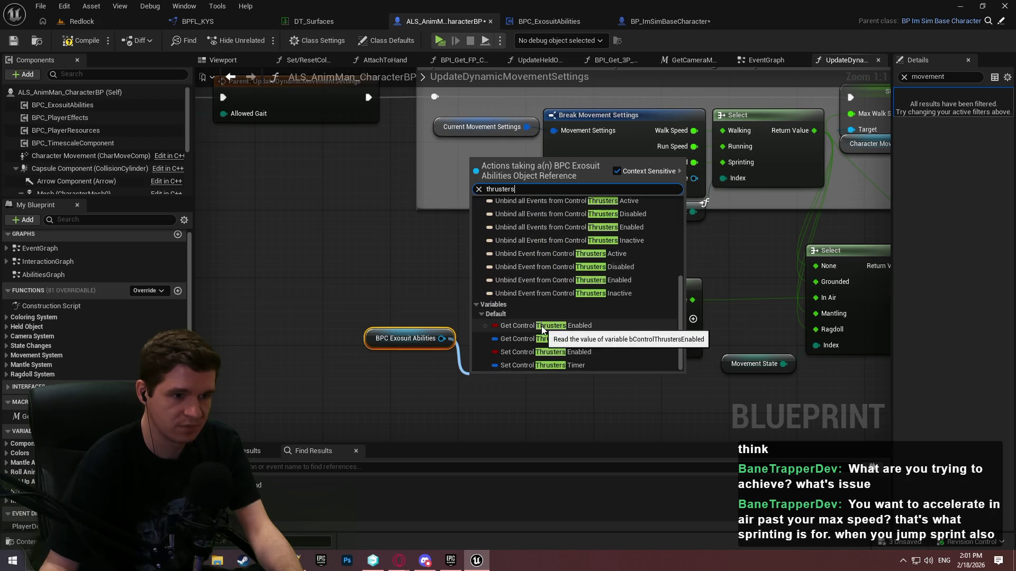
pyautogui.click(566, 325)
# Use Control Thrusters Enabled as the In Air Select's index and arrange the nodes
pyautogui.moveTo(604, 381); pyautogui.dragTo(561, 343)
pyautogui.moveTo(512, 381)
pyautogui.mouseDown()
pyautogui.moveTo(511, 339)
pyautogui.moveTo(365, 328)
pyautogui.mouseUp()
pyautogui.moveTo(523, 333)
pyautogui.mouseDown()
pyautogui.moveTo(422, 349)
pyautogui.moveTo(429, 344)
pyautogui.mouseUp()
pyautogui.click(319, 259)
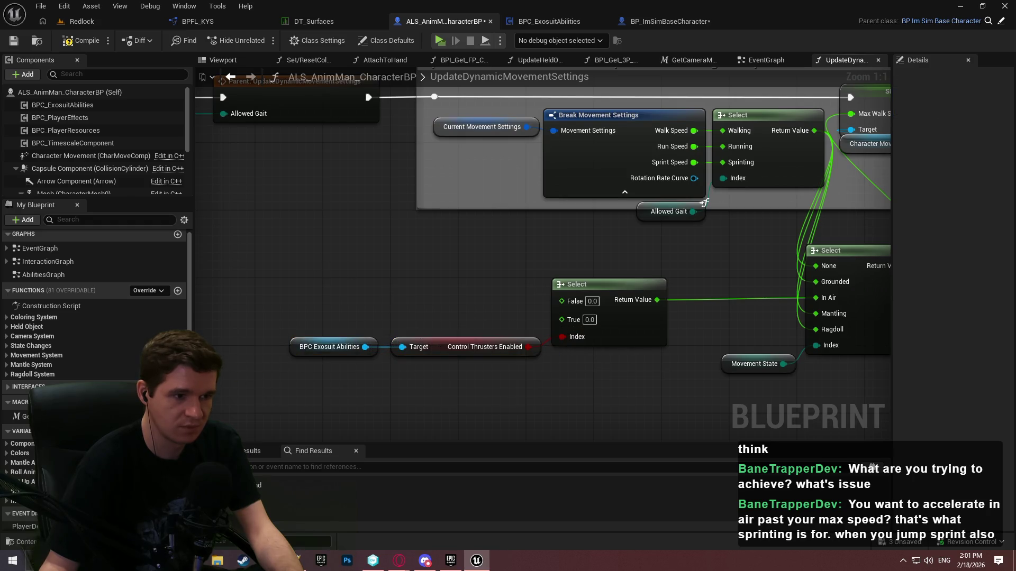
pyautogui.rightClick(320, 263)
pyautogui.write('getphysical')
pyautogui.hotkey('ctrl', 'a')
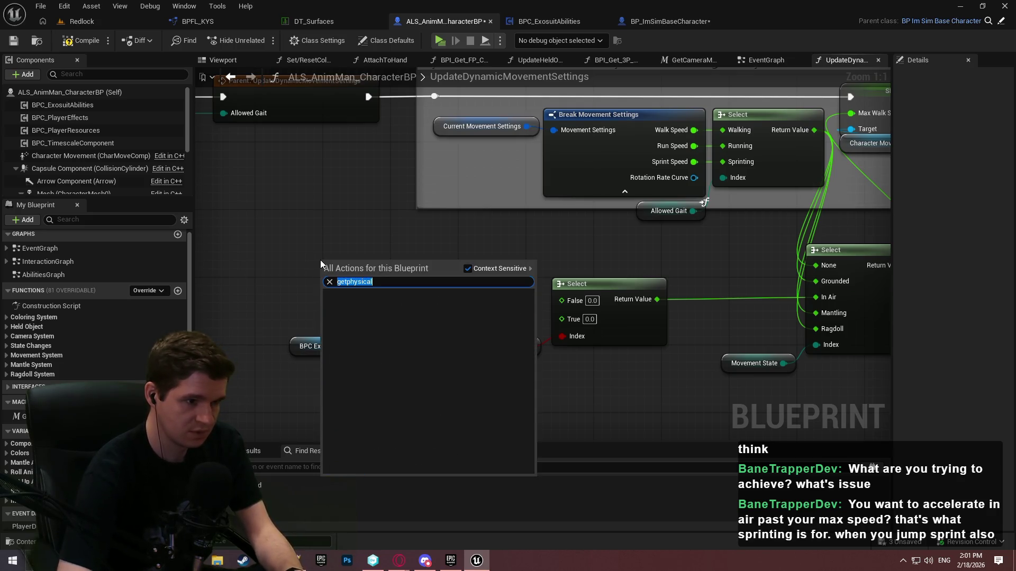
pyautogui.write('get ')
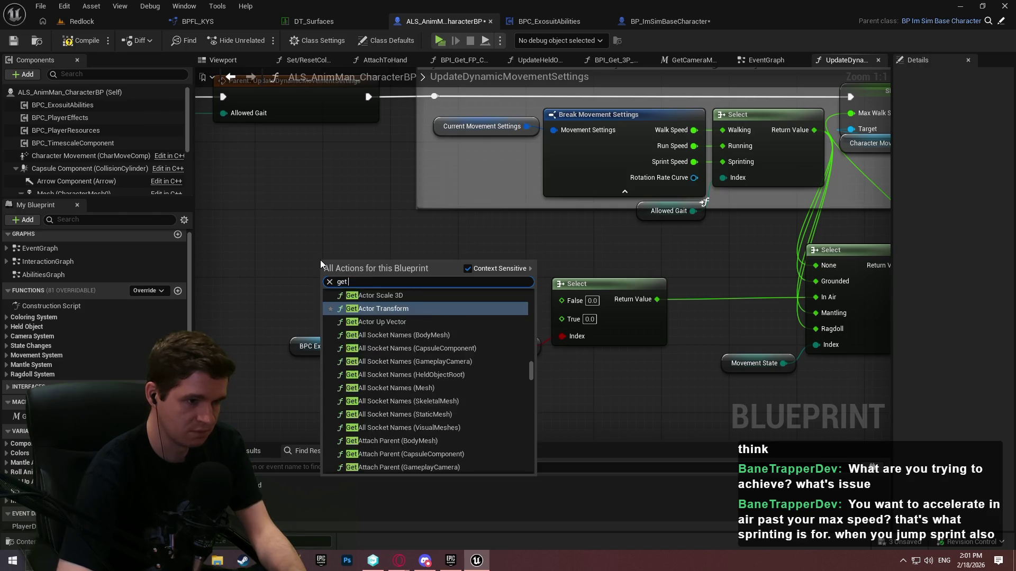
pyautogui.write('material data')
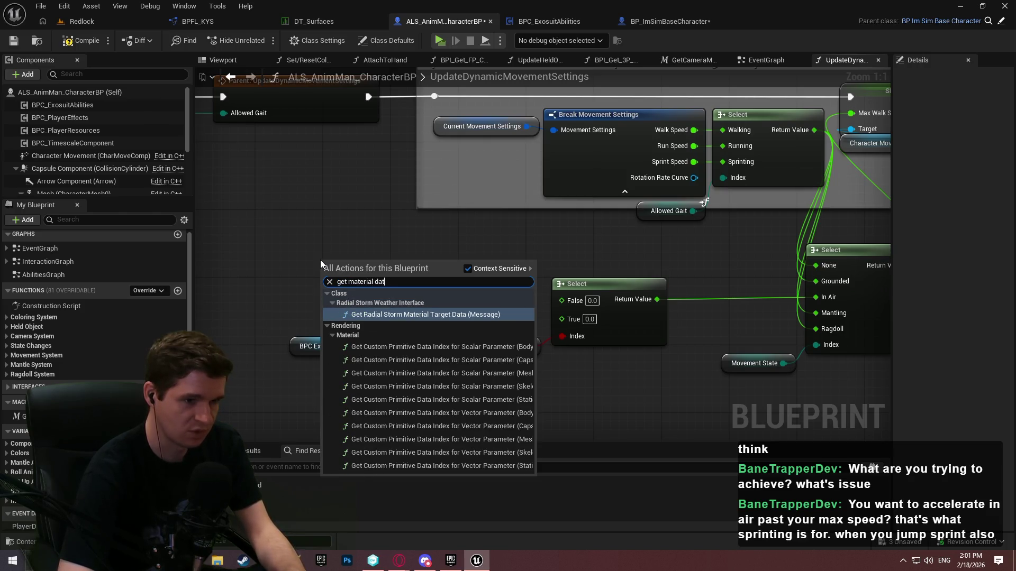
pyautogui.hotkey('ctrl', 'a')
pyautogui.write('physical material')
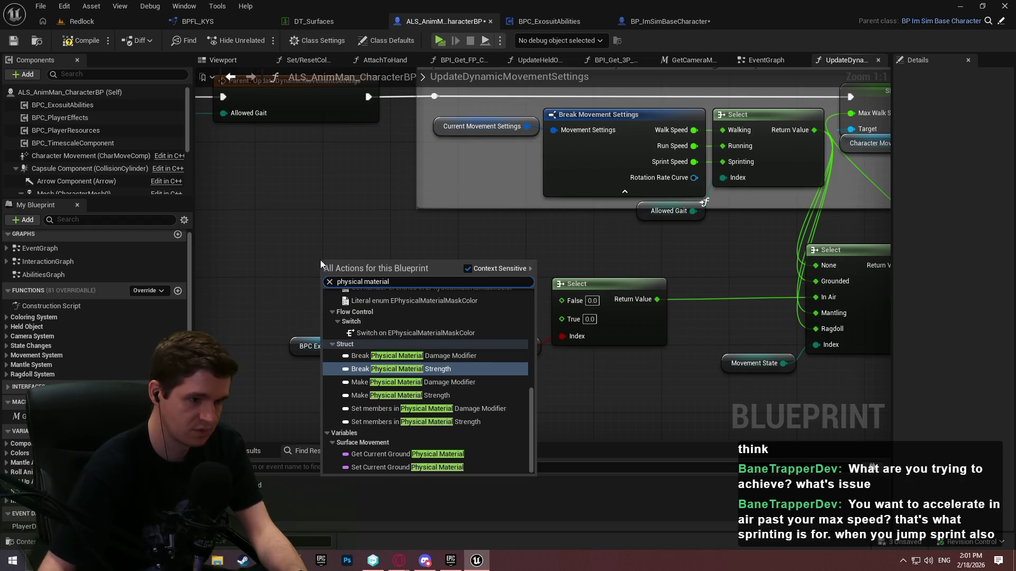
pyautogui.scroll(2, 411, 345)
pyautogui.moveTo(531, 385); pyautogui.dragTo(535, 297)
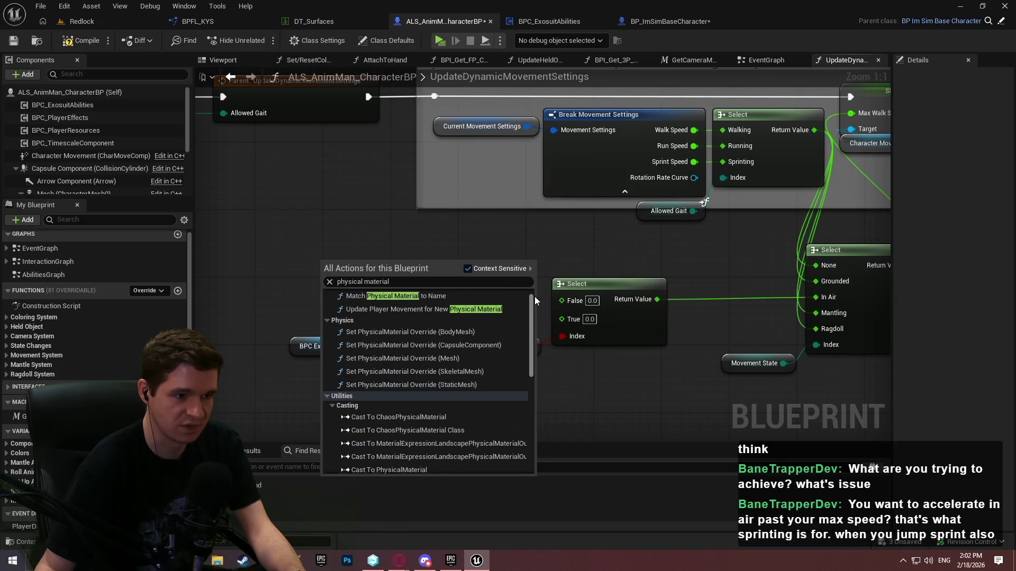
pyautogui.click(358, 245)
pyautogui.click(243, 27)
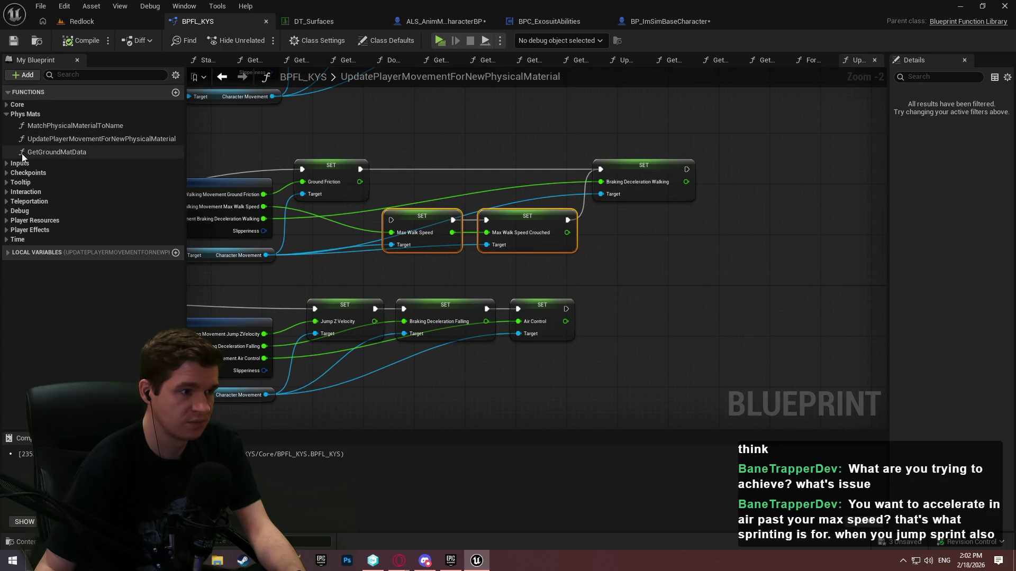
pyautogui.click(413, 21)
pyautogui.rightClick(372, 246)
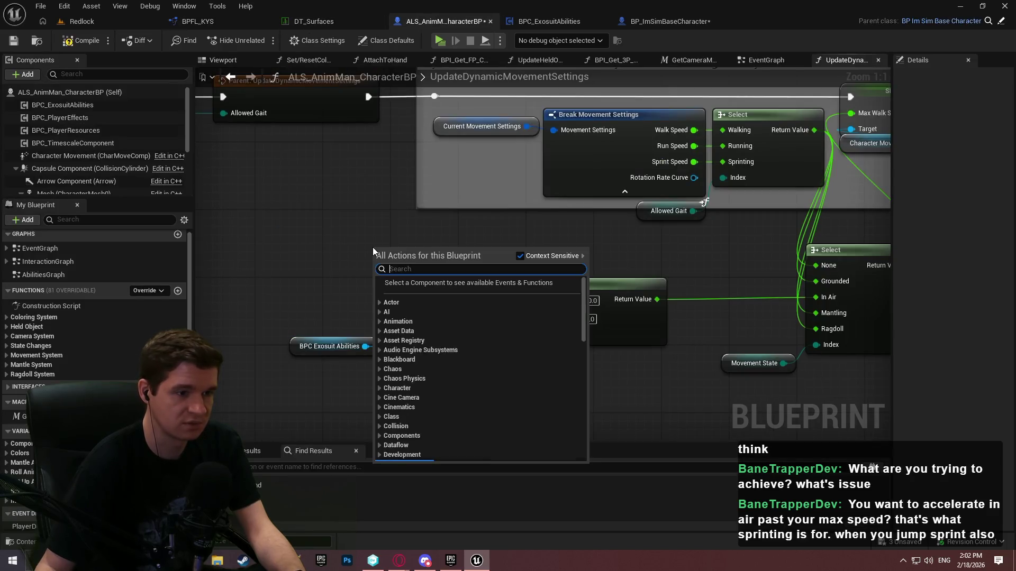
# Add Get Ground Mat Data with Get Current Ground Physical Material feeding its ID pin
pyautogui.write('get ground m')
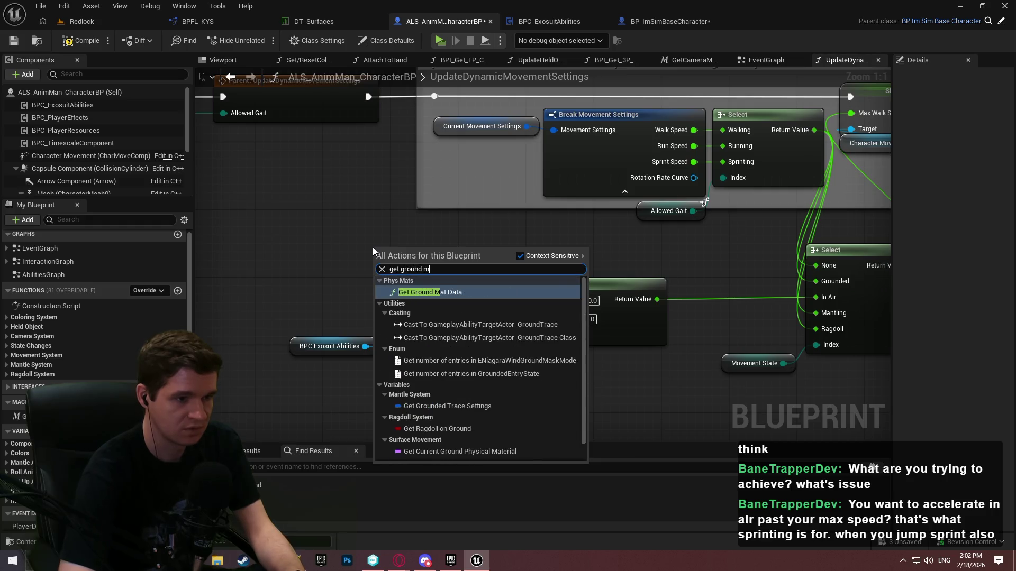
pyautogui.press('Return')
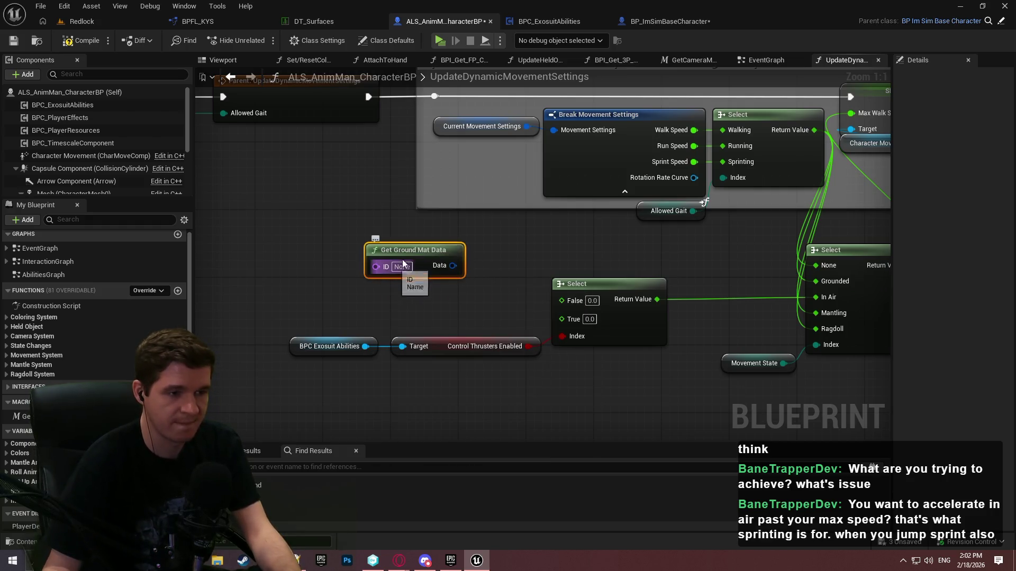
pyautogui.moveTo(375, 267); pyautogui.dragTo(205, 262)
pyautogui.write('ground')
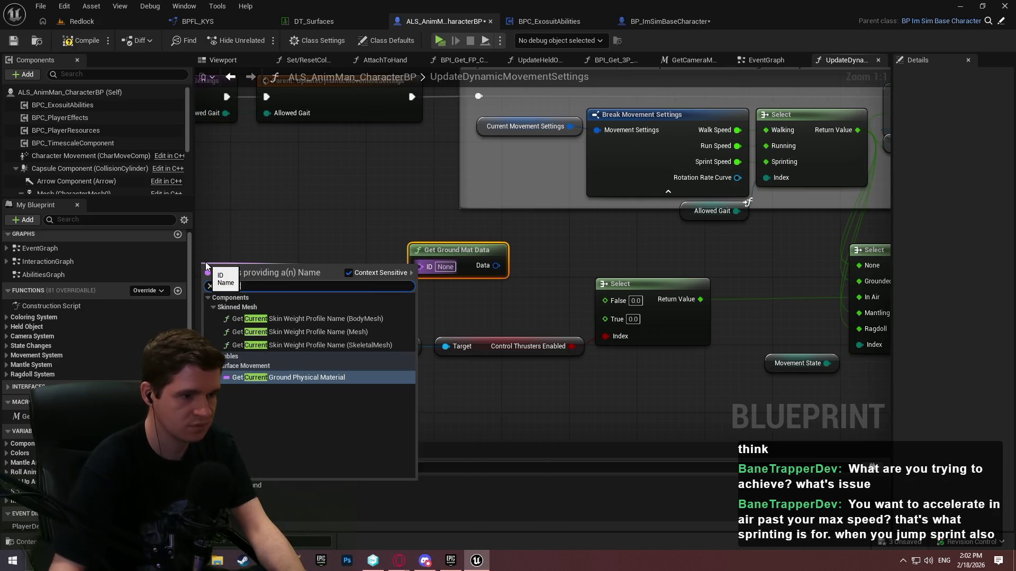
pyautogui.click(295, 376)
pyautogui.moveTo(293, 252)
pyautogui.mouseDown()
pyautogui.moveTo(345, 250)
pyautogui.moveTo(329, 250)
pyautogui.mouseUp()
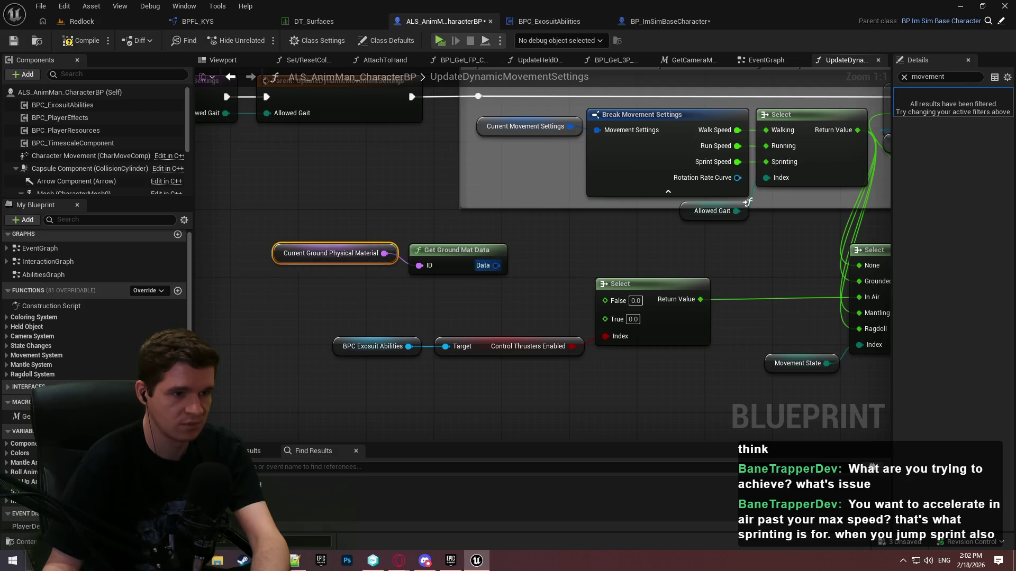
# Split the Data output, reposition the nodes, and delete the Select and thruster nodes
pyautogui.rightClick(494, 265)
pyautogui.click(526, 297)
pyautogui.keyDown('ctrl'); pyautogui.click(330, 253); pyautogui.keyUp('ctrl')
pyautogui.moveTo(470, 248)
pyautogui.mouseDown()
pyautogui.moveTo(281, 209)
pyautogui.moveTo(262, 188)
pyautogui.mouseUp()
pyautogui.moveTo(404, 240); pyautogui.dragTo(502, 240)
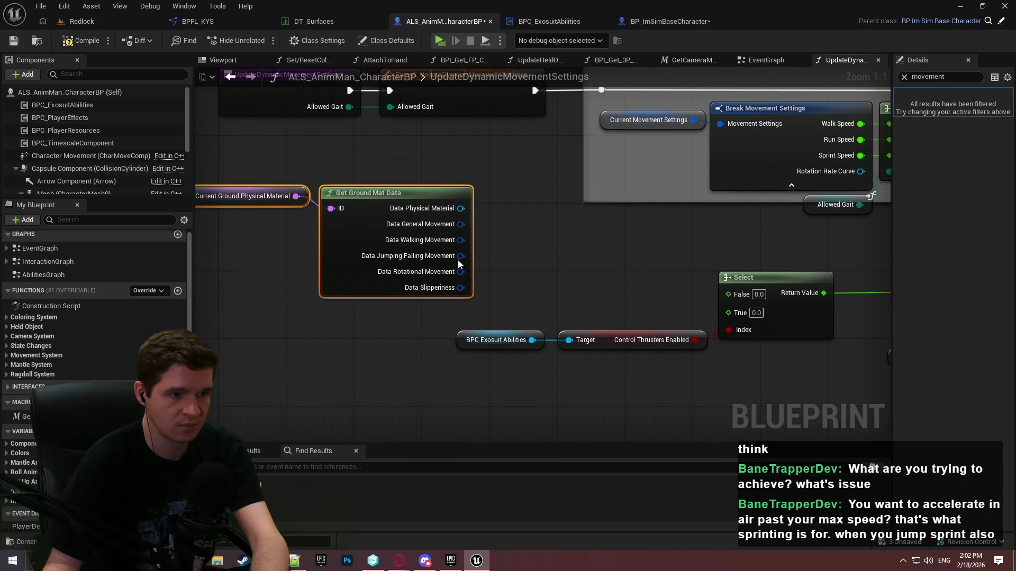
pyautogui.click(495, 252)
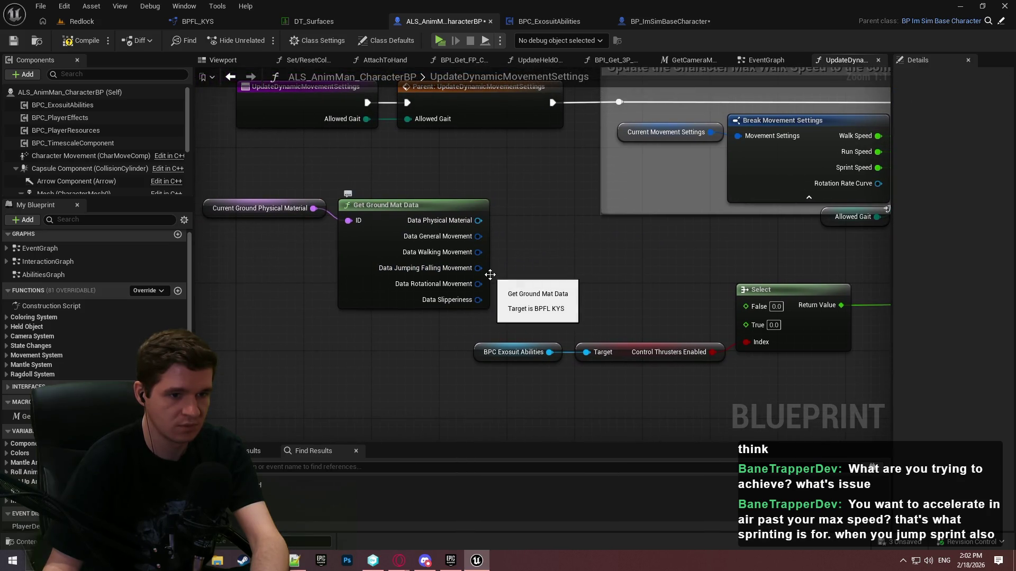
pyautogui.moveTo(493, 268)
pyautogui.mouseDown()
pyautogui.moveTo(202, 266)
pyautogui.moveTo(419, 297)
pyautogui.mouseUp()
pyautogui.moveTo(753, 410)
pyautogui.mouseDown()
pyautogui.moveTo(674, 363)
pyautogui.moveTo(664, 374)
pyautogui.moveTo(732, 374)
pyautogui.mouseUp()
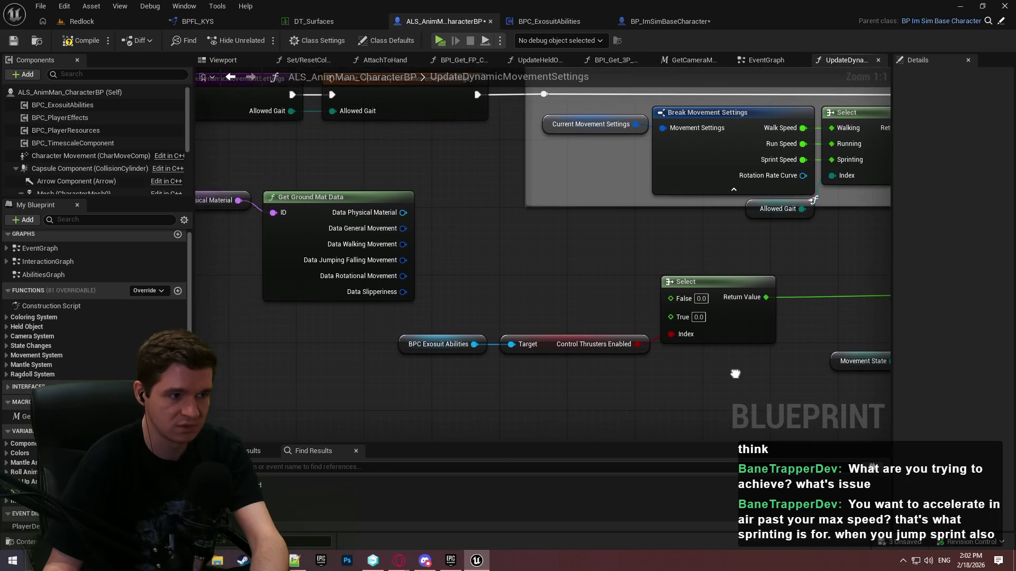
pyautogui.moveTo(442, 288); pyautogui.dragTo(698, 339)
pyautogui.press('Delete')
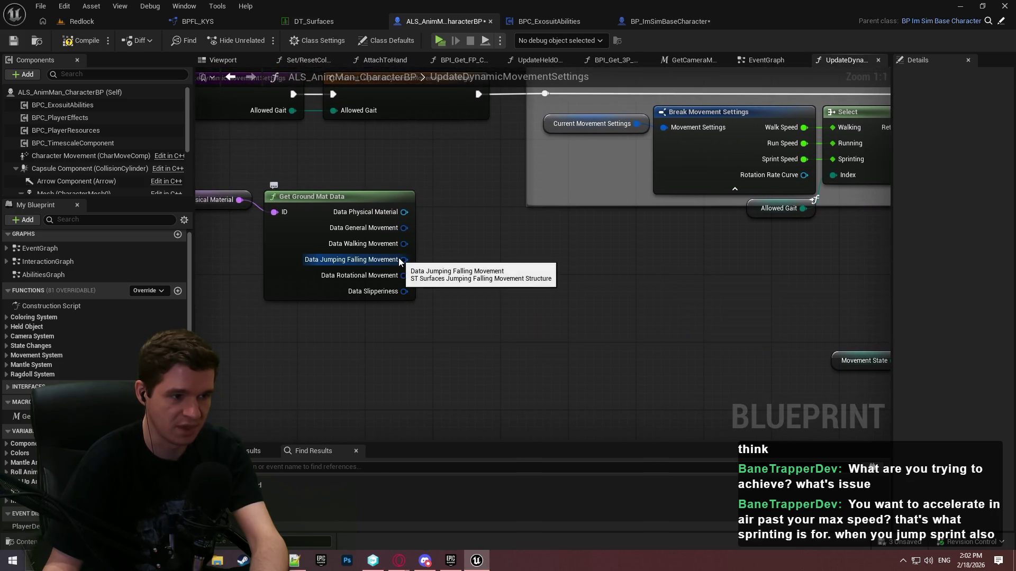
# Split Data Walking Movement into separate values, leaving Jumping Falling Movement combined
pyautogui.rightClick(401, 260)
pyautogui.click(446, 314)
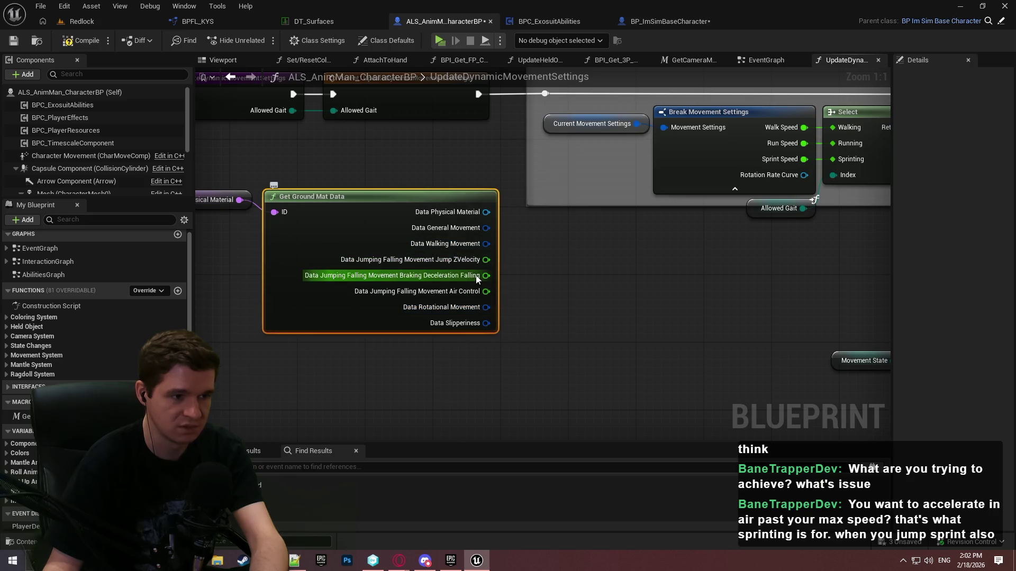
pyautogui.rightClick(484, 259)
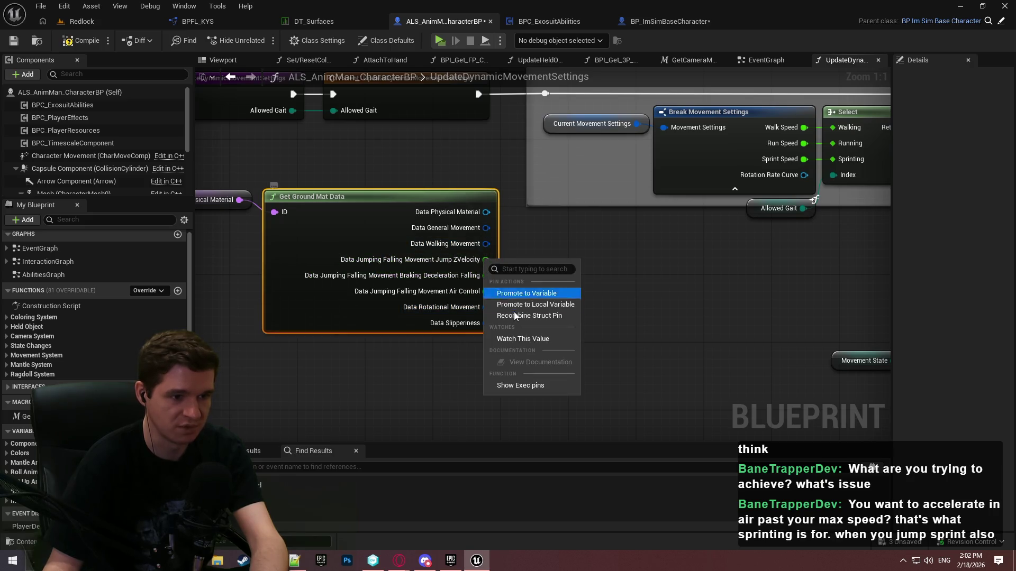
pyautogui.click(529, 316)
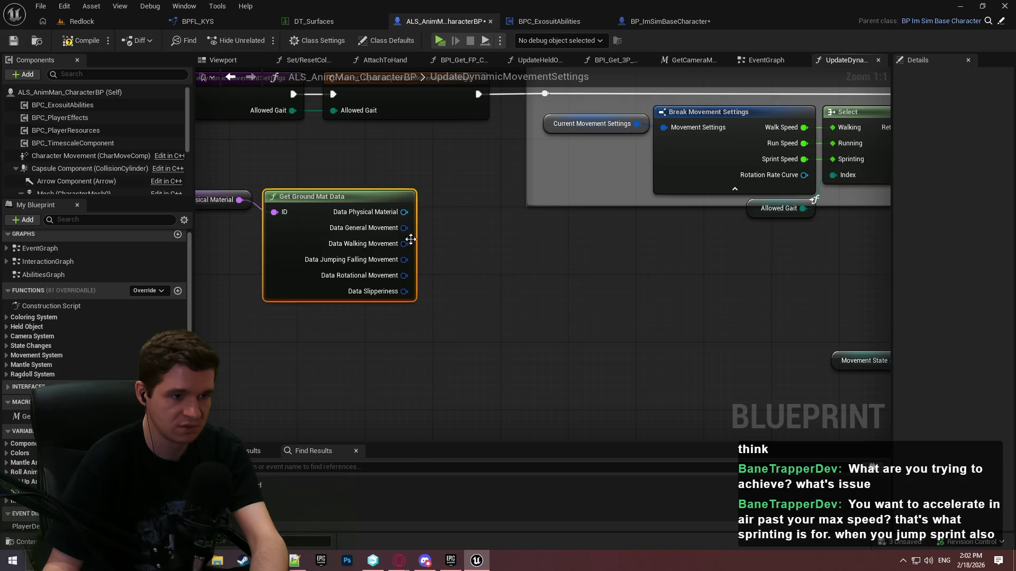
pyautogui.rightClick(404, 245)
pyautogui.click(447, 302)
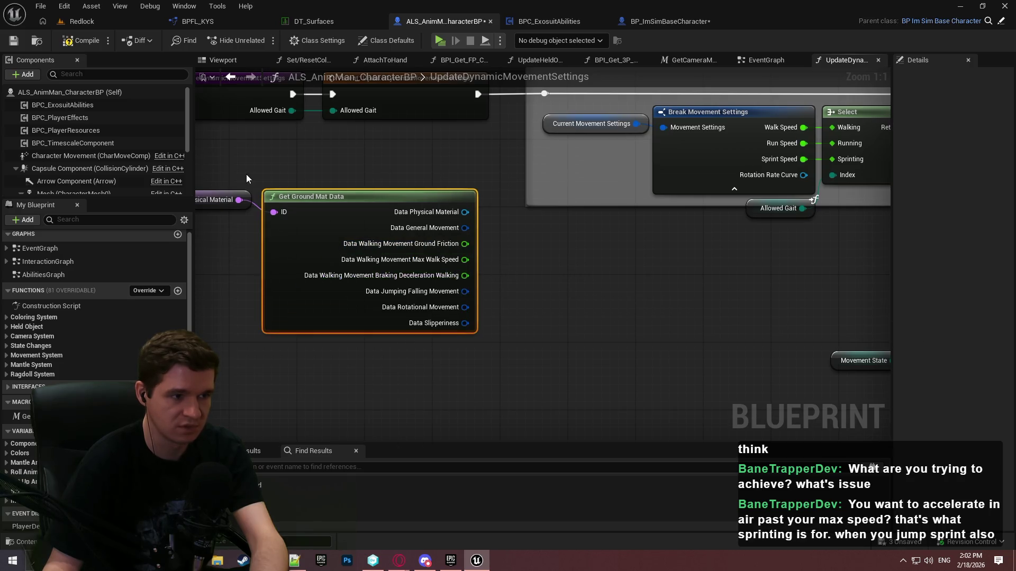
pyautogui.moveTo(338, 208); pyautogui.dragTo(547, 295)
pyautogui.moveTo(701, 263)
pyautogui.mouseDown()
pyautogui.moveTo(433, 244)
pyautogui.moveTo(423, 302)
pyautogui.mouseUp()
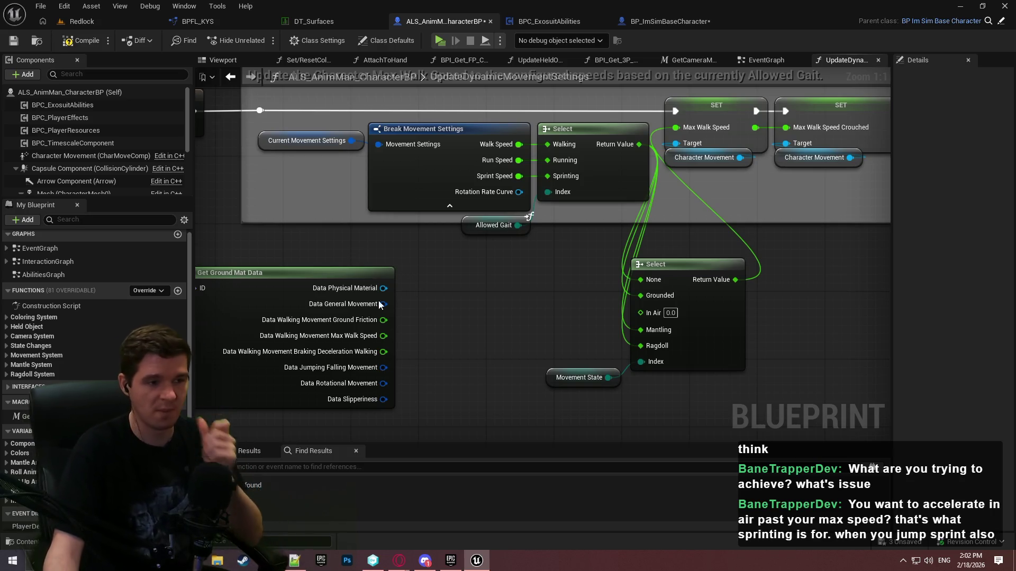
# Wire Walking Movement Max Walk Speed into the Select's In Air pin and save the blueprint
pyautogui.moveTo(383, 335)
pyautogui.mouseDown()
pyautogui.moveTo(410, 346)
pyautogui.moveTo(684, 275)
pyautogui.moveTo(664, 313)
pyautogui.mouseUp()
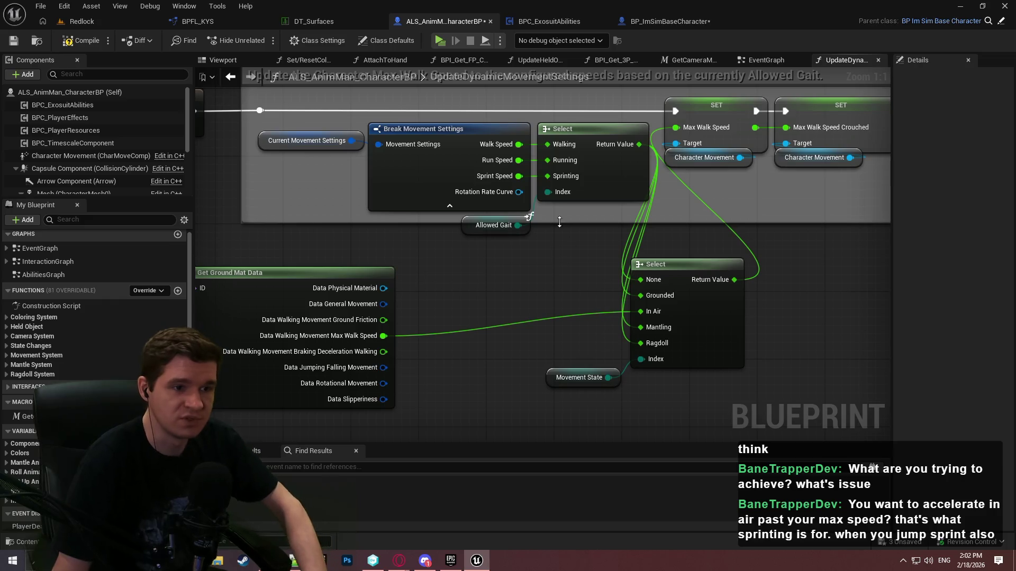
pyautogui.click(14, 41)
pyautogui.moveTo(639, 144)
pyautogui.mouseDown()
pyautogui.moveTo(671, 121)
pyautogui.moveTo(682, 125)
pyautogui.mouseUp()
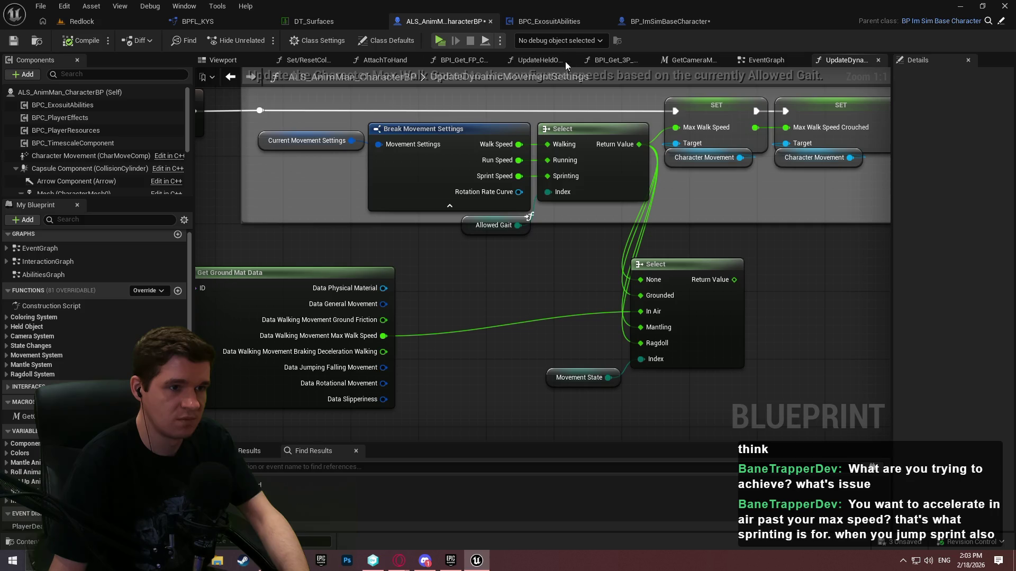
# Insert a Print String after Update Held Object Animations with Print to Log turned off
pyautogui.doubleClick(47, 251)
pyautogui.scroll(9, 480, 239)
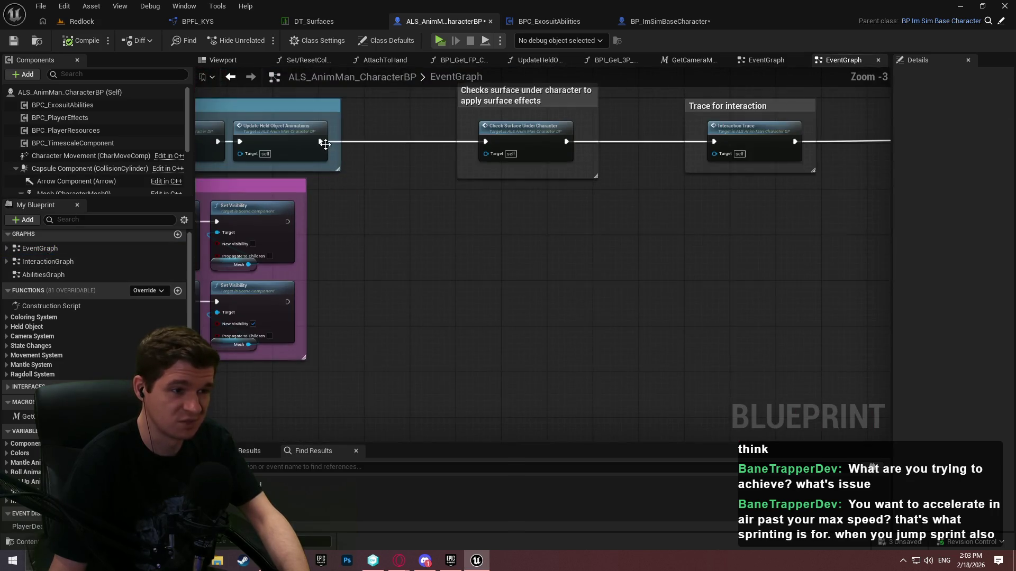
pyautogui.moveTo(322, 144); pyautogui.dragTo(483, 250)
pyautogui.write('print')
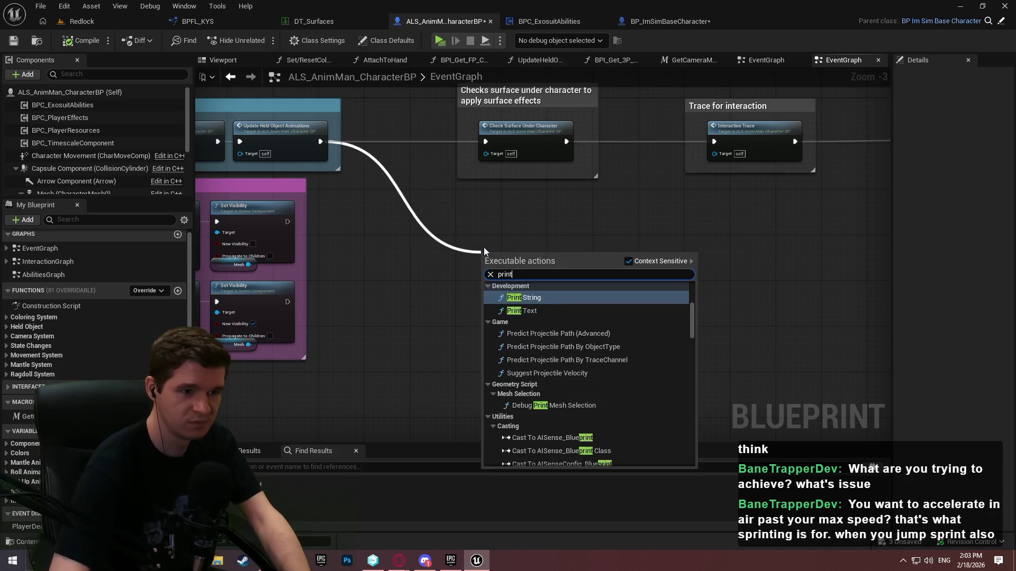
pyautogui.press('Return')
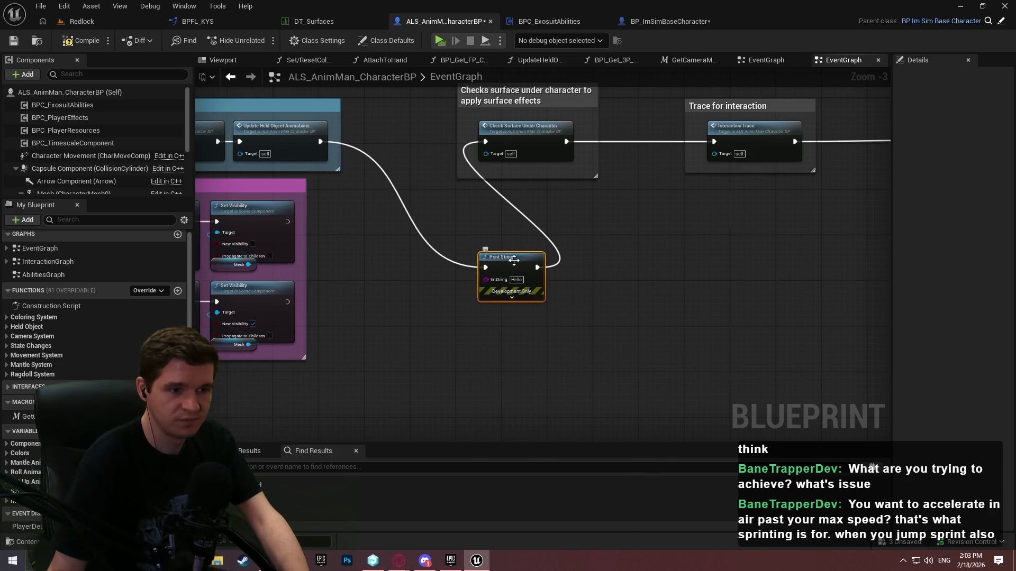
pyautogui.moveTo(514, 260); pyautogui.dragTo(565, 220)
pyautogui.click(564, 258)
pyautogui.scroll(2, 564, 258)
pyautogui.click(568, 261)
pyautogui.click(413, 283)
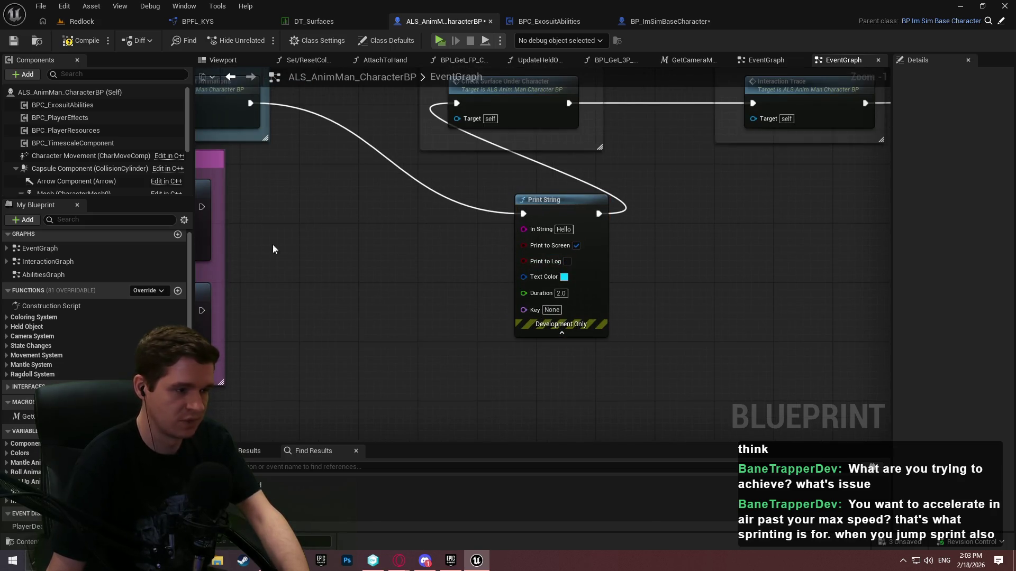
# Wire Character Movement's Get Velocity into Print String's In String and start Play
pyautogui.moveTo(44, 157)
pyautogui.mouseDown()
pyautogui.moveTo(316, 250)
pyautogui.moveTo(399, 246)
pyautogui.mouseUp()
pyautogui.write('velocity')
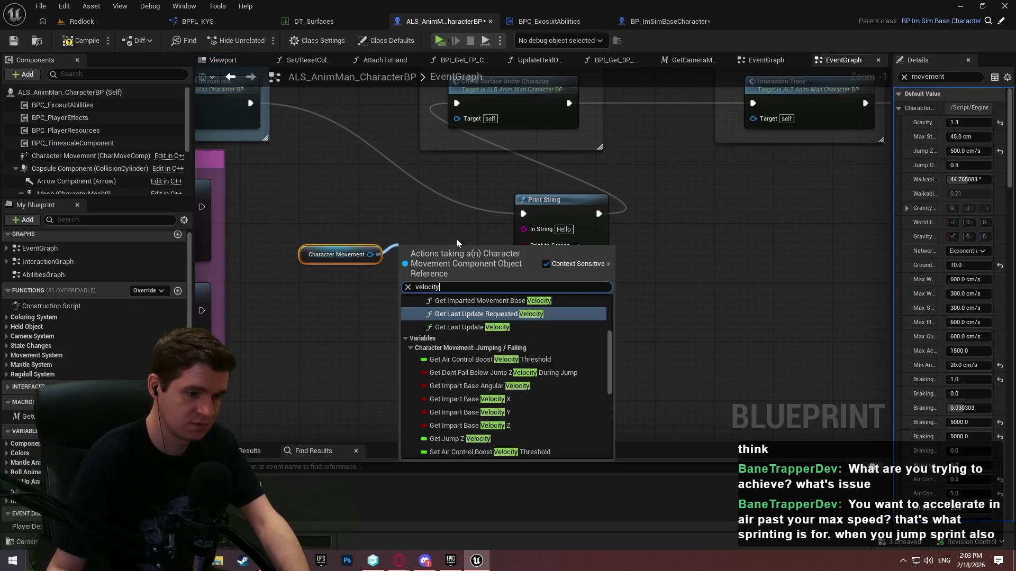
pyautogui.click(605, 339)
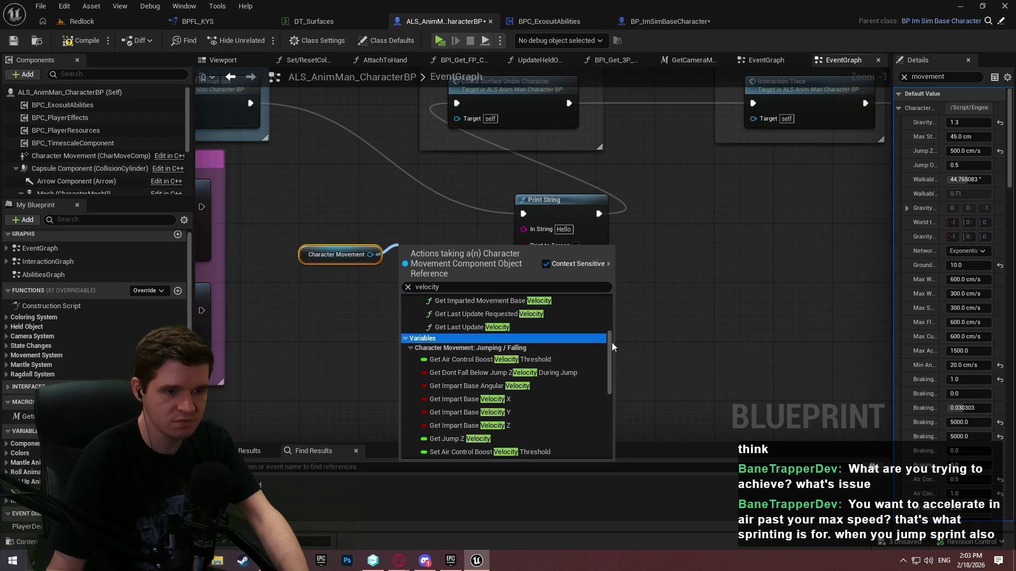
pyautogui.scroll(-3, 612, 341)
pyautogui.click(474, 433)
pyautogui.moveTo(472, 247); pyautogui.dragTo(524, 228)
pyautogui.click(440, 41)
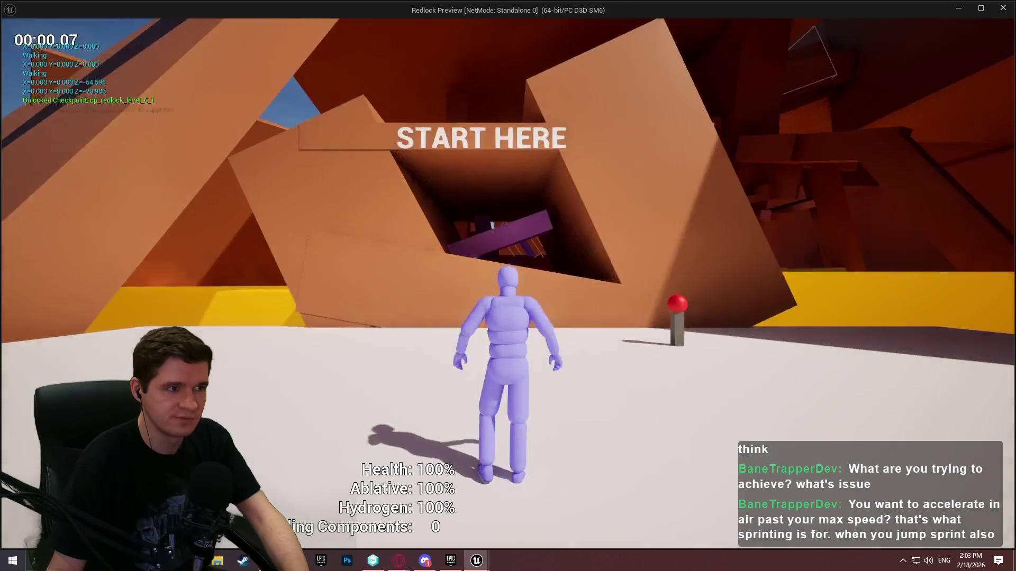
# Walk, sprint and climb the pillar with W, Shift and Space, then stop with Esc
pyautogui.press('w')
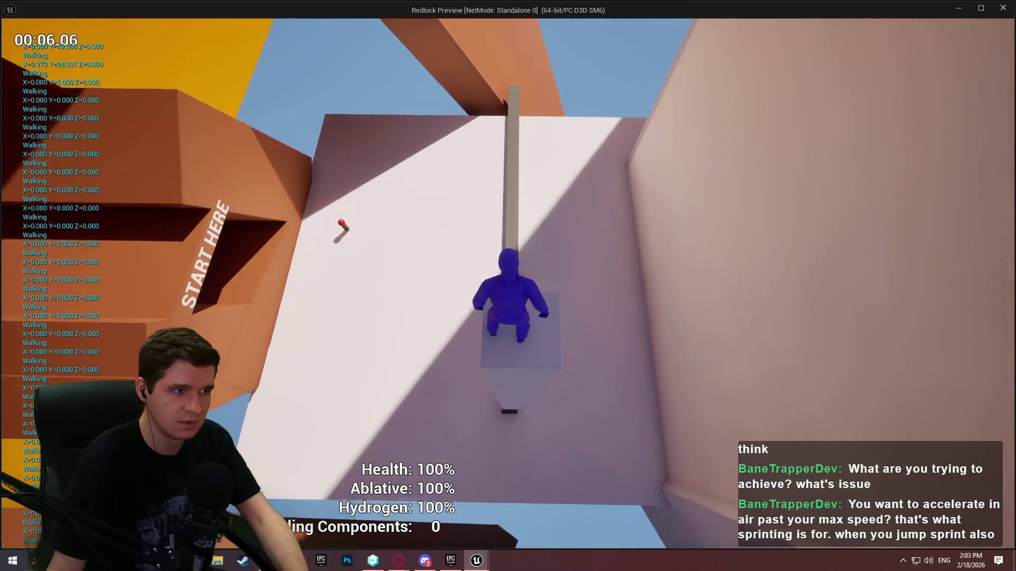
pyautogui.press('w')
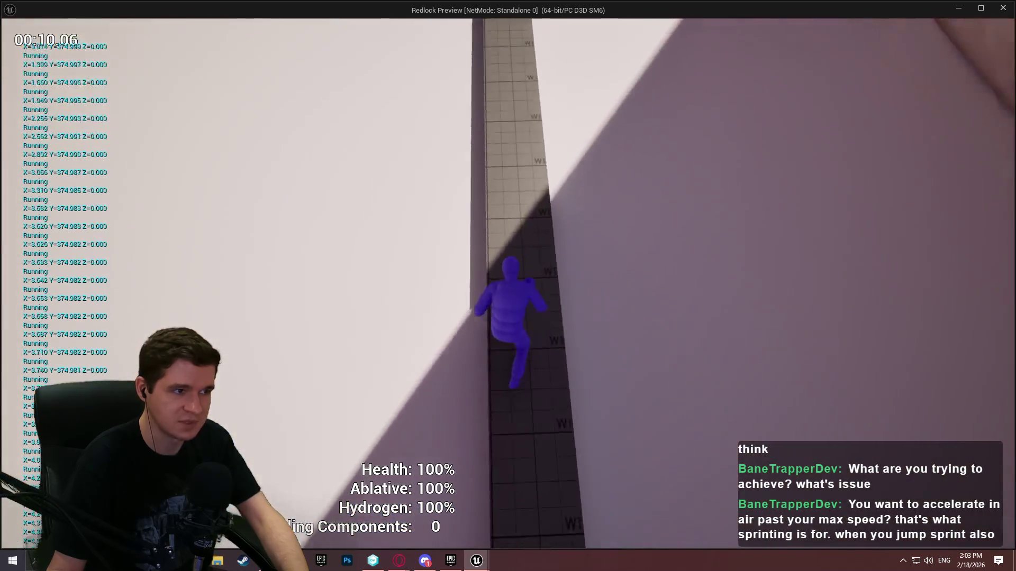
pyautogui.press('shift')
pyautogui.press('w')
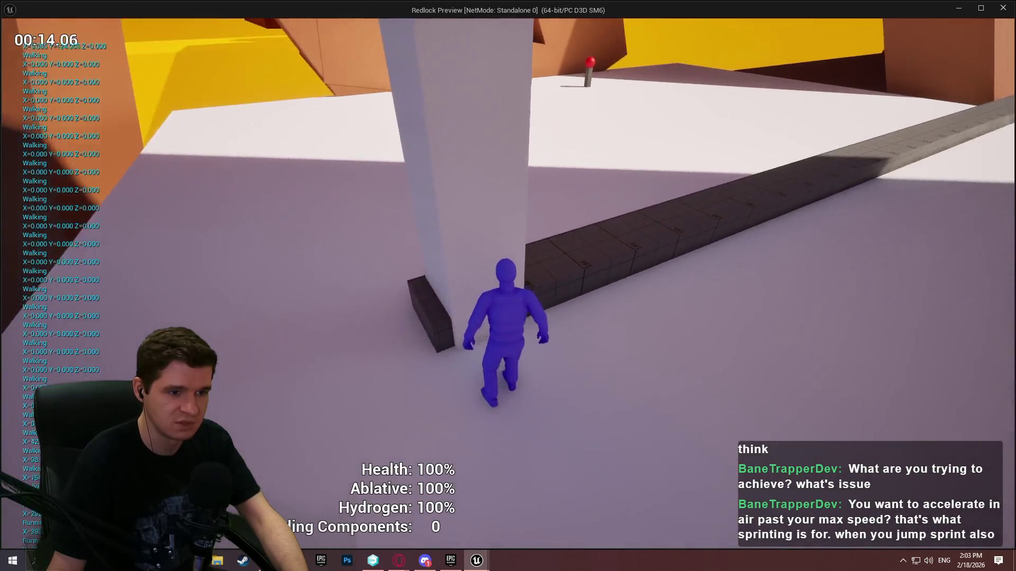
pyautogui.press('space')
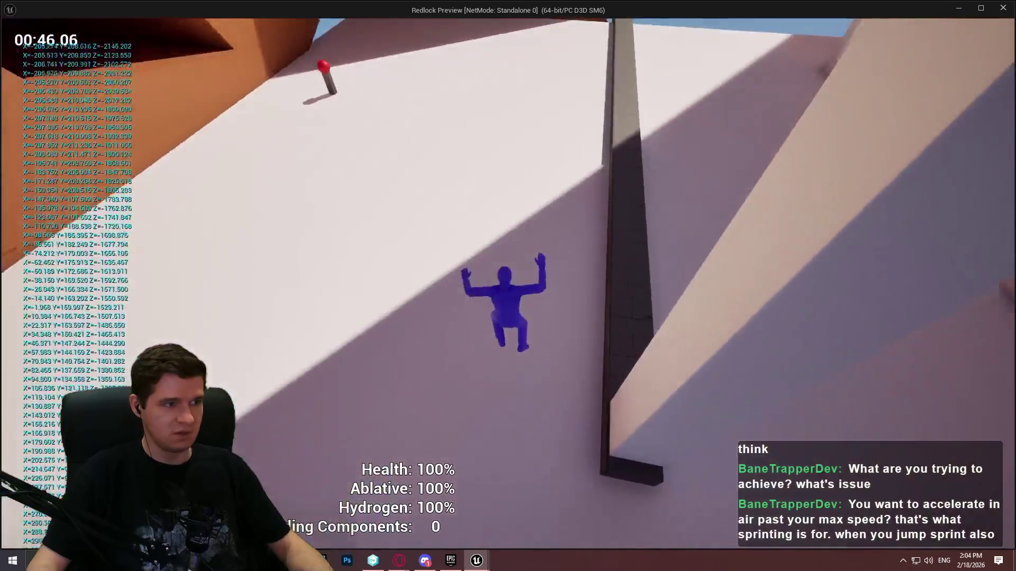
pyautogui.press('Escape')
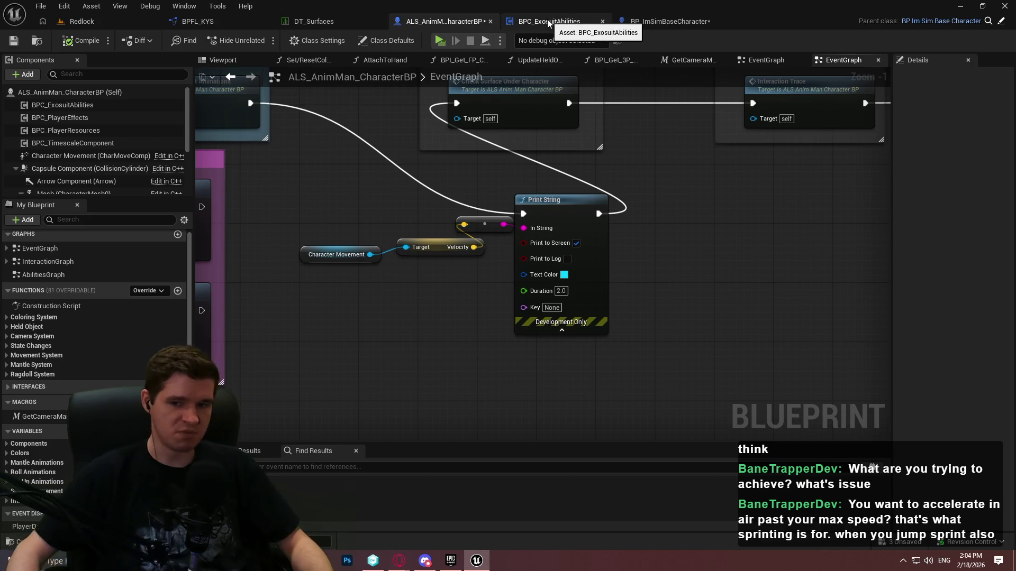
# Save ALS_AnimMan_CharacterBP and open UpdateDynamicMovementSettings from the Movement System functions
pyautogui.doubleClick(468, 78)
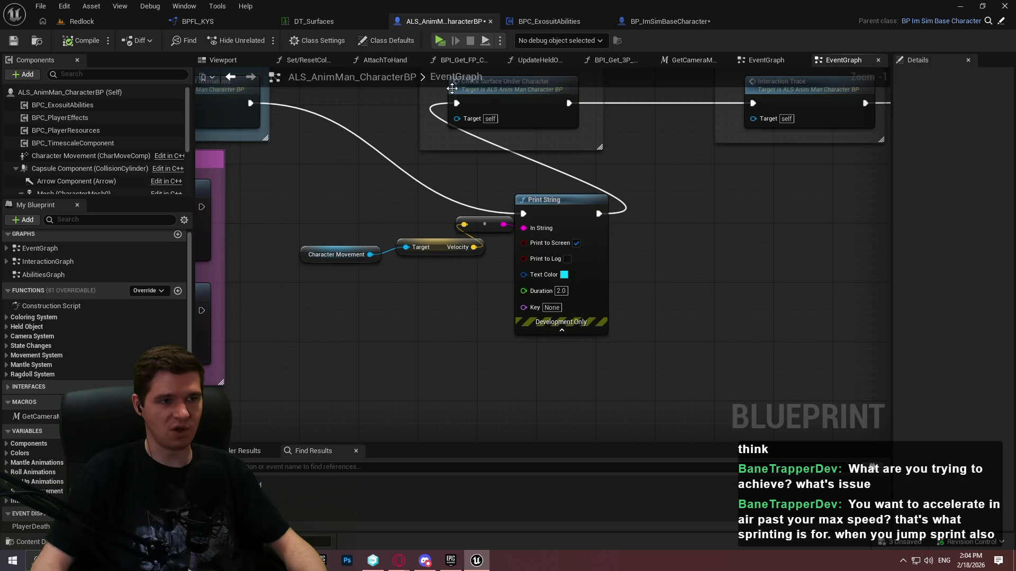
pyautogui.click(21, 45)
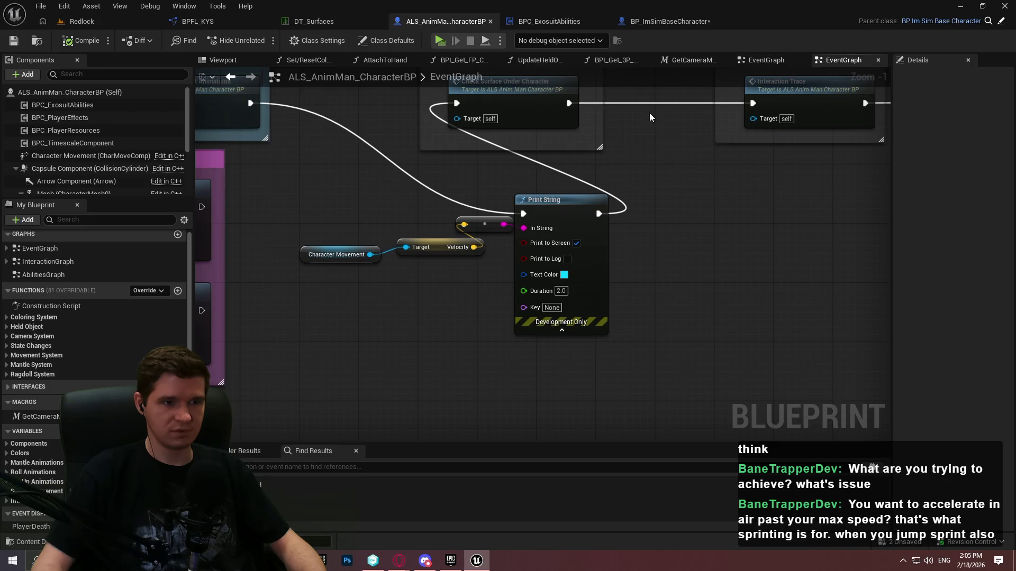
pyautogui.click(673, 20)
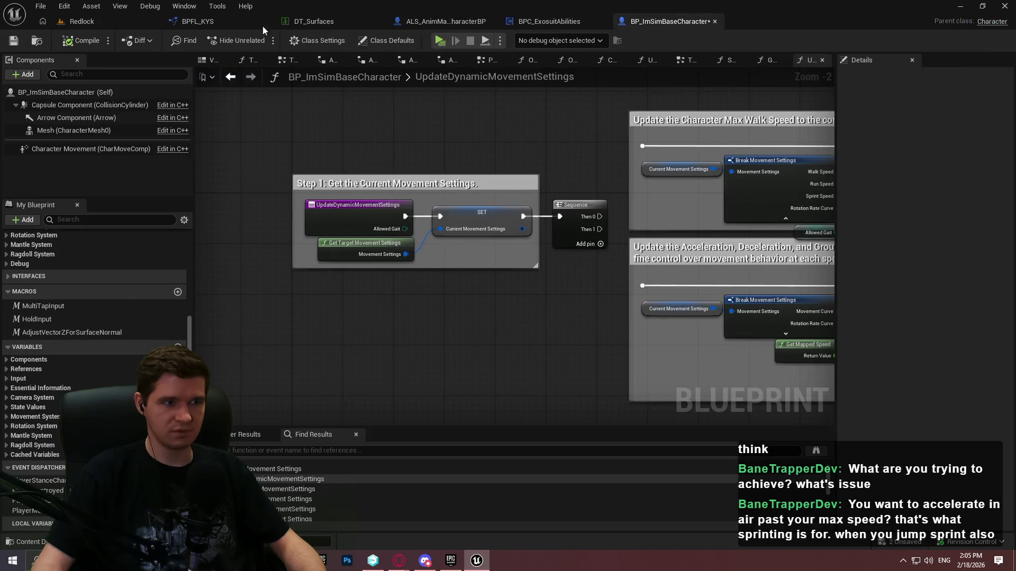
pyautogui.click(454, 23)
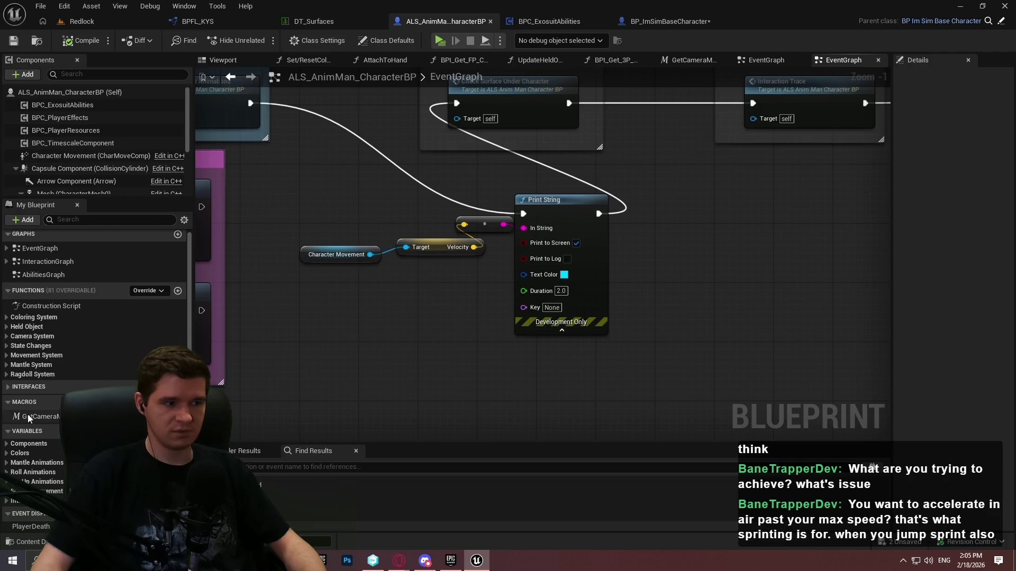
pyautogui.click(7, 355)
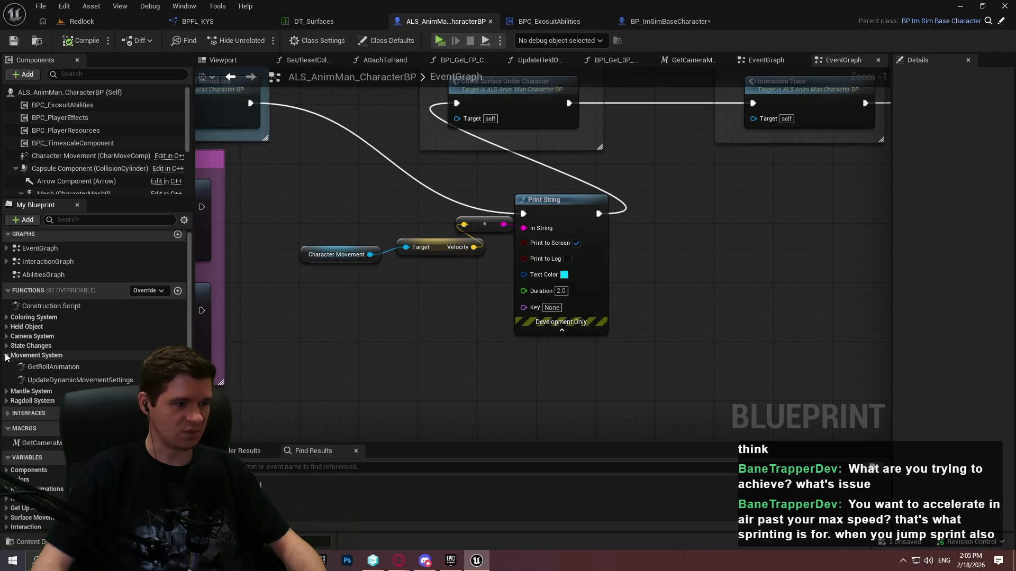
pyautogui.doubleClick(52, 380)
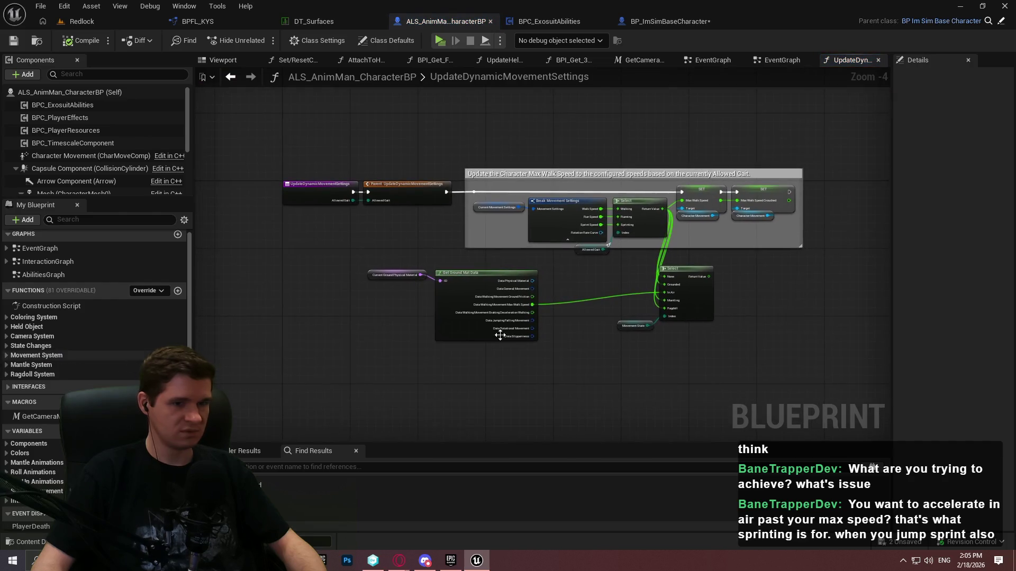
# Connect the lower Select's Return Value to SET Max Walk Speed and launch Play
pyautogui.scroll(2, 702, 281)
pyautogui.moveTo(720, 270)
pyautogui.mouseDown()
pyautogui.moveTo(681, 130)
pyautogui.moveTo(663, 118)
pyautogui.mouseUp()
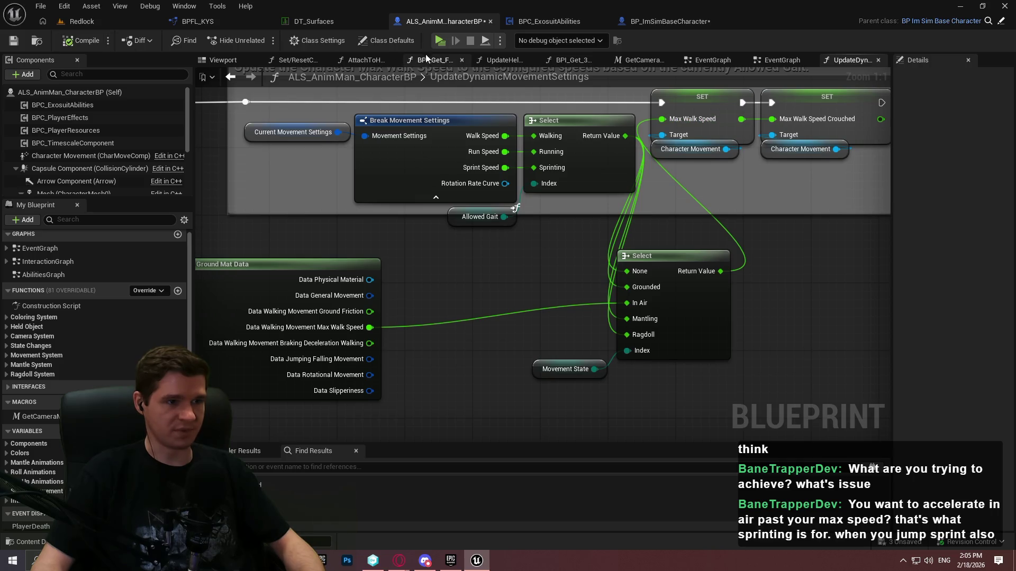
pyautogui.click(441, 41)
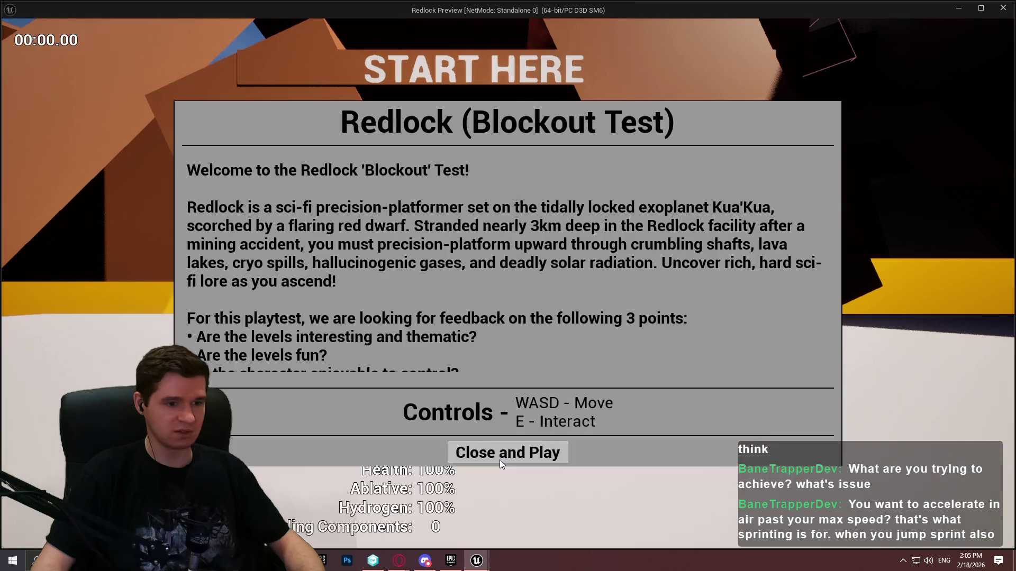
pyautogui.click(500, 454)
# Test running, sprinting, climbing the pillar, falling off ledges and jumping, then exit with Esc
pyautogui.press('w')
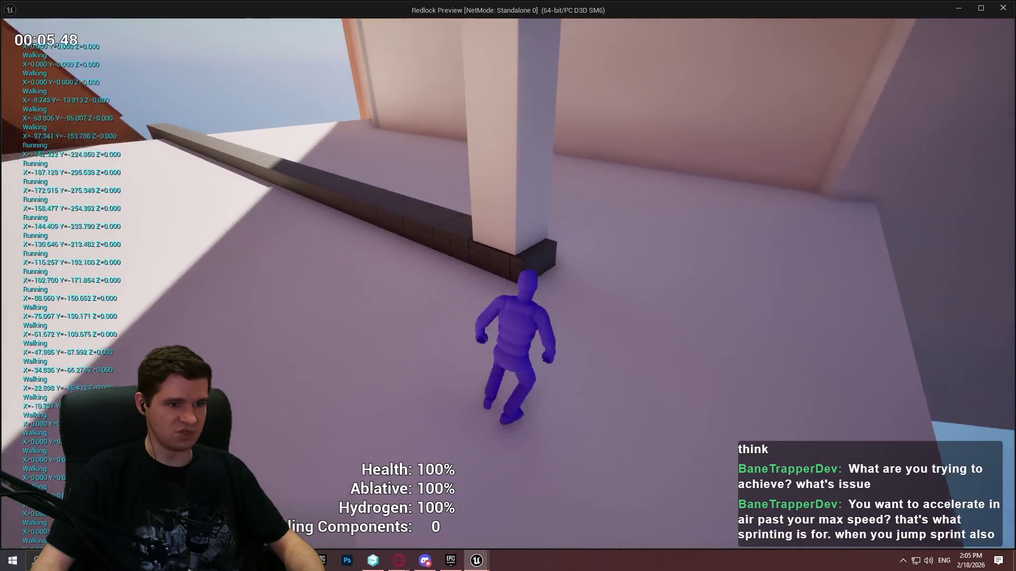
pyautogui.press('w')
pyautogui.press('shift')
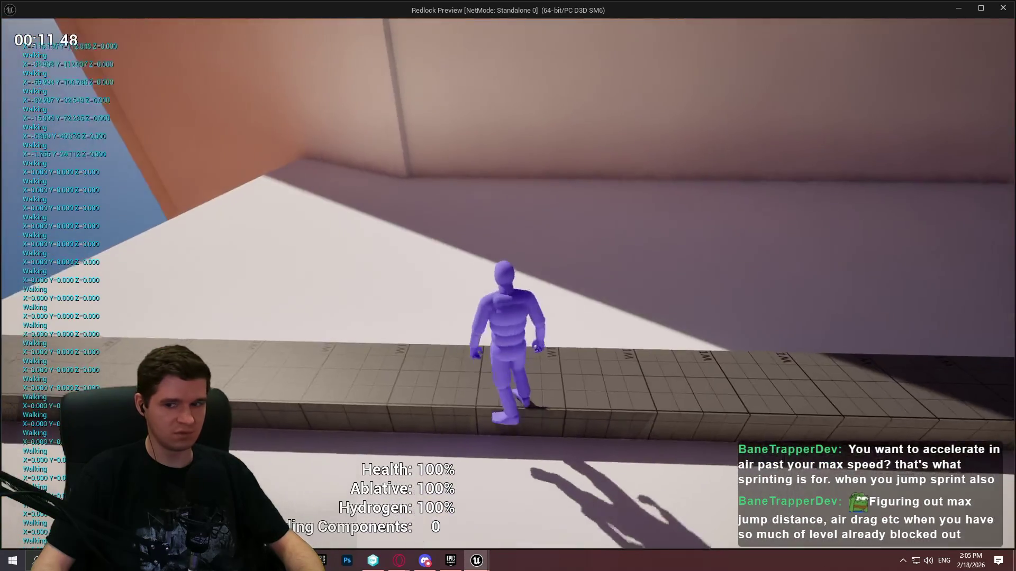
pyautogui.press('w')
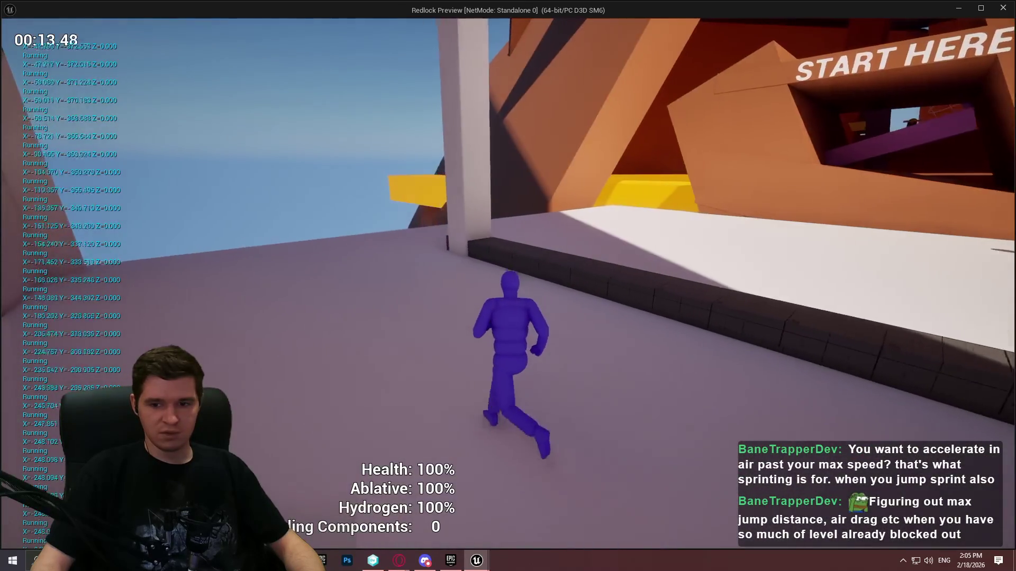
pyautogui.press('s')
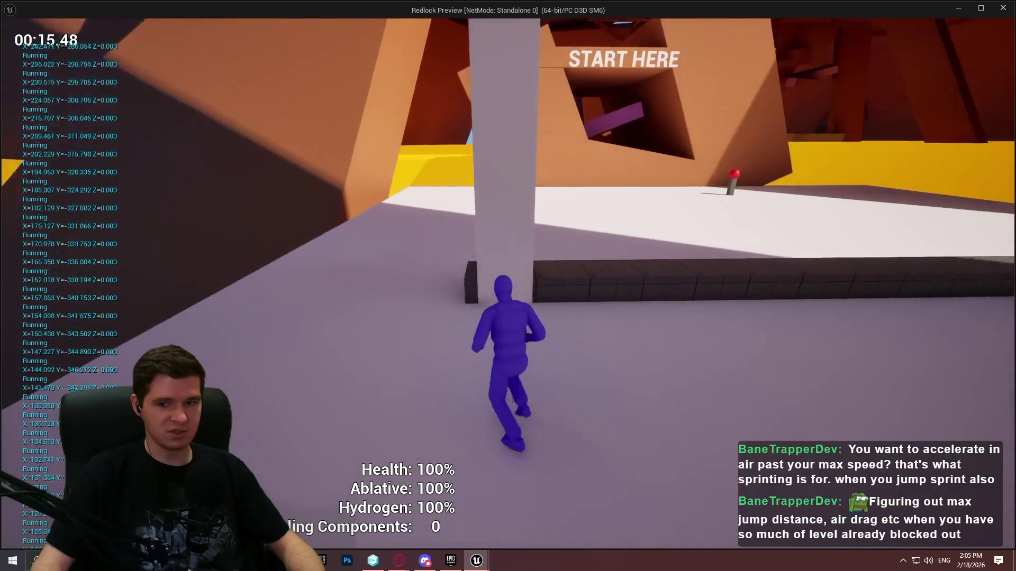
pyautogui.press('w')
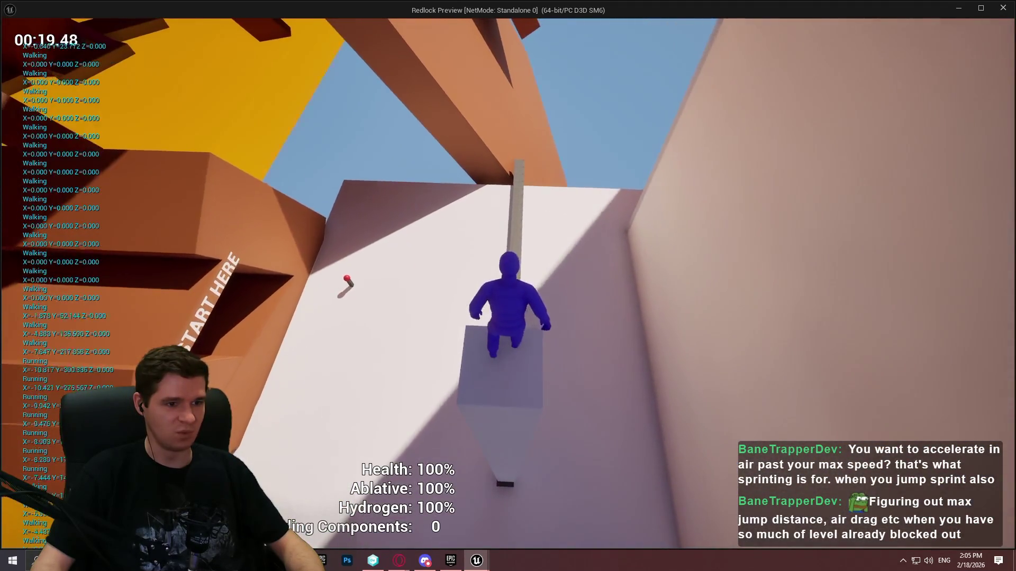
pyautogui.press('w')
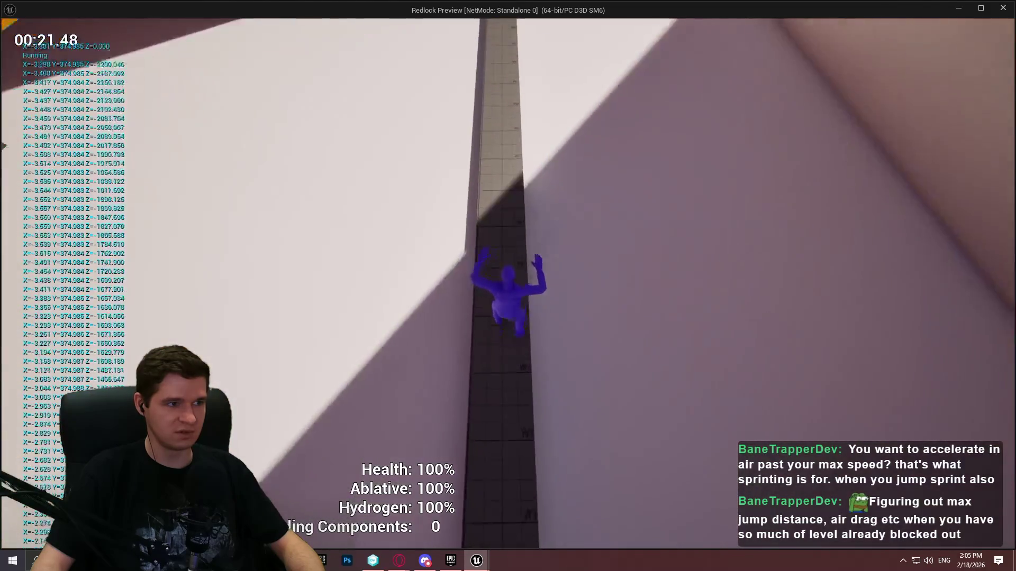
pyautogui.press('w')
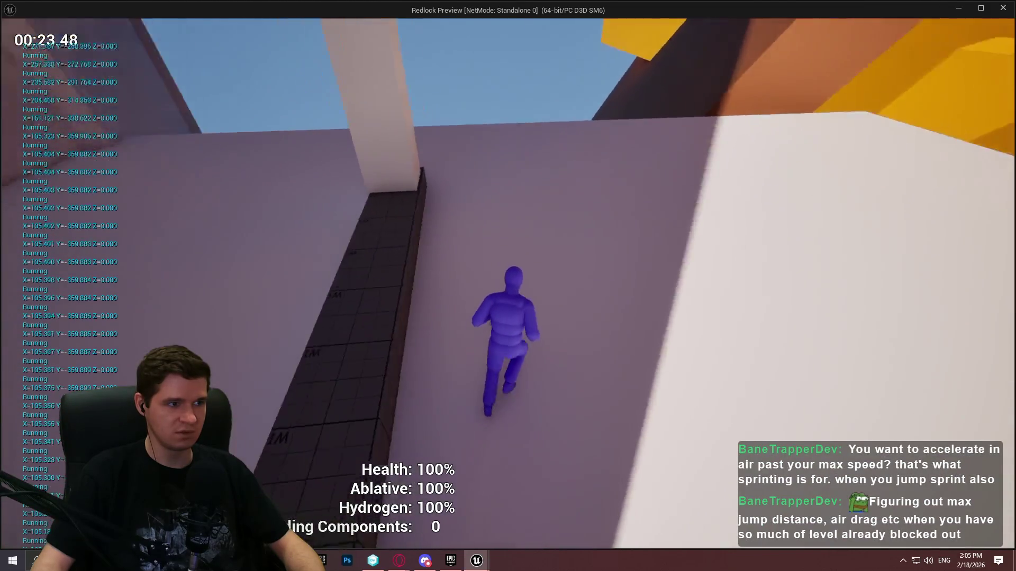
pyautogui.press('w')
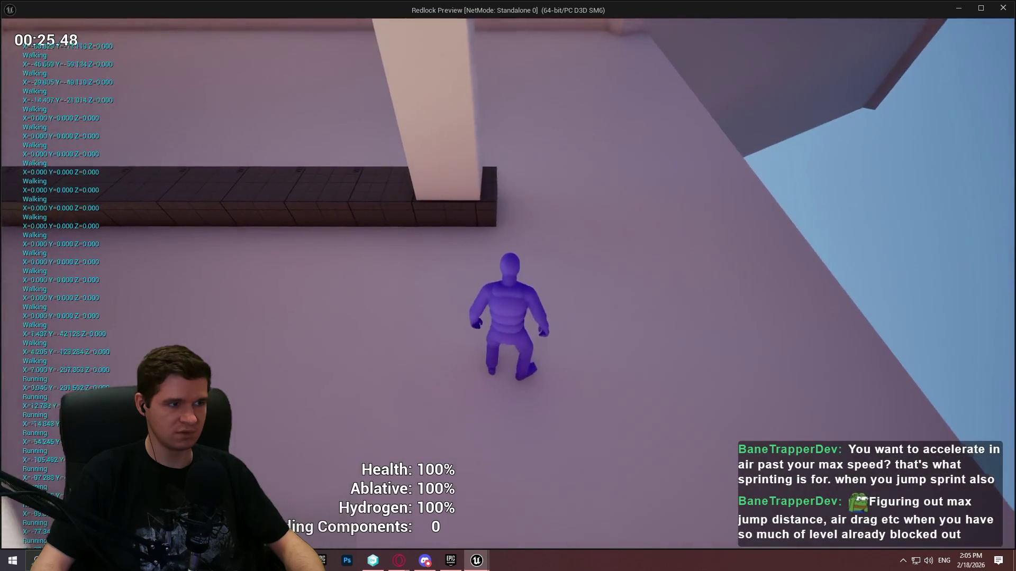
pyautogui.press('w')
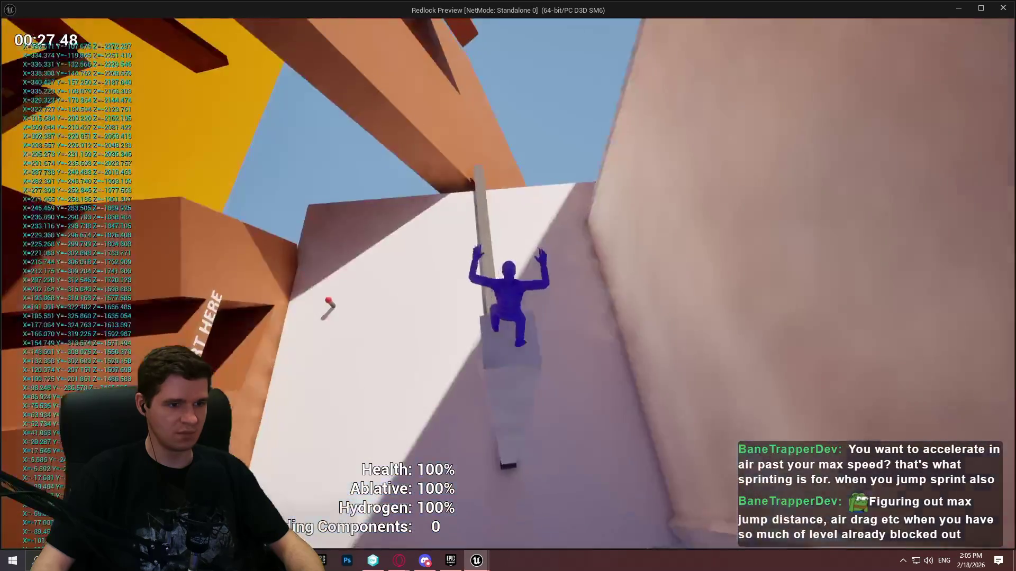
pyautogui.press('w')
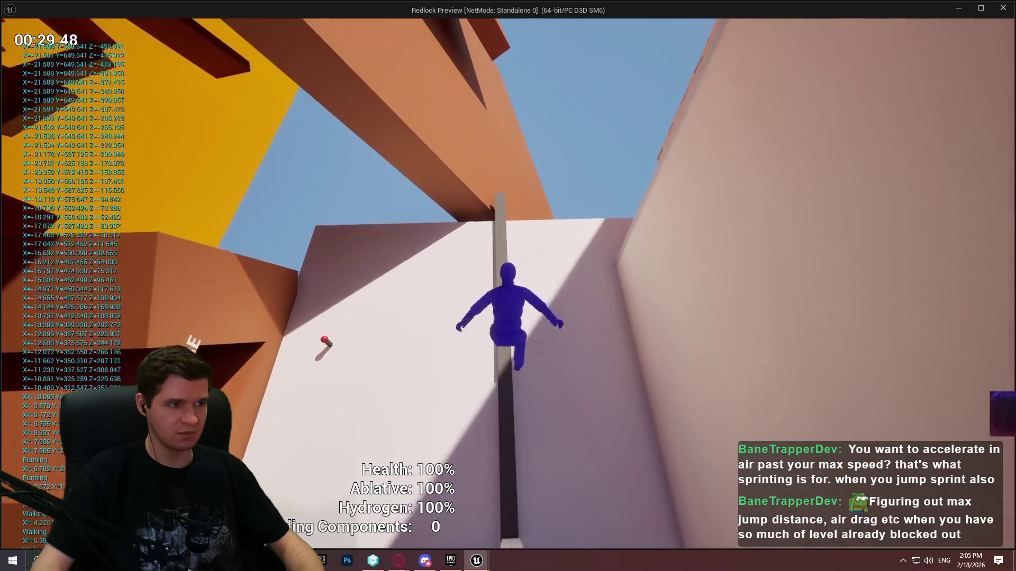
pyautogui.press('w')
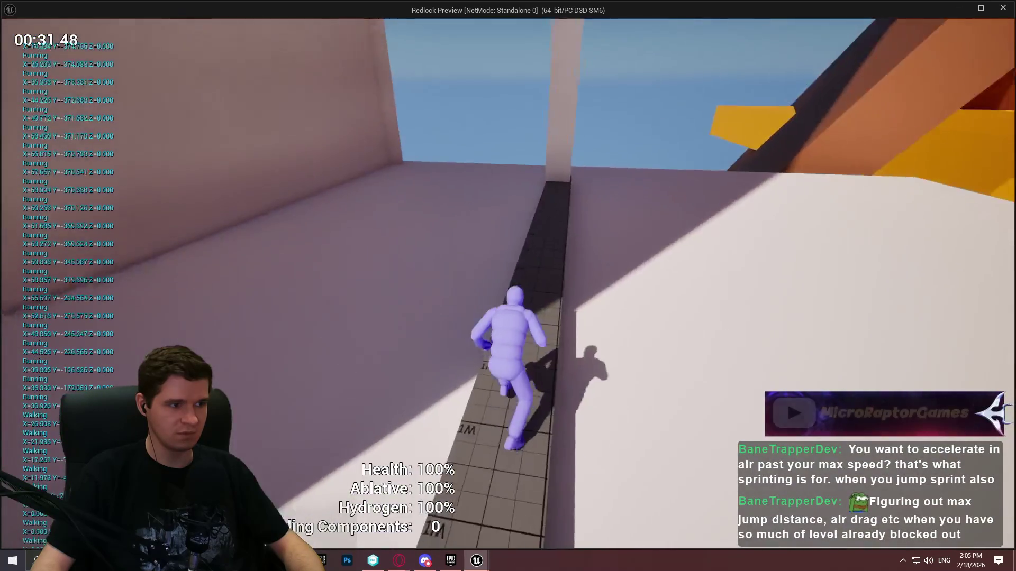
pyautogui.press('w')
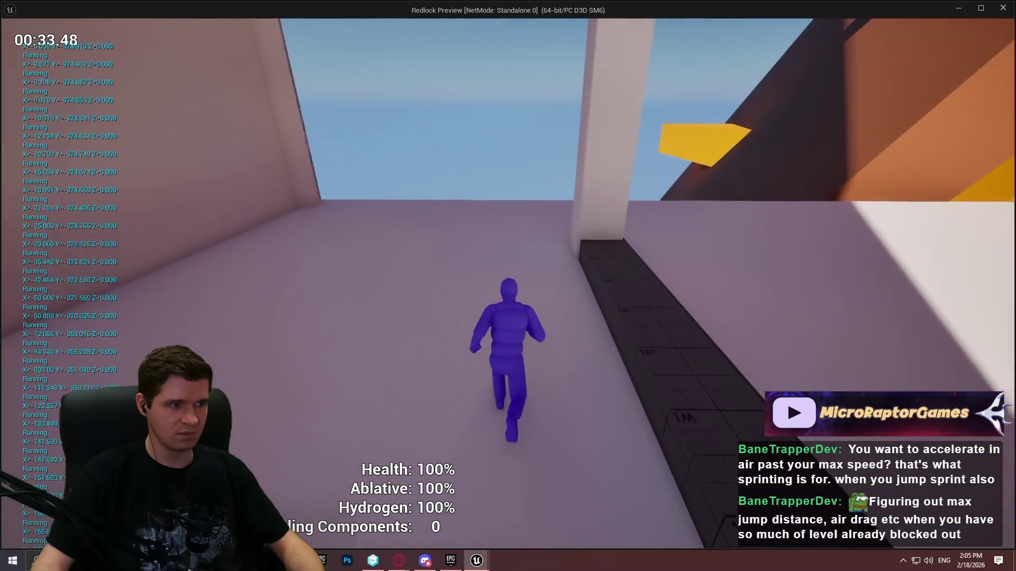
pyautogui.press('w')
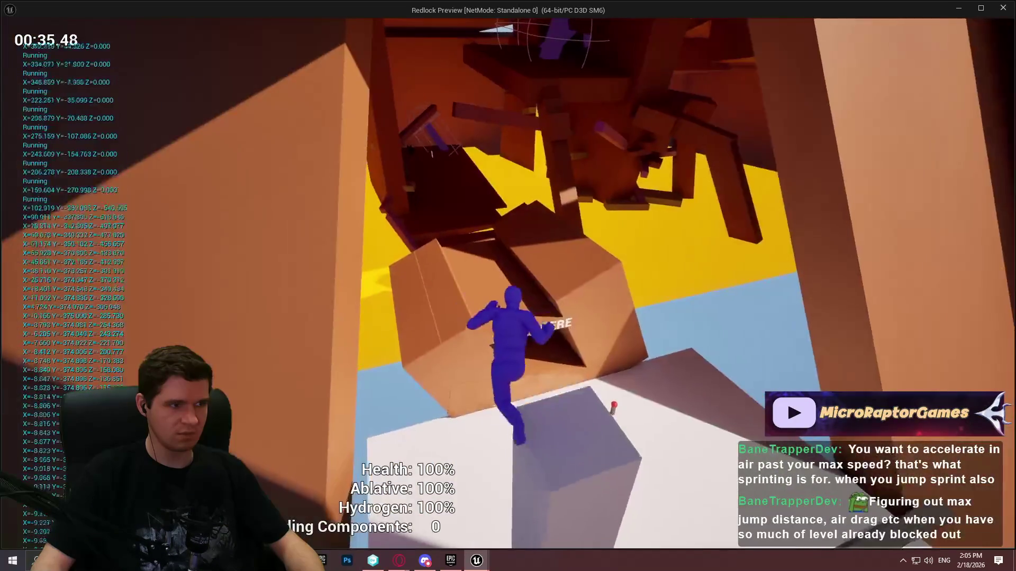
pyautogui.press('w')
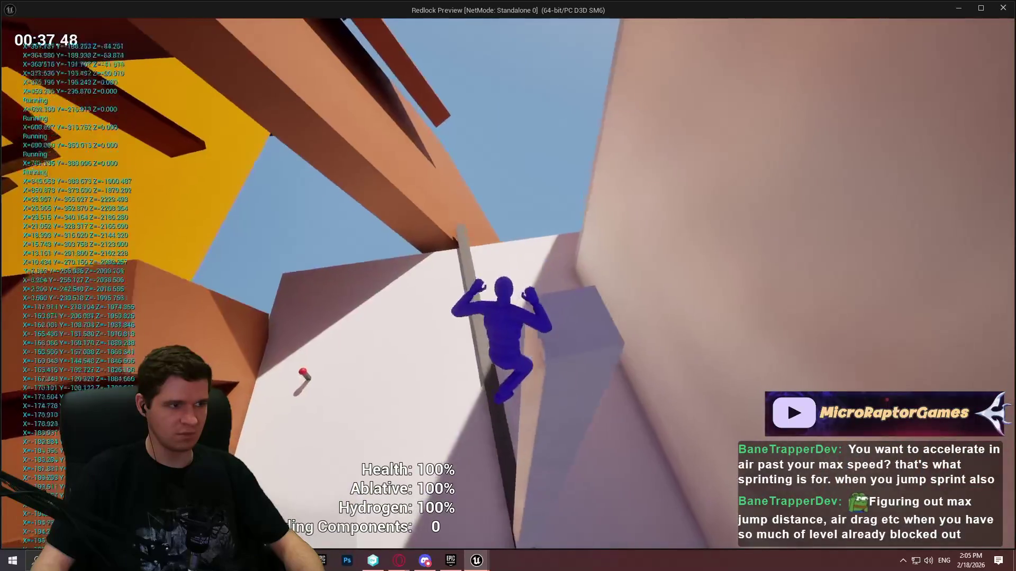
pyautogui.press('w')
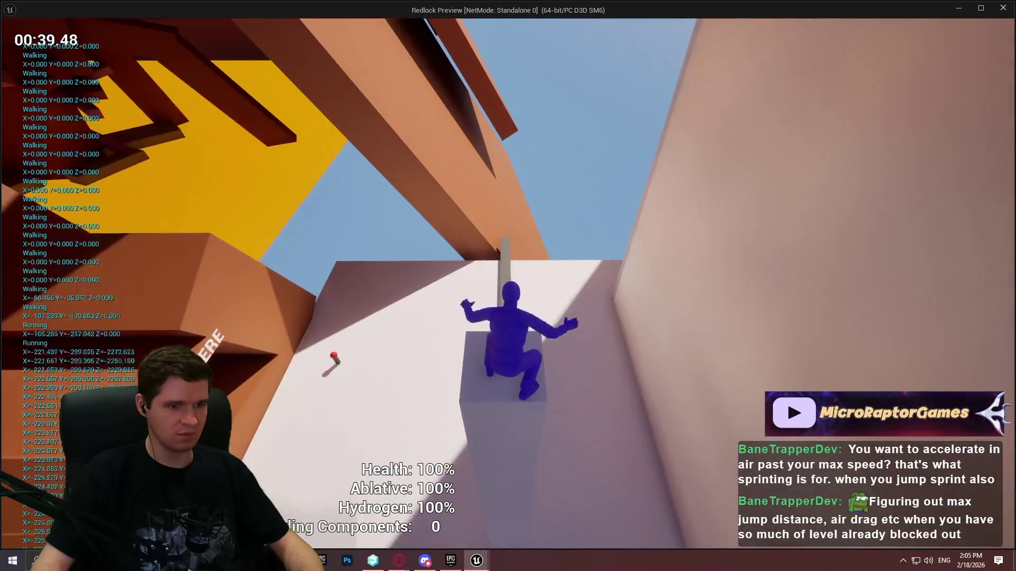
pyautogui.press('w')
pyautogui.press('w')
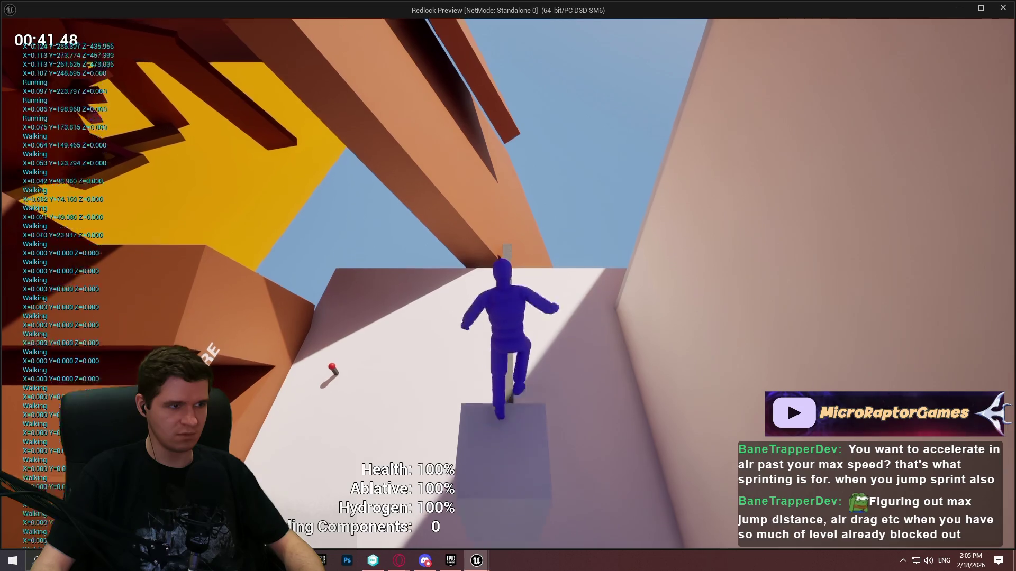
pyautogui.press('w')
pyautogui.press('w')
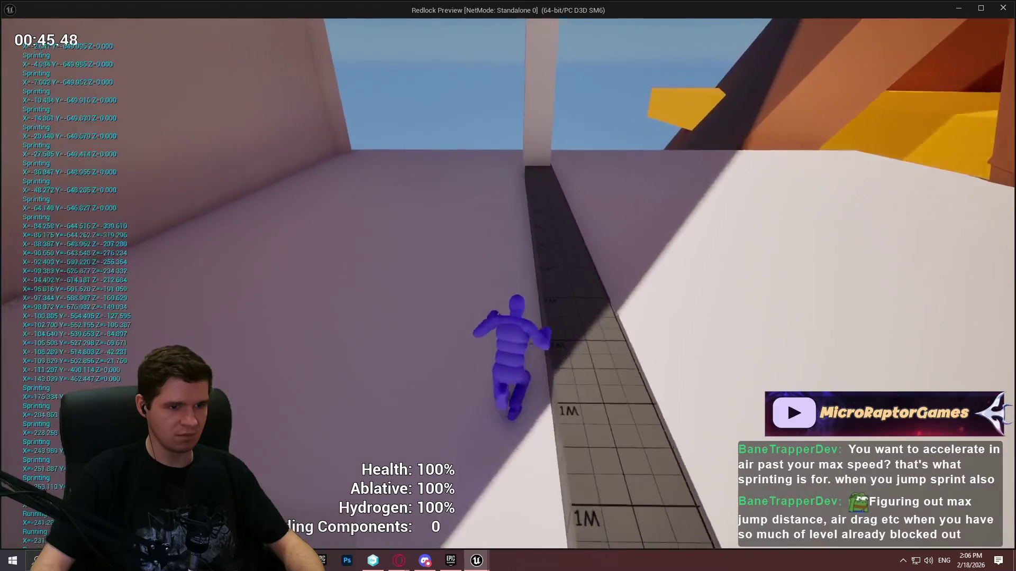
pyautogui.press('space')
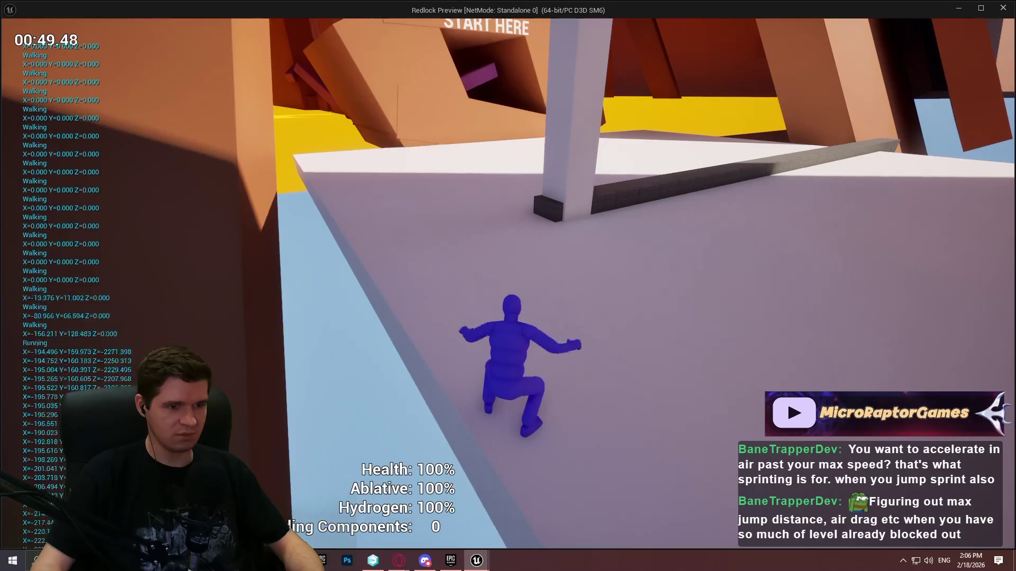
pyautogui.press('Escape')
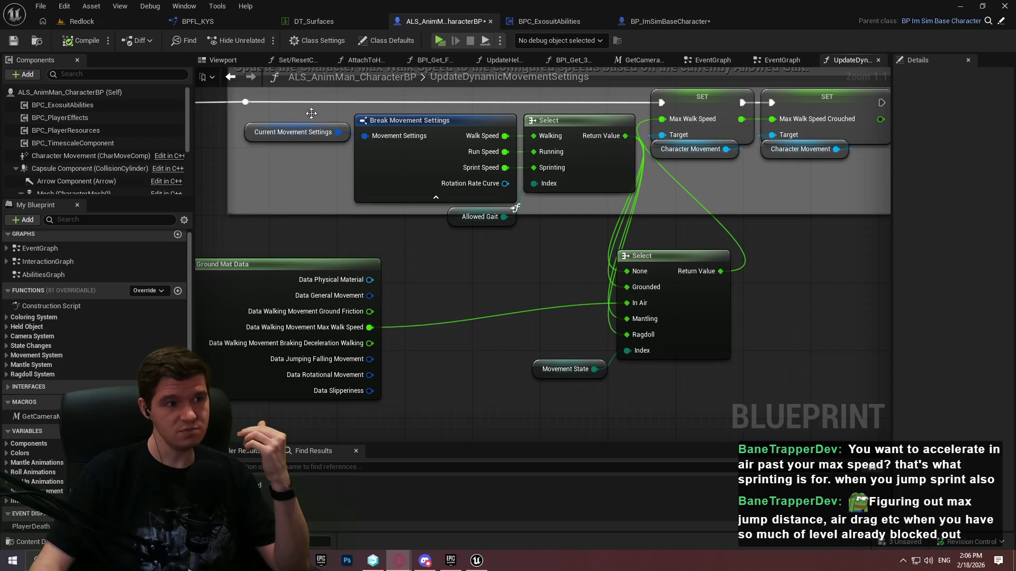
# Inspect the pm_kys_air and pm_kys_air_thrusters rows in the DT_Surfaces data table
pyautogui.click(334, 26)
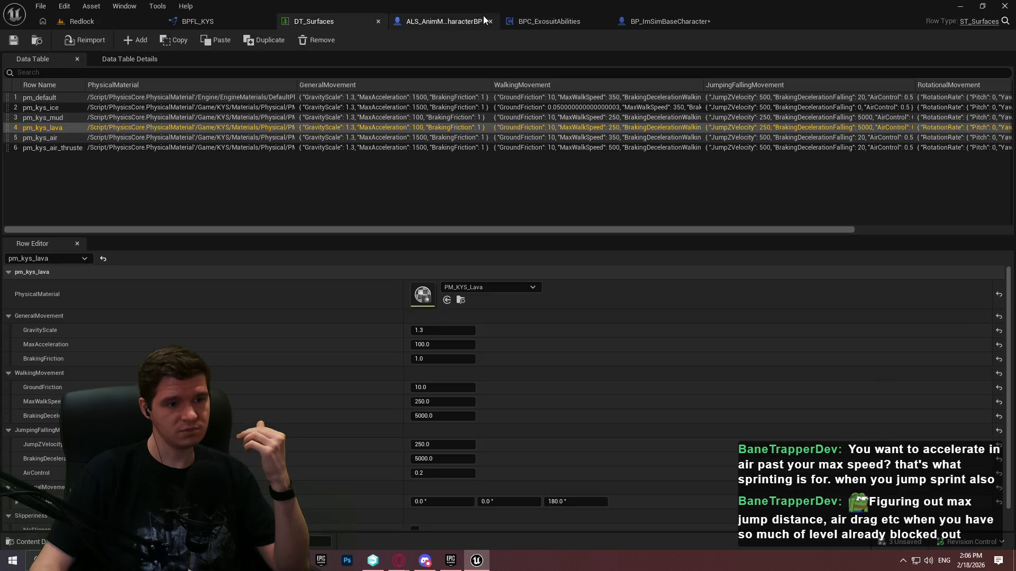
pyautogui.click(389, 137)
pyautogui.click(384, 150)
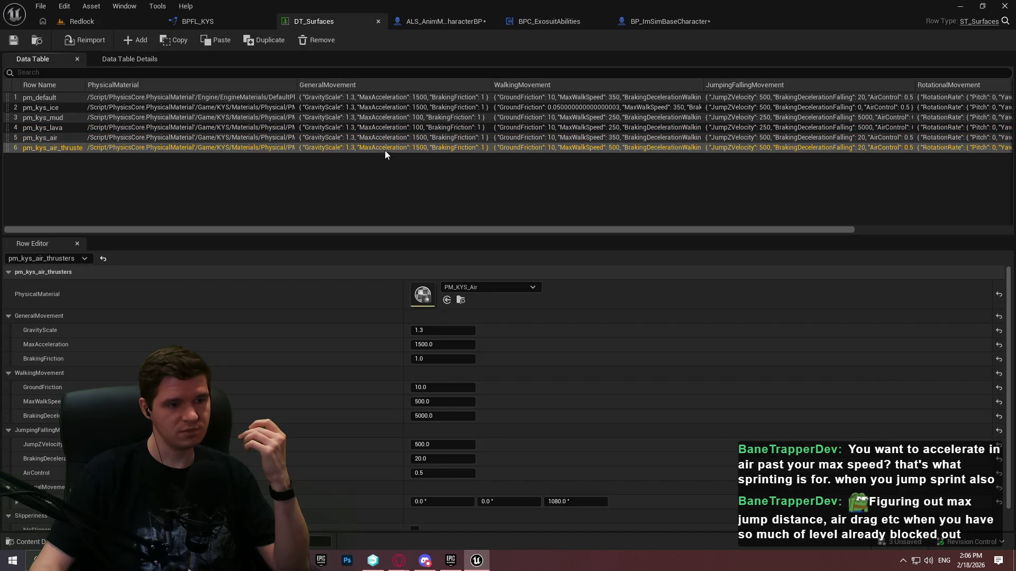
pyautogui.click(390, 139)
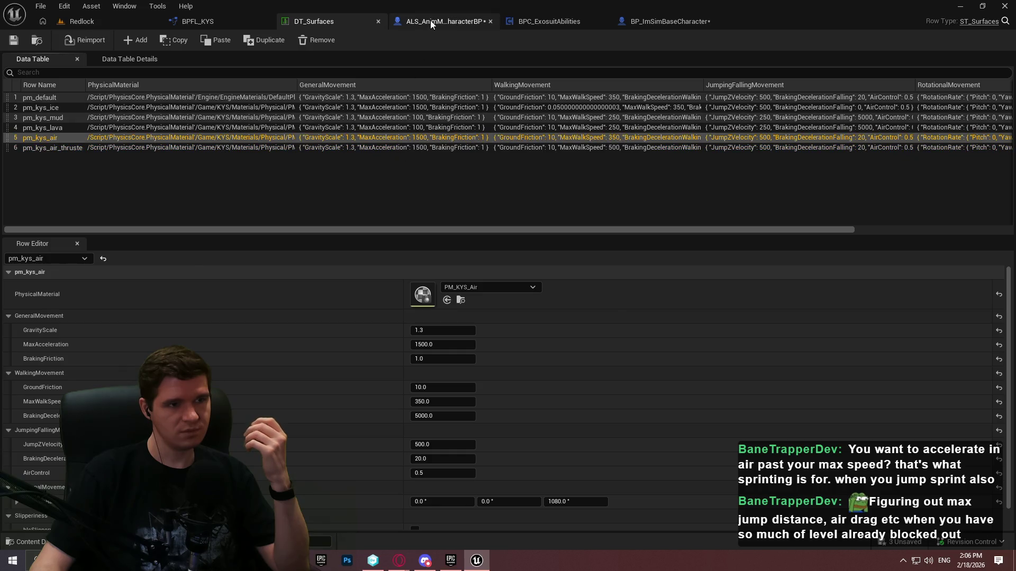
pyautogui.click(430, 20)
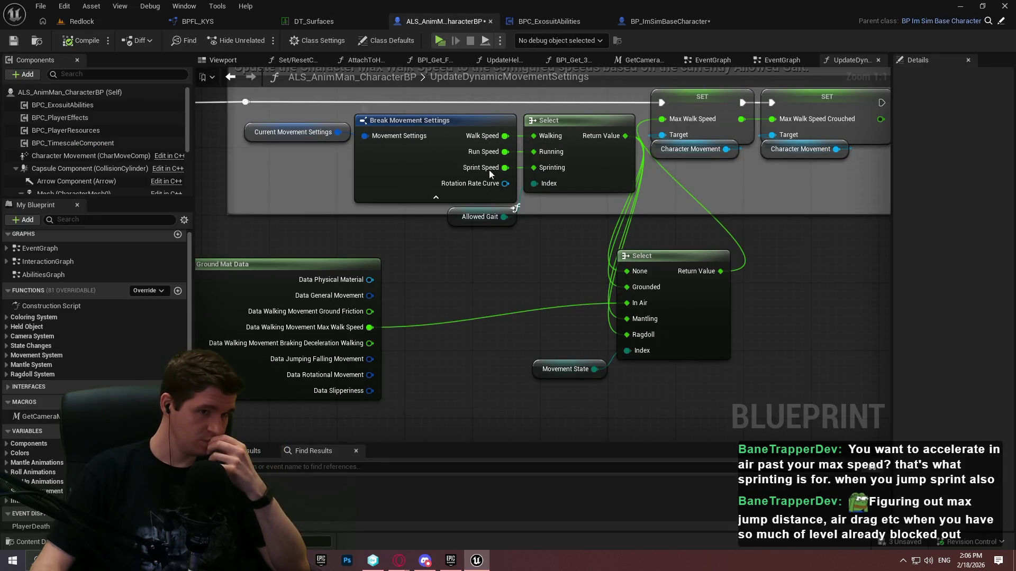
pyautogui.click(342, 27)
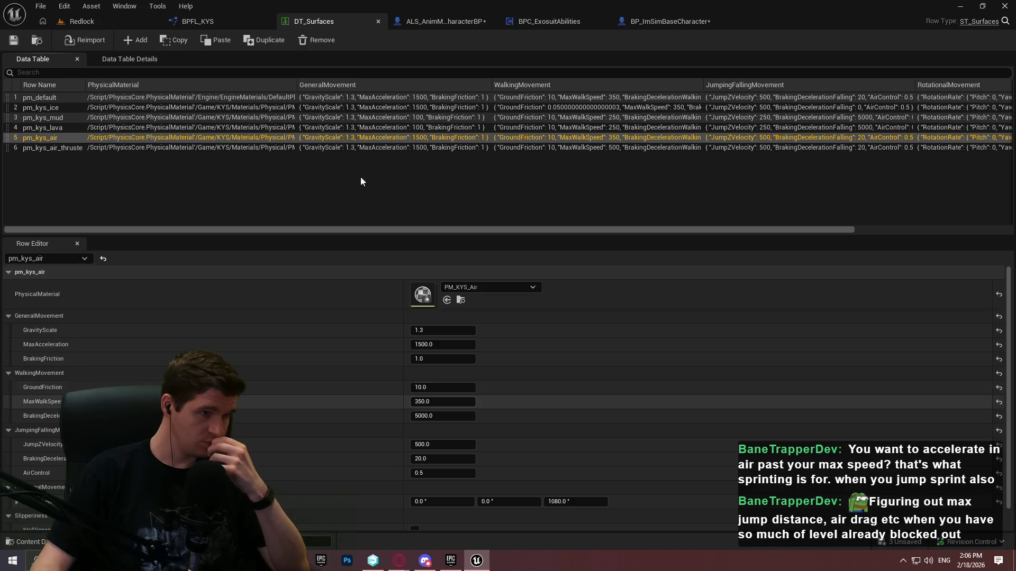
# Return to ALS_AnimMan_CharacterBP and open its EventGraph
pyautogui.click(227, 20)
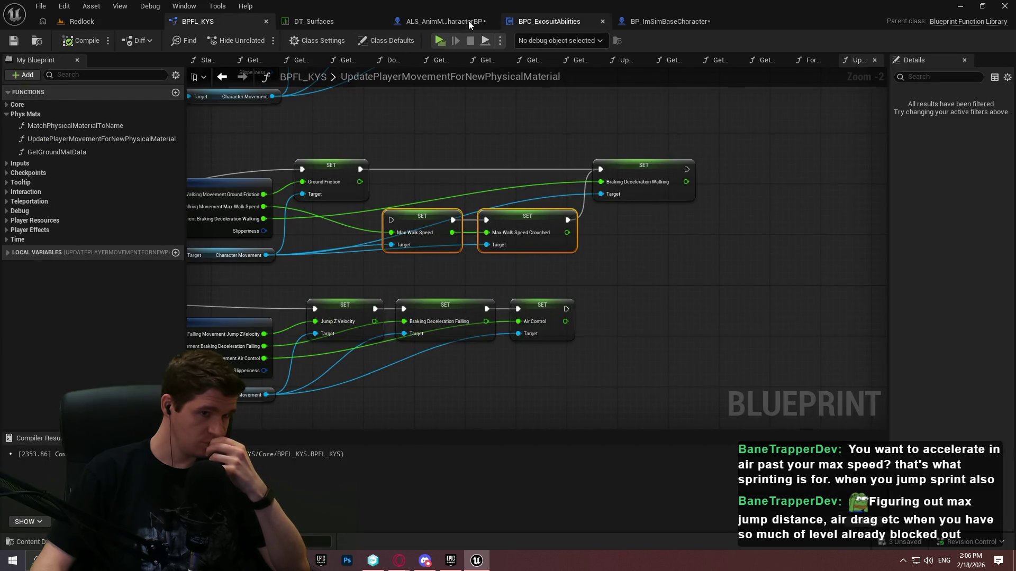
pyautogui.click(469, 21)
pyautogui.doubleClick(100, 246)
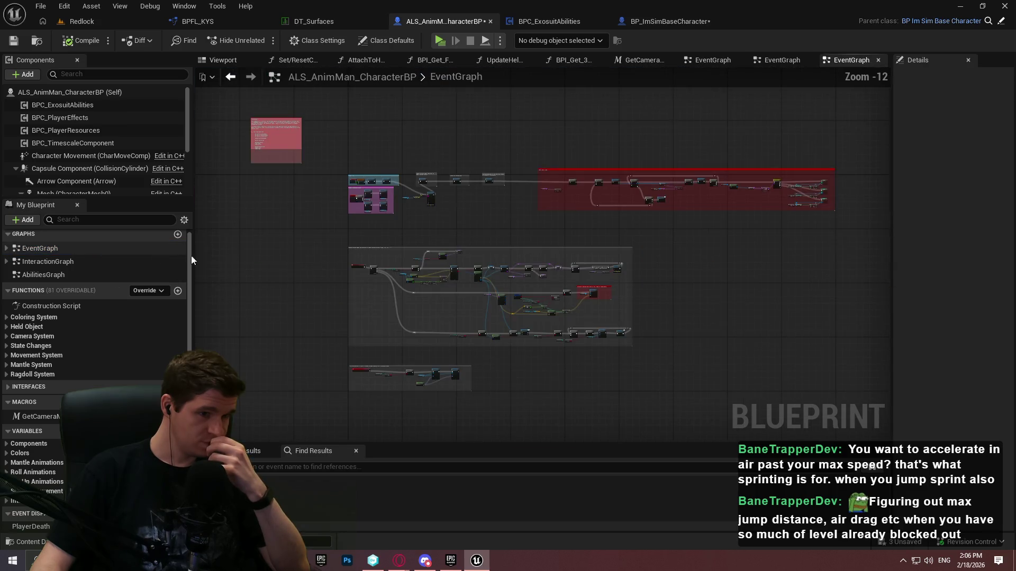
# Add Get Current Ground Physical Material, feed it into Print String's In String, and align the nodes
pyautogui.scroll(8, 417, 205)
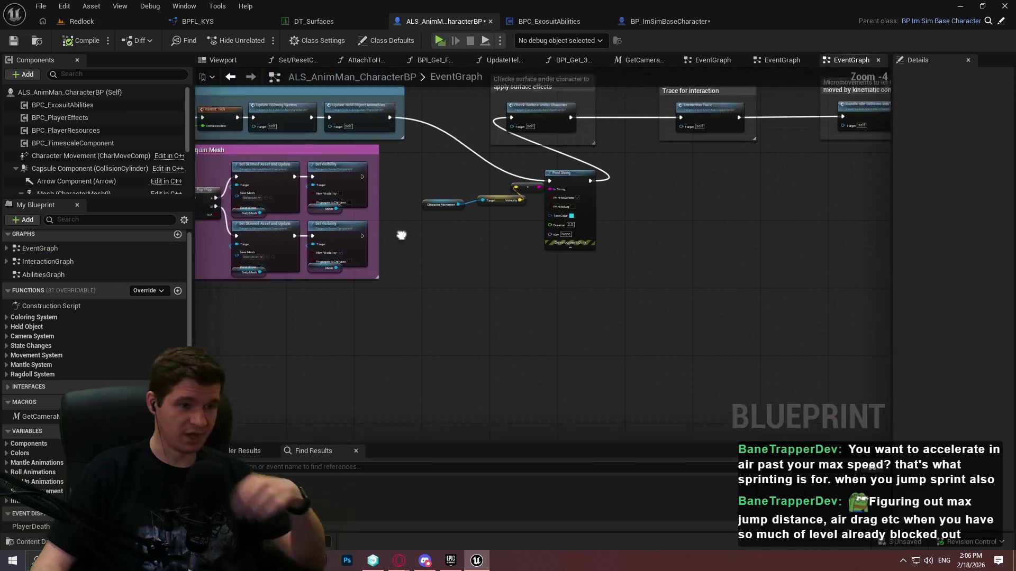
pyautogui.scroll(4, 484, 325)
pyautogui.rightClick(547, 329)
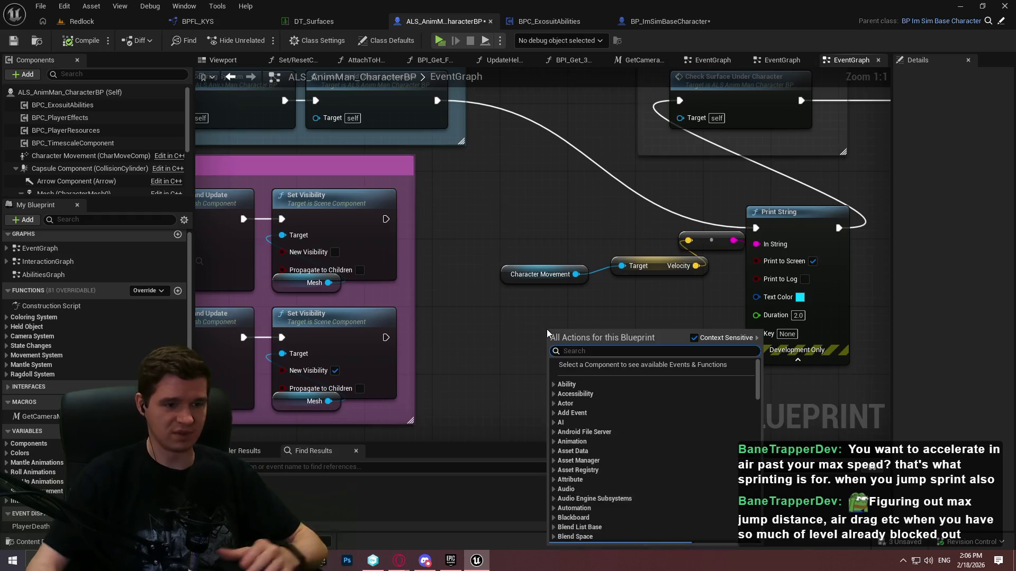
pyautogui.write('physical material')
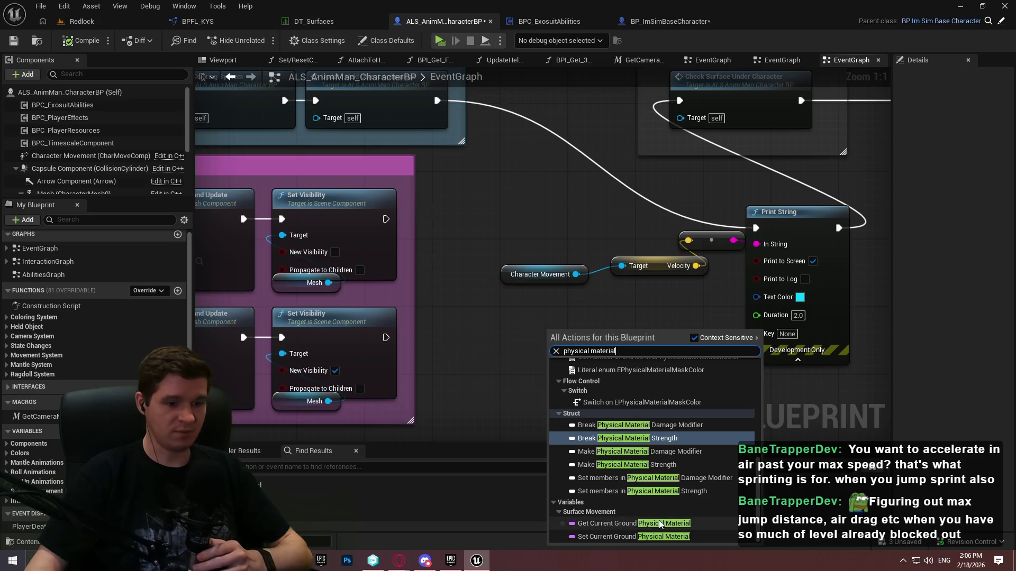
pyautogui.click(660, 525)
pyautogui.moveTo(653, 333); pyautogui.dragTo(757, 244)
pyautogui.moveTo(667, 285)
pyautogui.mouseDown()
pyautogui.moveTo(701, 335)
pyautogui.moveTo(604, 325)
pyautogui.mouseUp()
pyautogui.moveTo(666, 332); pyautogui.dragTo(624, 315)
pyautogui.click(698, 370)
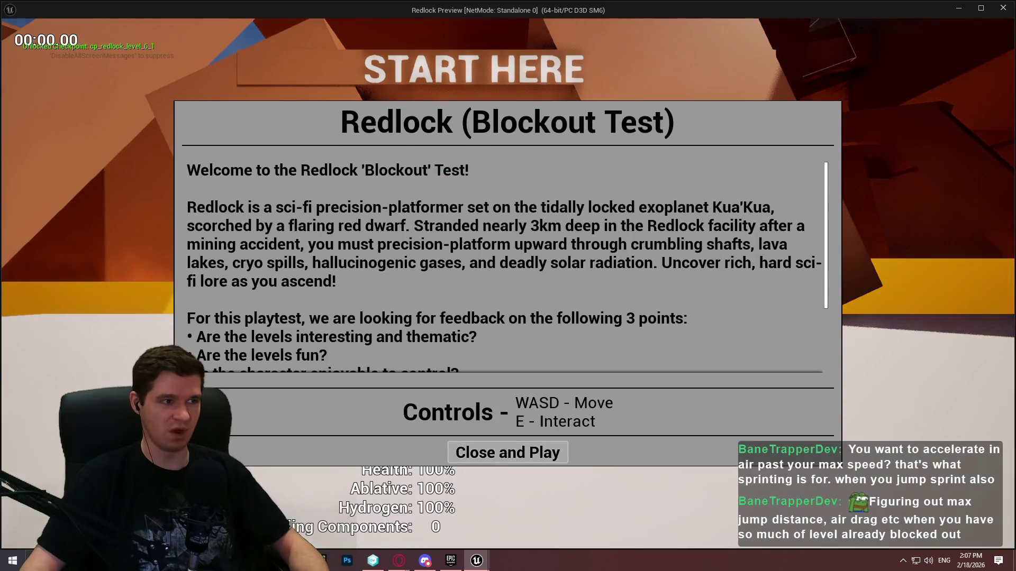
pyautogui.click(508, 451)
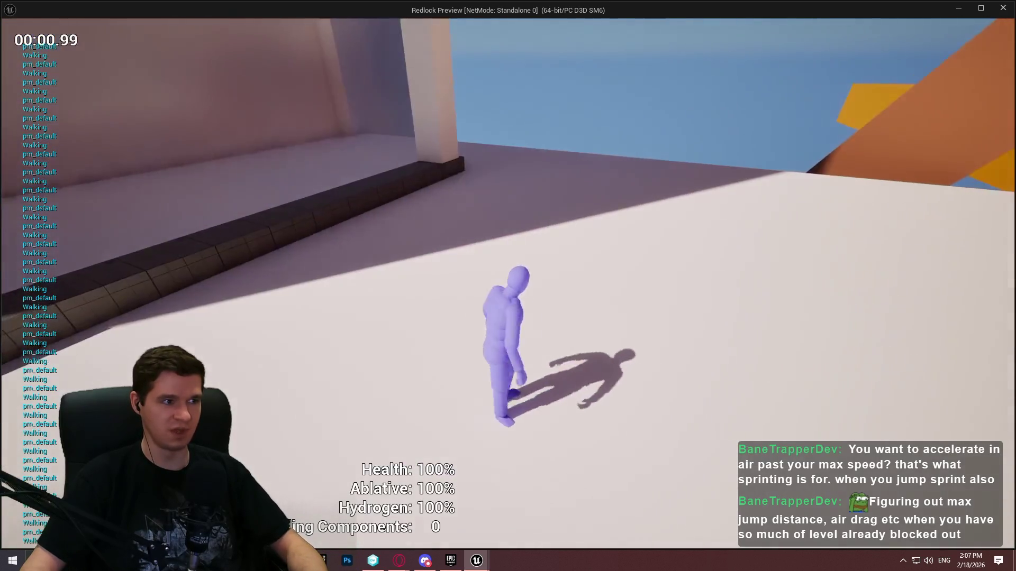
pyautogui.press('w')
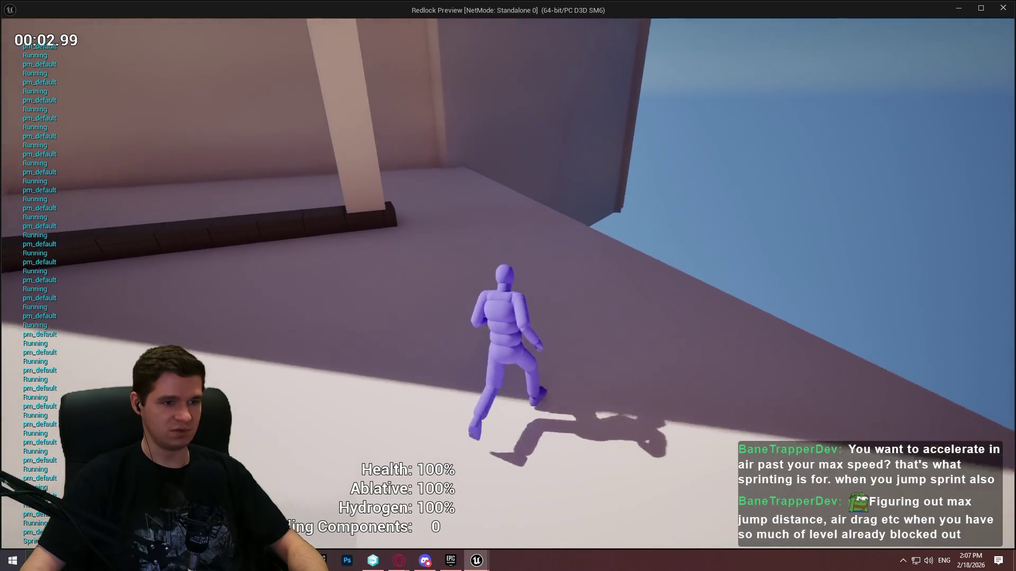
pyautogui.press('s')
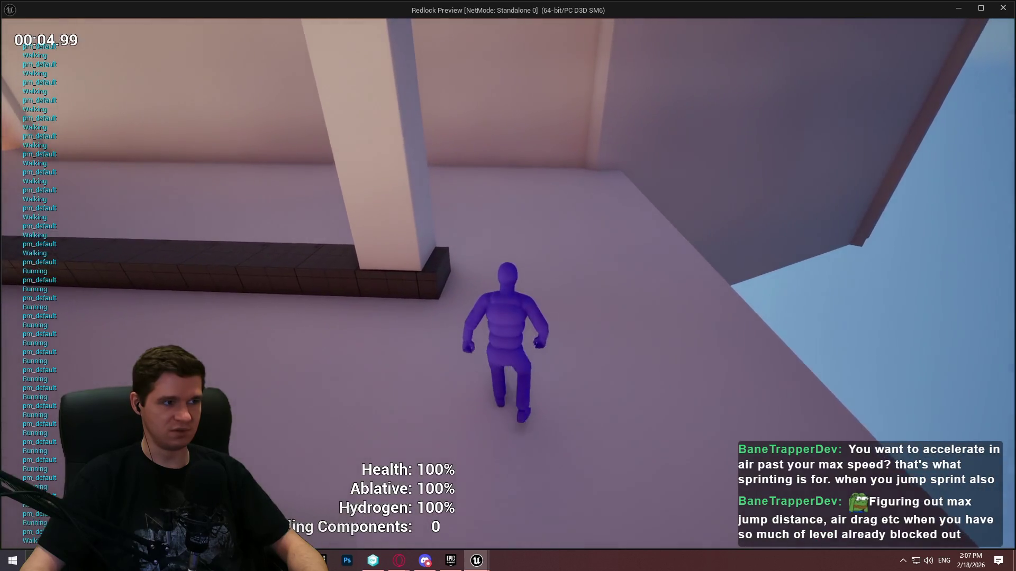
pyautogui.press('space')
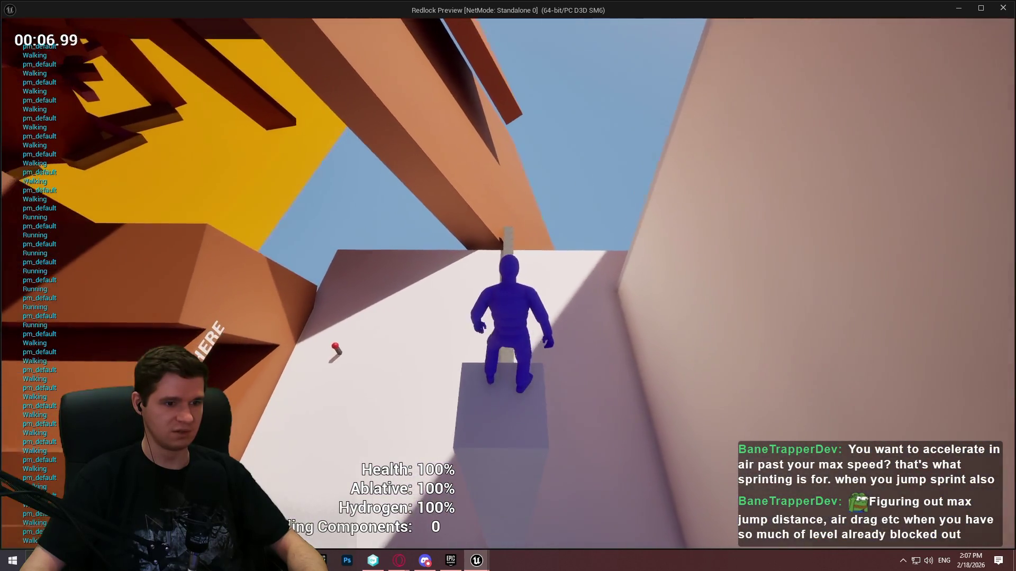
pyautogui.press('space')
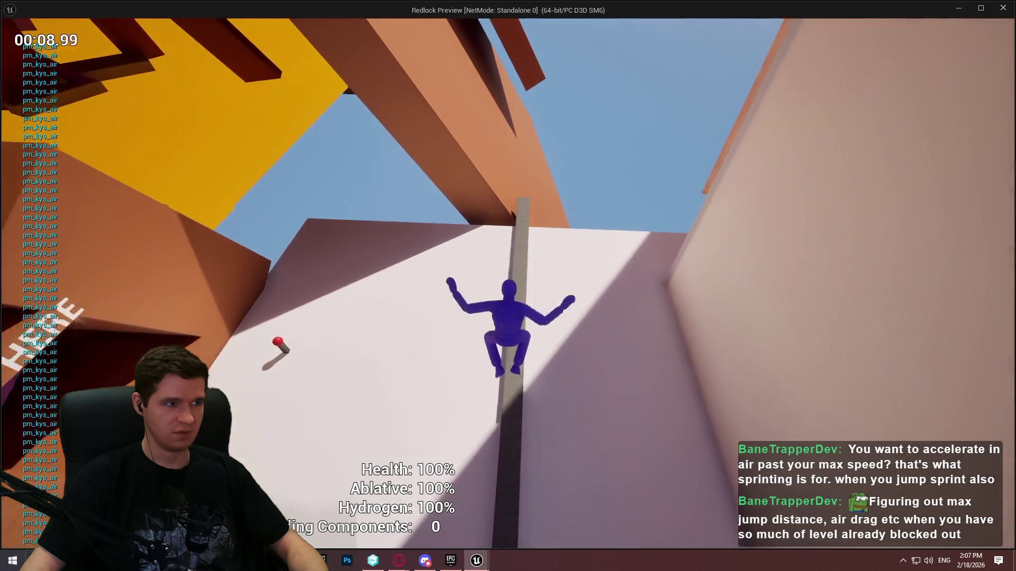
pyautogui.press('shift')
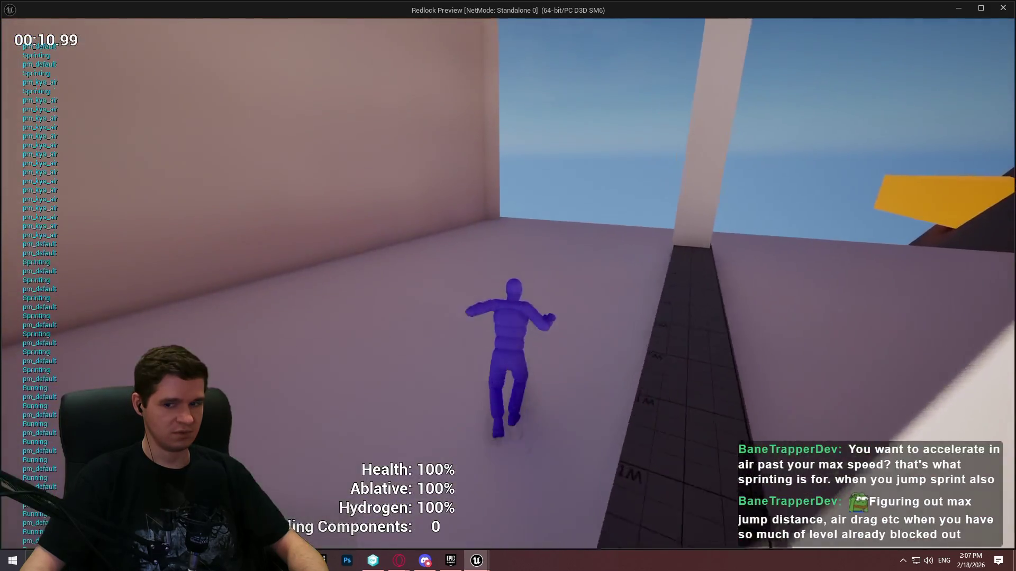
pyautogui.press('w')
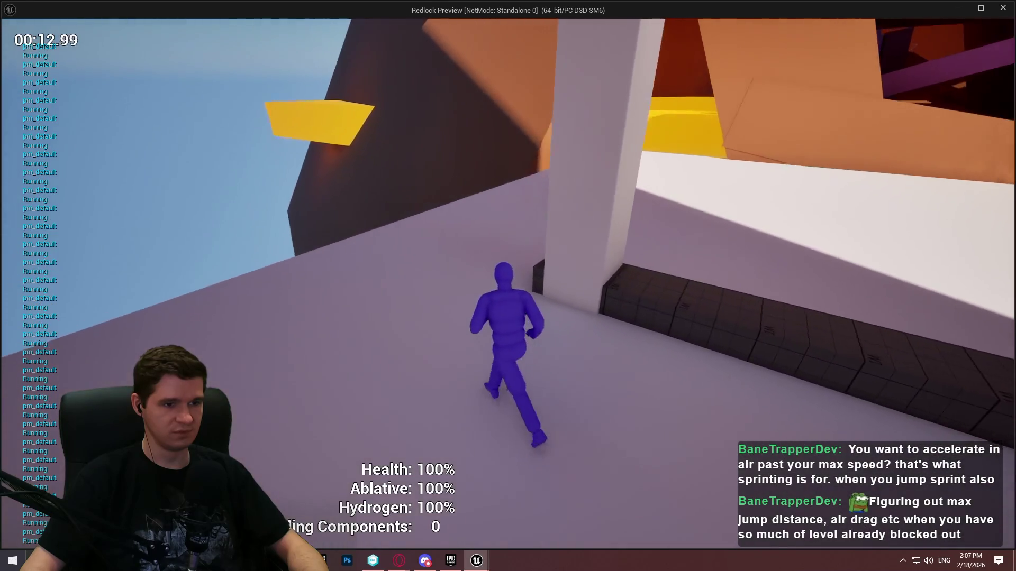
pyautogui.press('space')
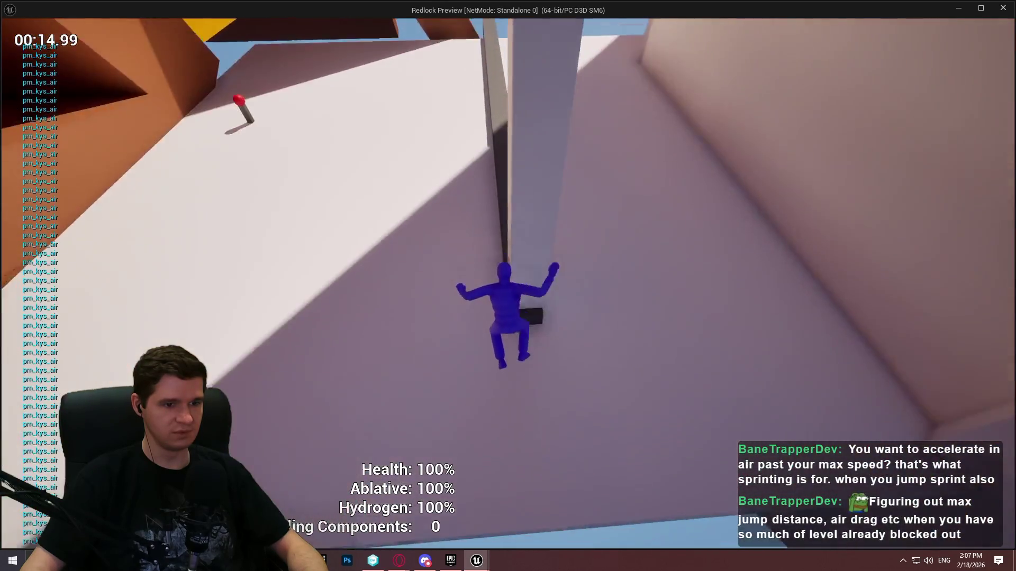
pyautogui.press('w')
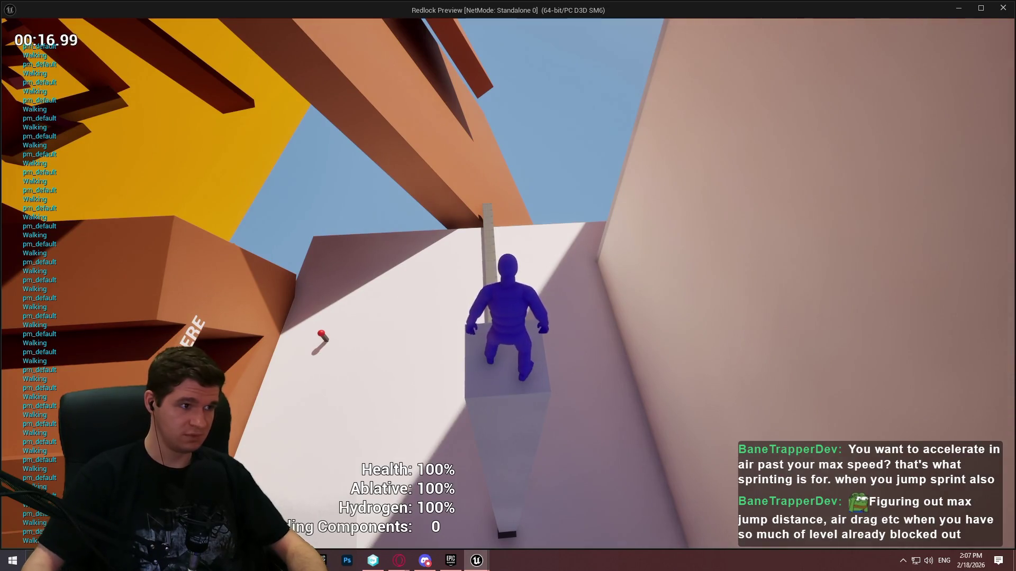
pyautogui.press('space')
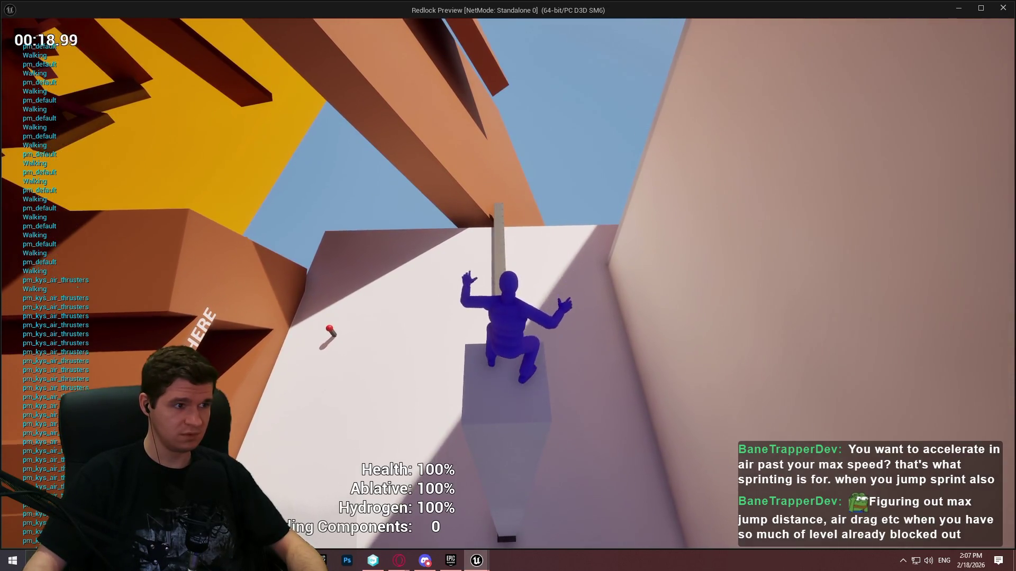
pyautogui.press('space')
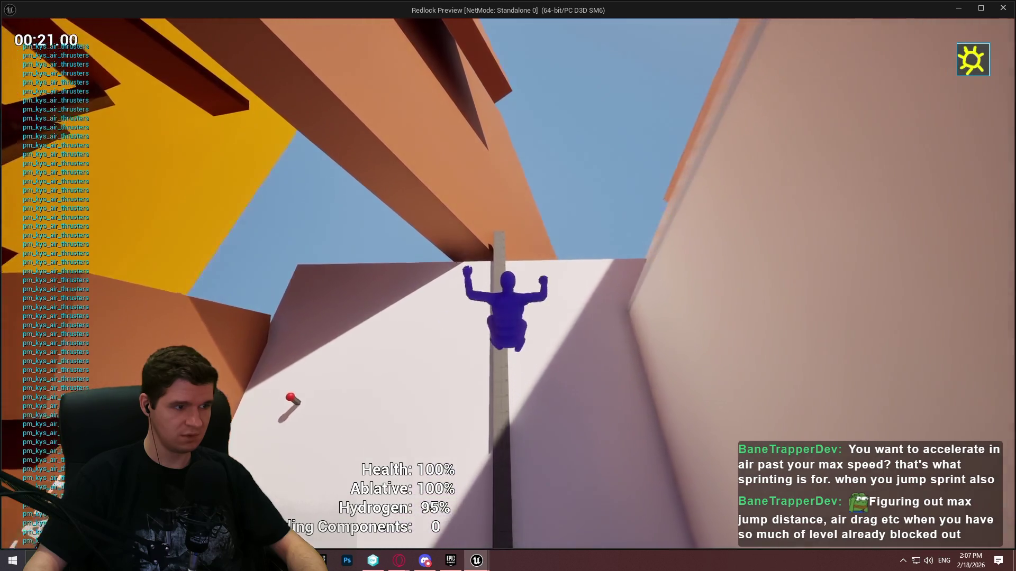
pyautogui.press('w')
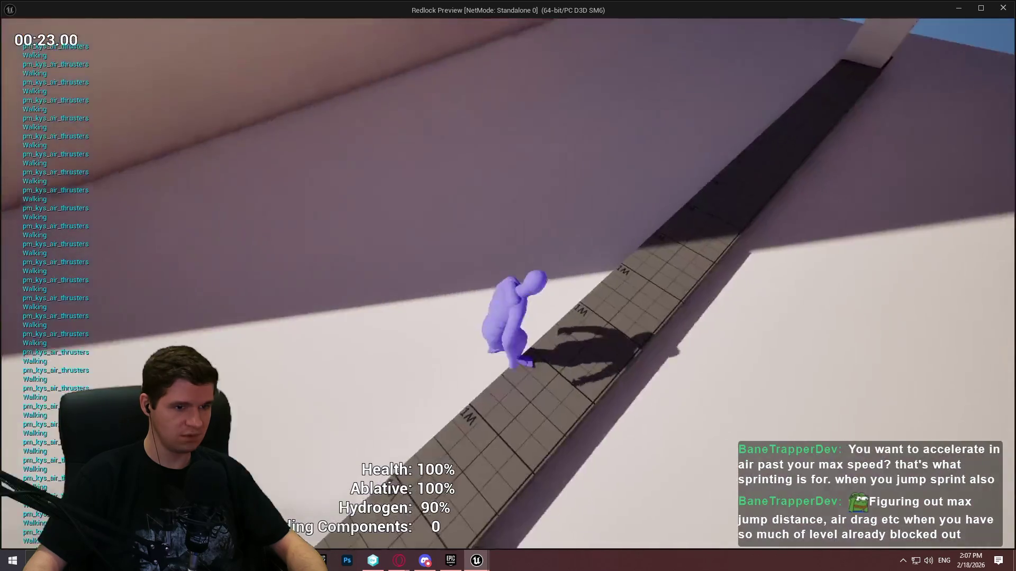
pyautogui.press('w')
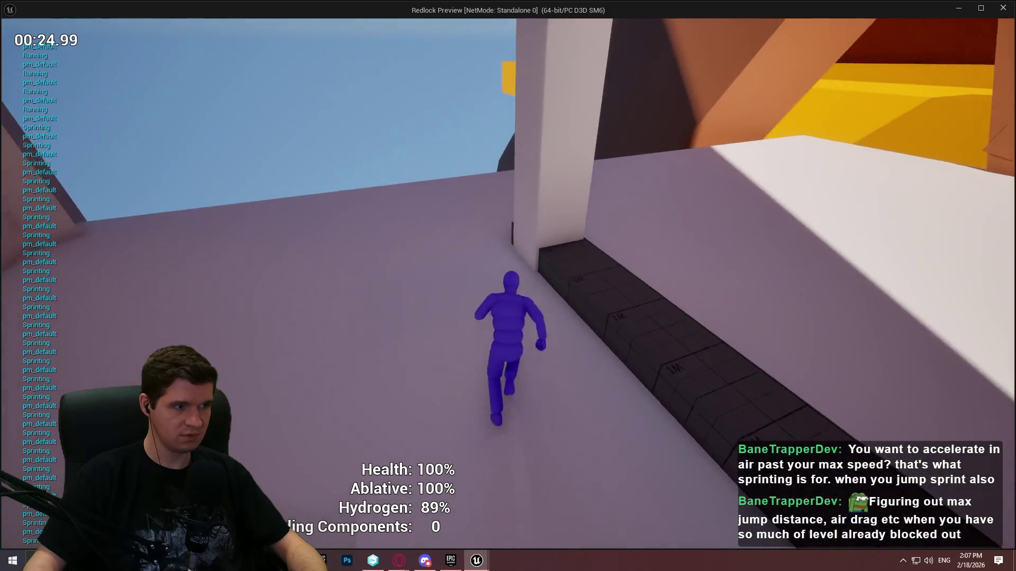
pyautogui.press('space')
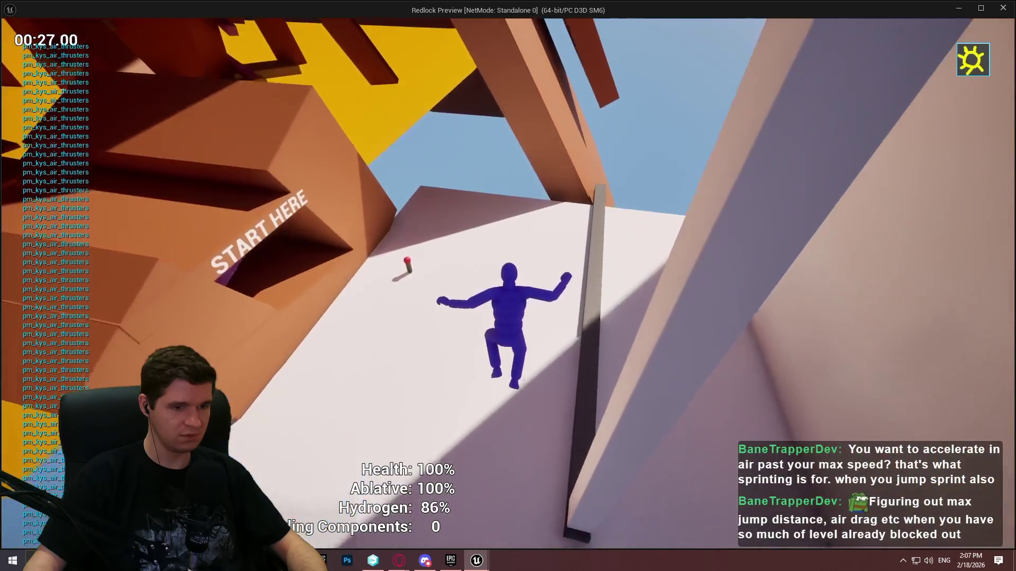
pyautogui.press('w')
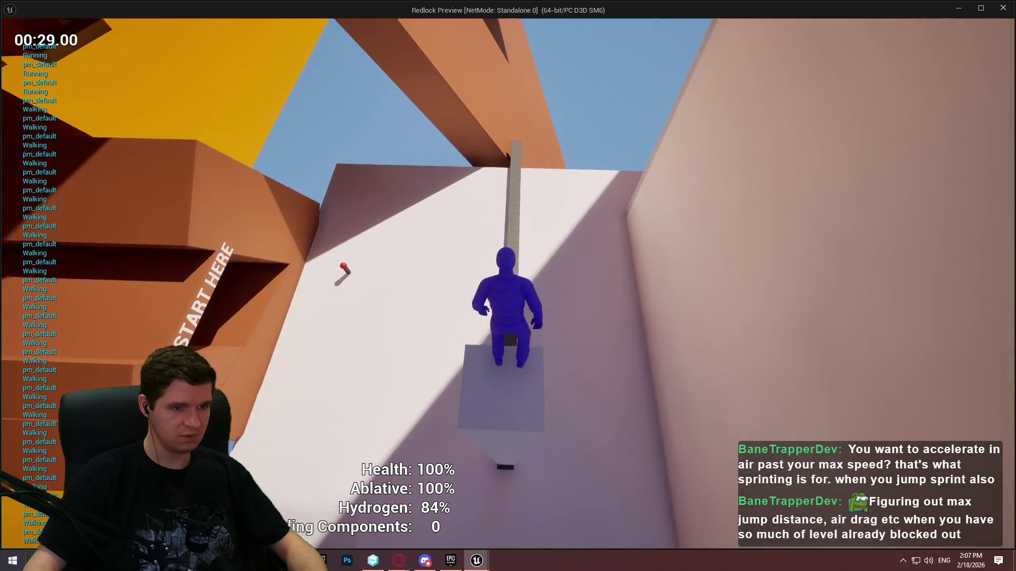
pyautogui.press('w')
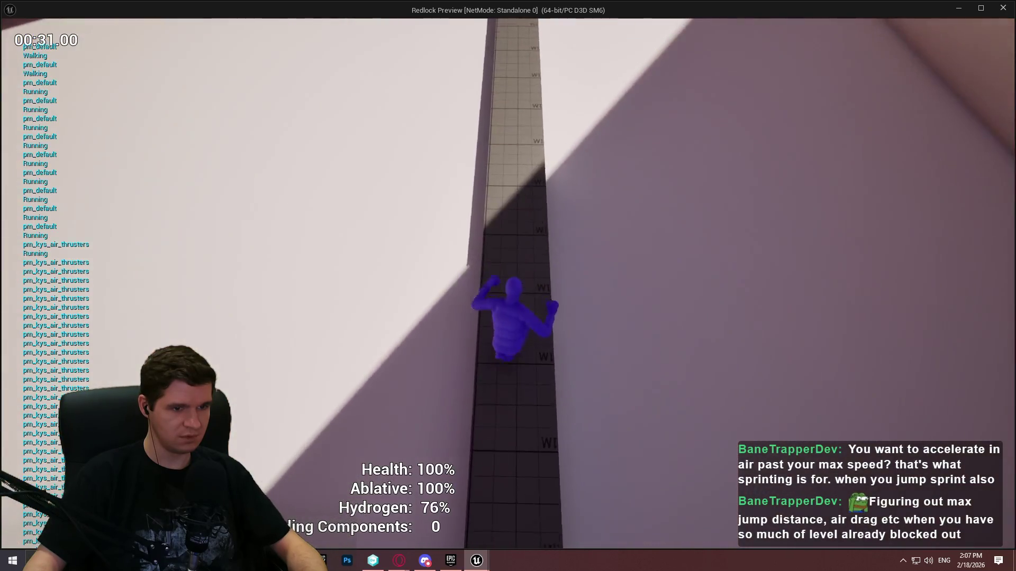
pyautogui.press('w')
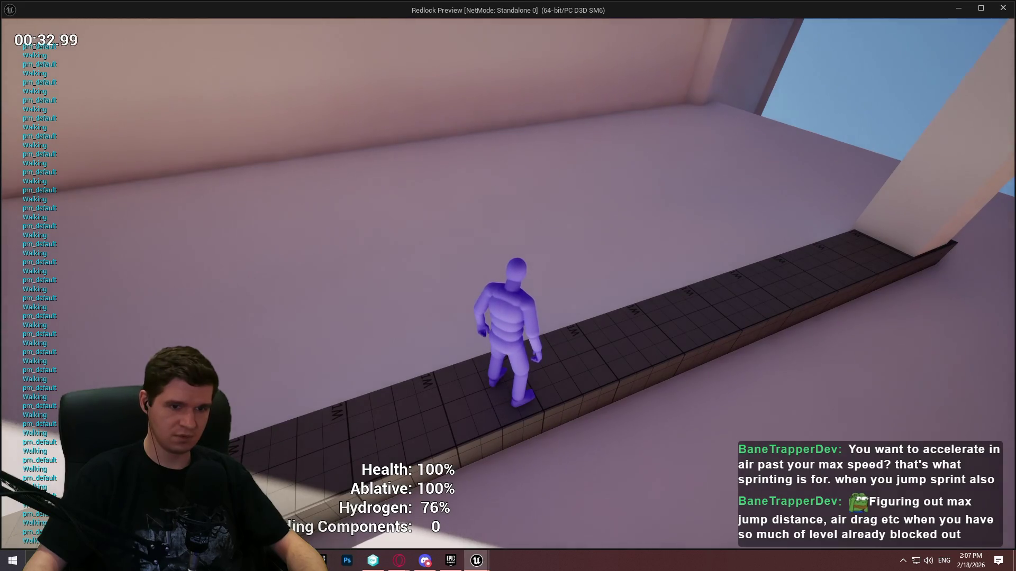
pyautogui.press('space')
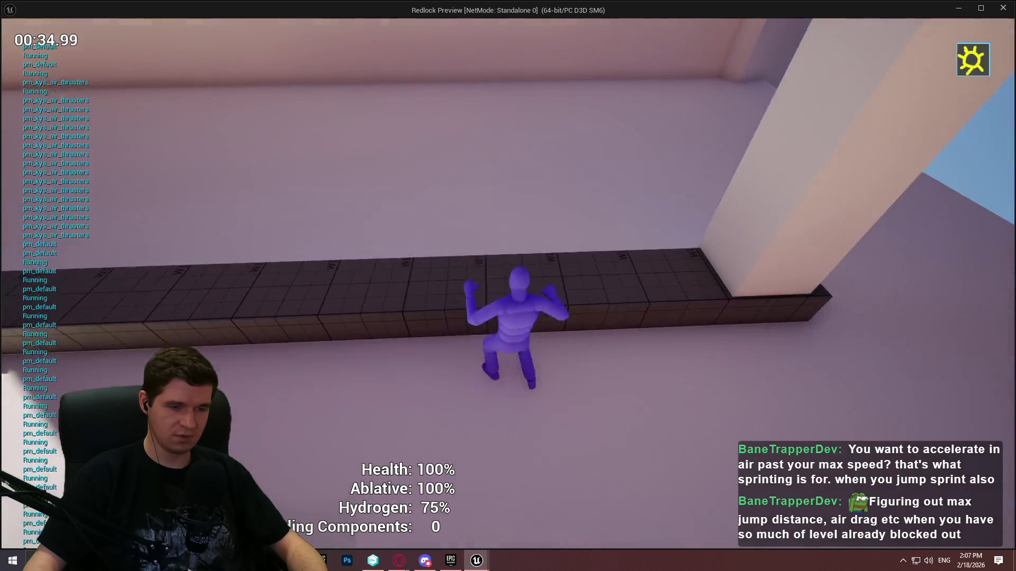
pyautogui.press('space')
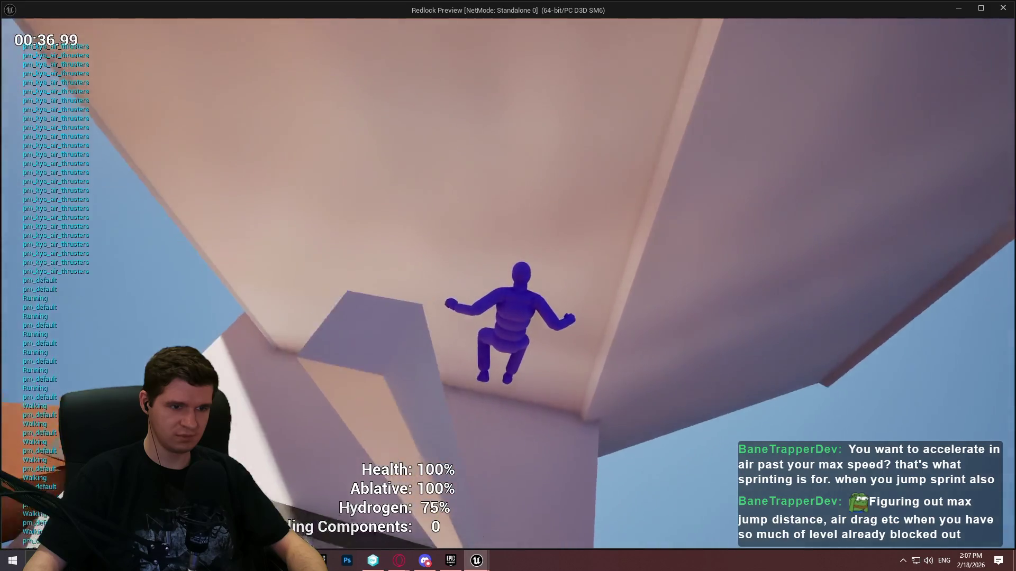
pyautogui.press('space')
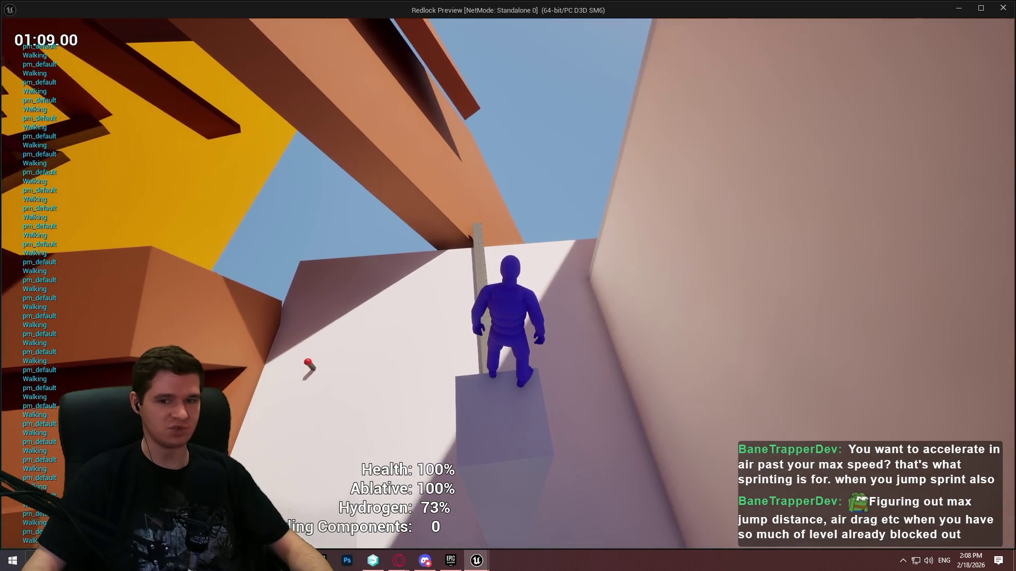
pyautogui.press('Escape')
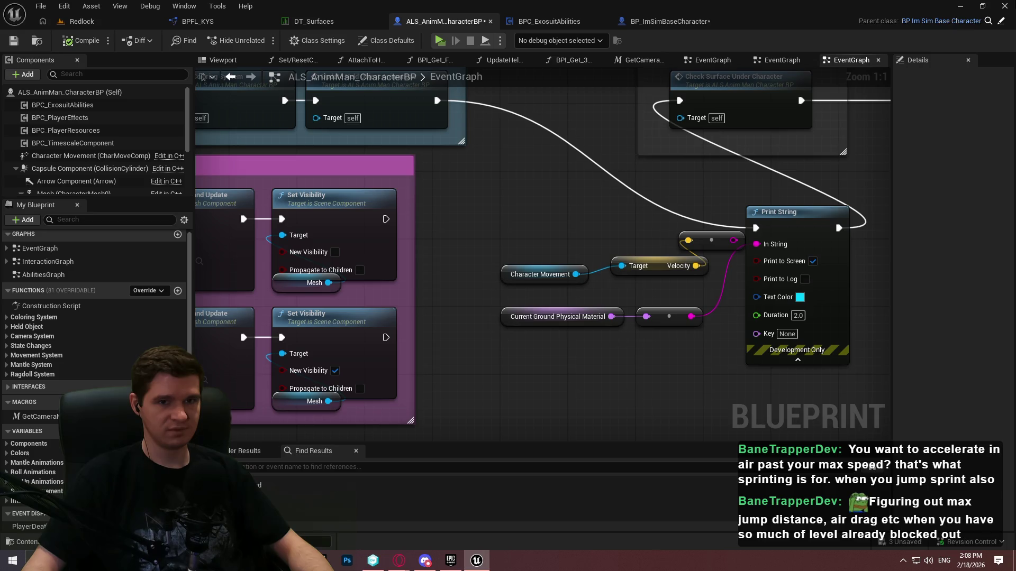
# Close the Unreal editor without saving and revert the pending file changes, including PM_KYS_Air
pyautogui.click(1008, 7)
pyautogui.click(621, 401)
pyautogui.click(50, 62)
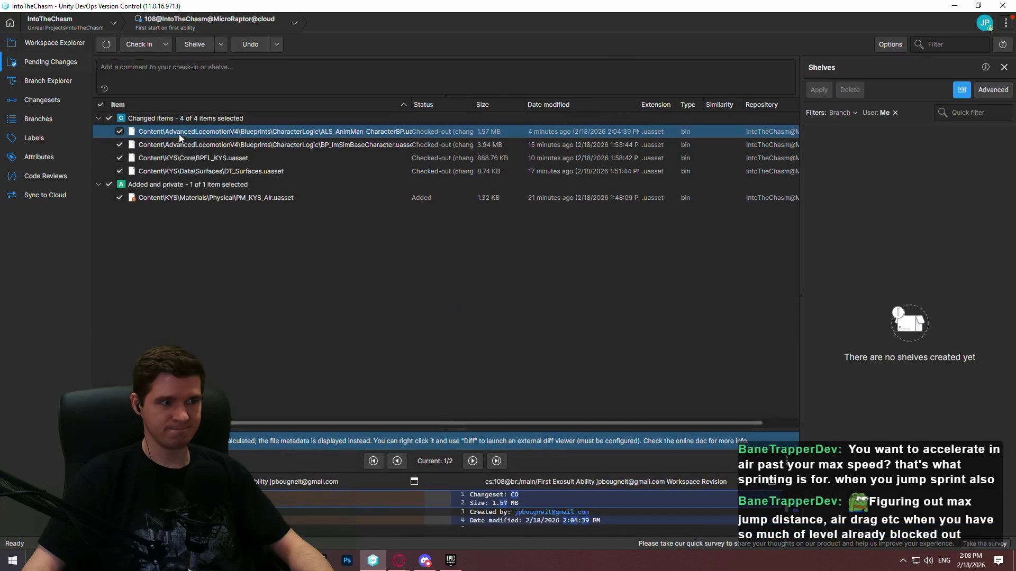
pyautogui.keyDown('ctrl'); pyautogui.click(214, 169); pyautogui.keyUp('ctrl')
pyautogui.keyDown('ctrl'); pyautogui.click(219, 158); pyautogui.keyUp('ctrl')
pyautogui.keyDown('ctrl'); pyautogui.click(227, 147); pyautogui.keyUp('ctrl')
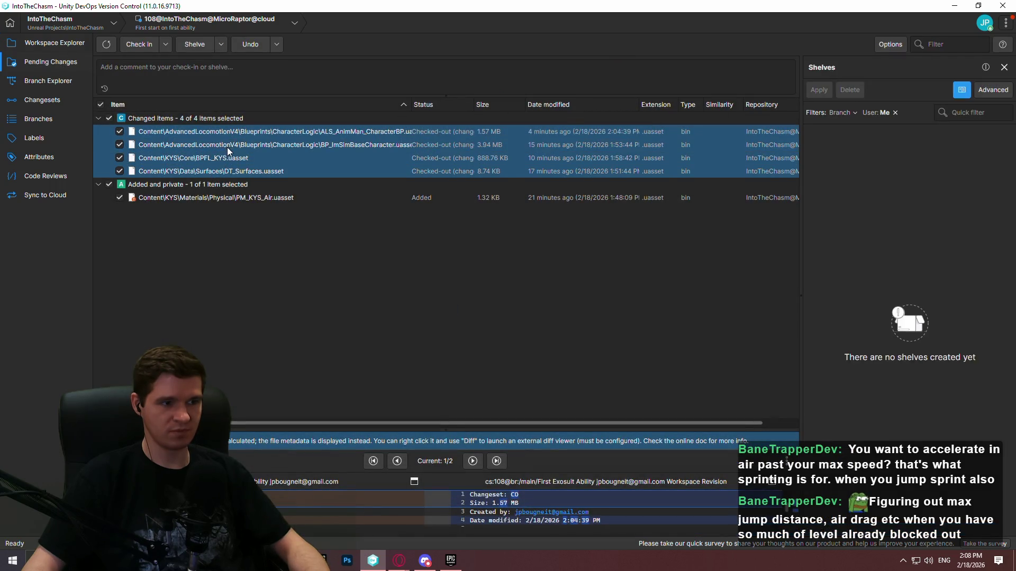
pyautogui.keyDown('ctrl'); pyautogui.click(250, 197); pyautogui.keyUp('ctrl')
pyautogui.rightClick(250, 197)
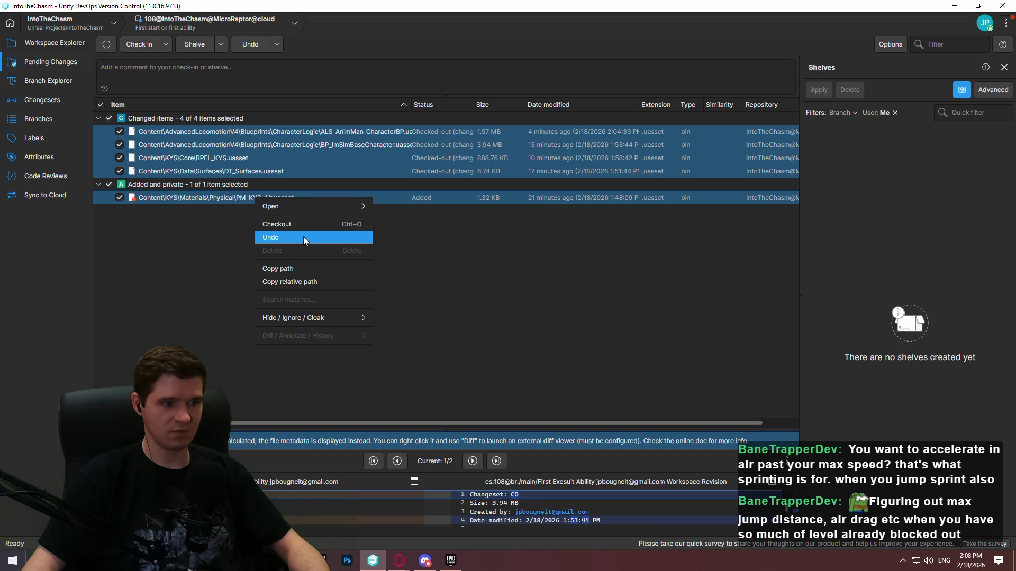
pyautogui.click(303, 237)
pyautogui.click(551, 299)
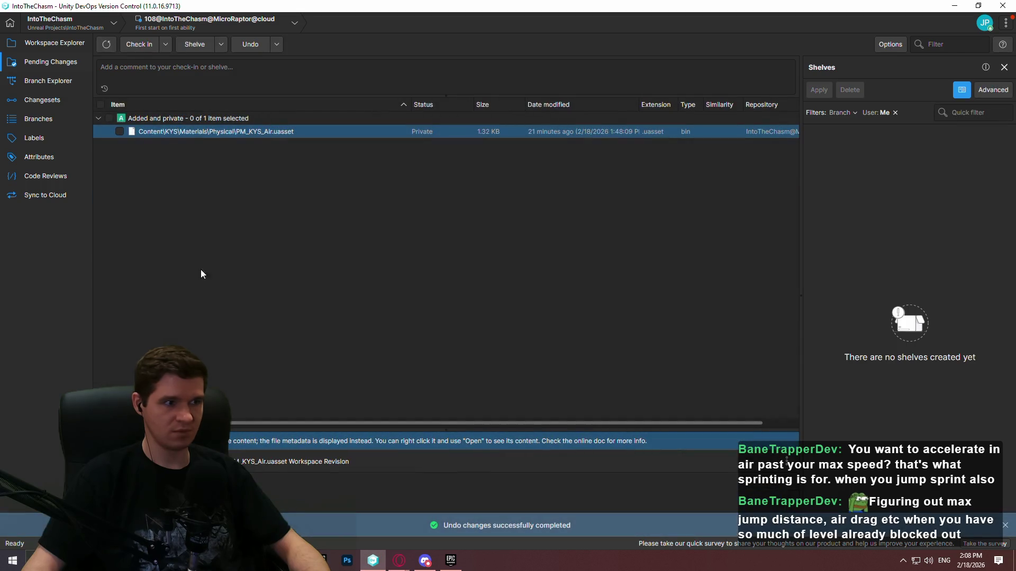
# Delete the PM_KYS_Air file and switch back to the Redlock level editor
pyautogui.rightClick(198, 134)
pyautogui.click(275, 188)
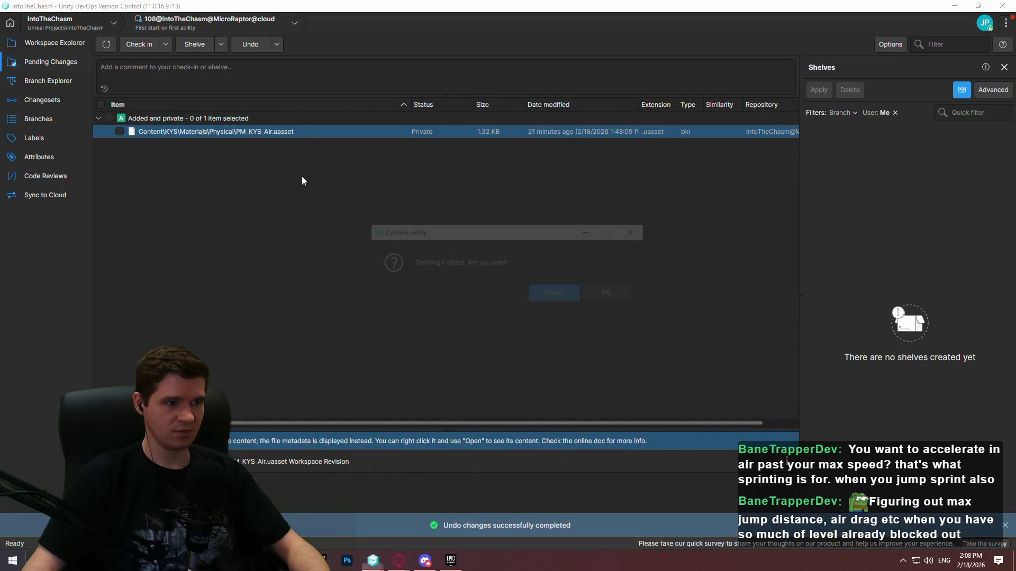
pyautogui.click(545, 293)
pyautogui.click(59, 47)
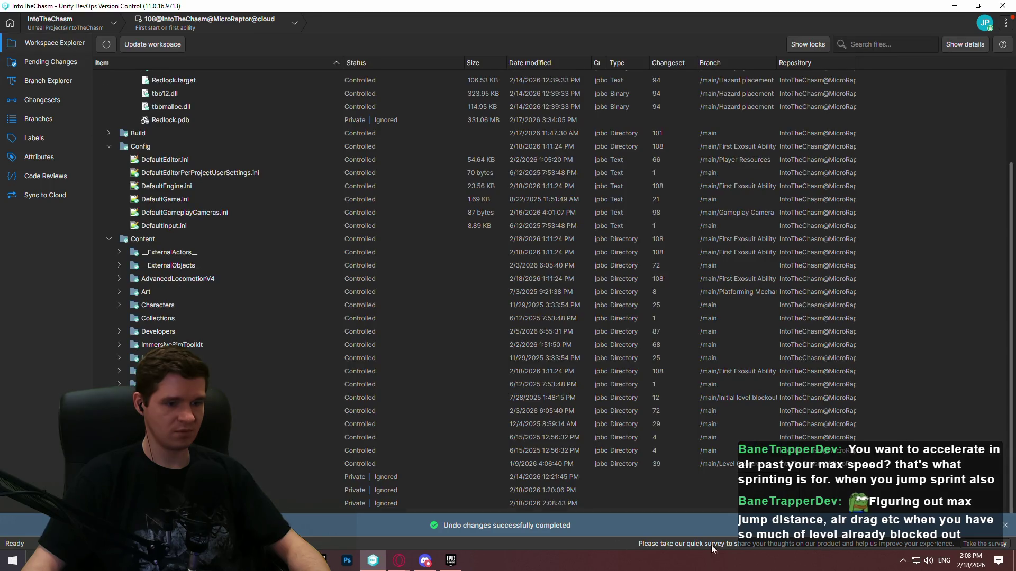
pyautogui.click(1004, 525)
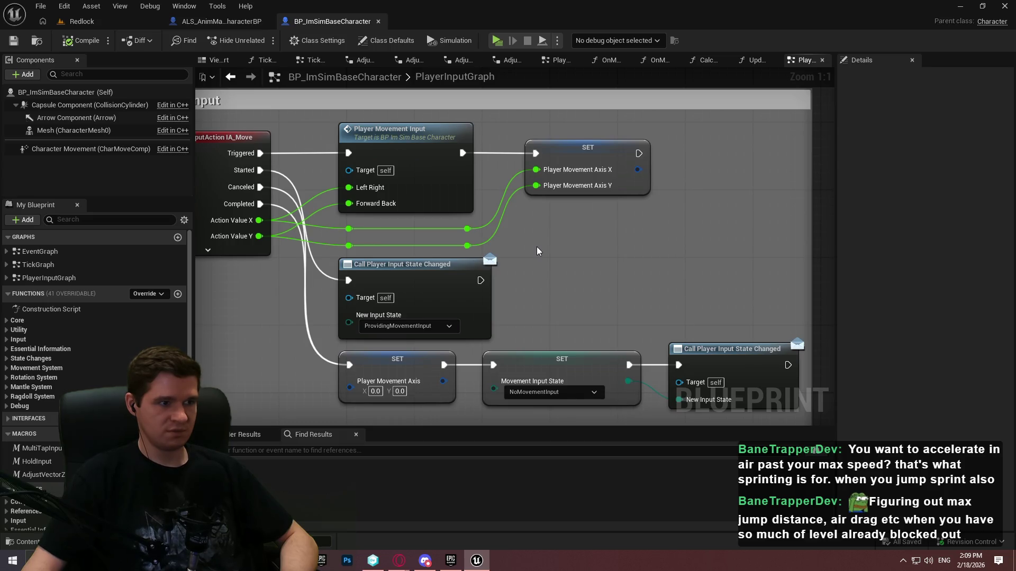
pyautogui.click(81, 21)
# Browse to Content > KYS > Blueprints > AbilitiesComponent and open BPC_ExosuitAbilities
pyautogui.click(482, 337)
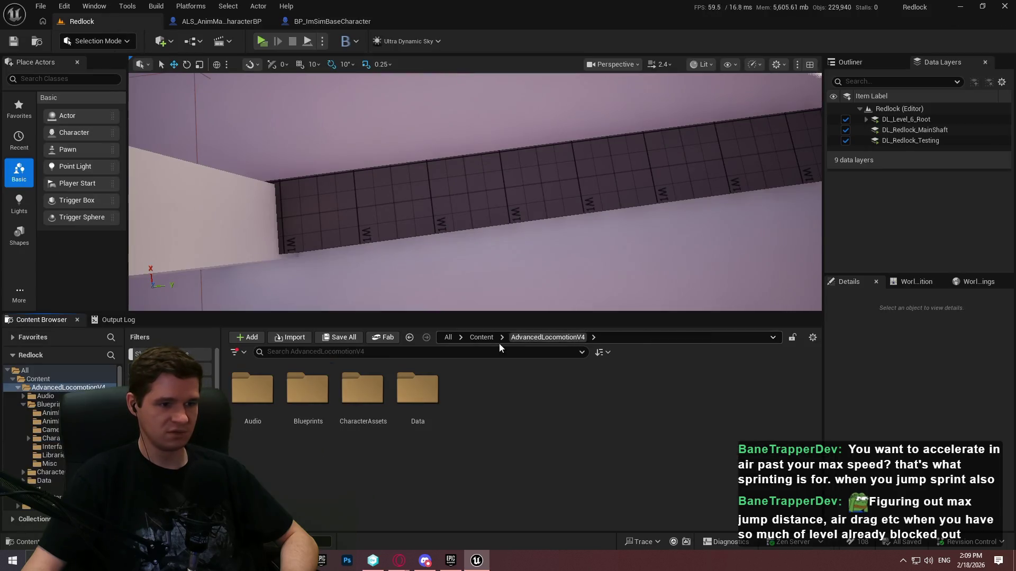
pyautogui.doubleClick(254, 413)
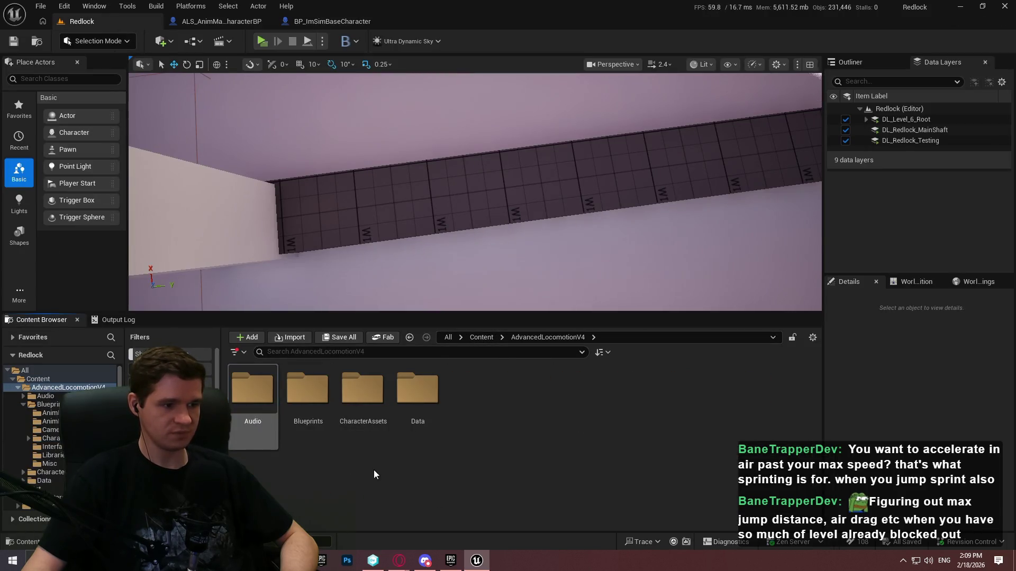
pyautogui.doubleClick(319, 419)
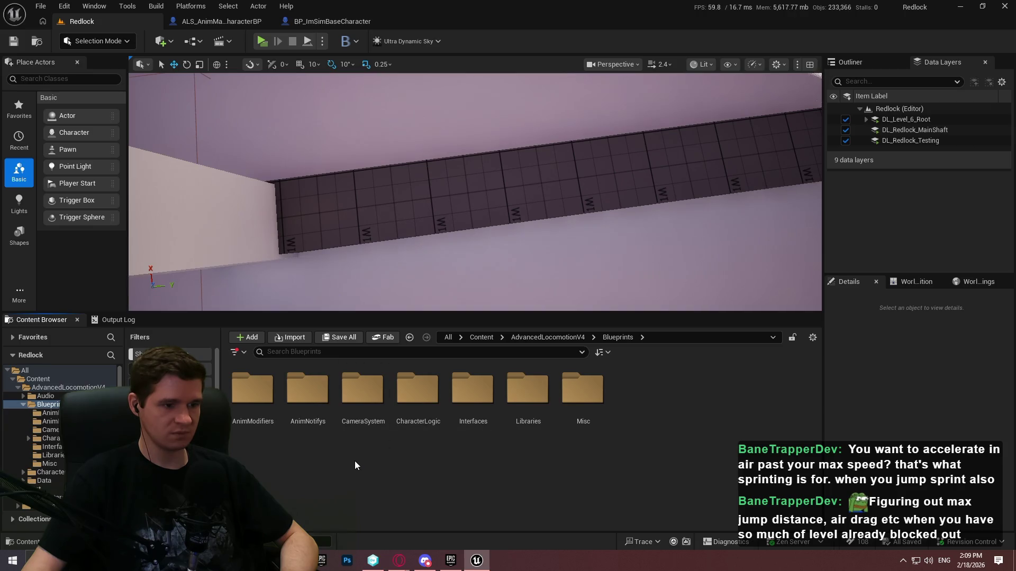
pyautogui.click(548, 337)
pyautogui.click(482, 337)
pyautogui.click(515, 405)
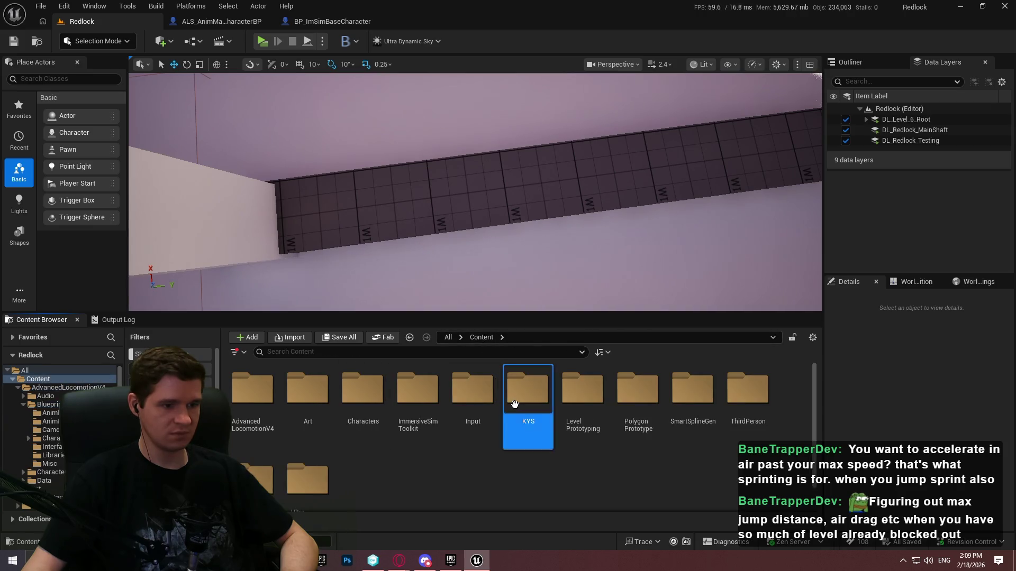
pyautogui.doubleClick(514, 404)
pyautogui.doubleClick(307, 402)
pyautogui.scroll(-1, 529, 413)
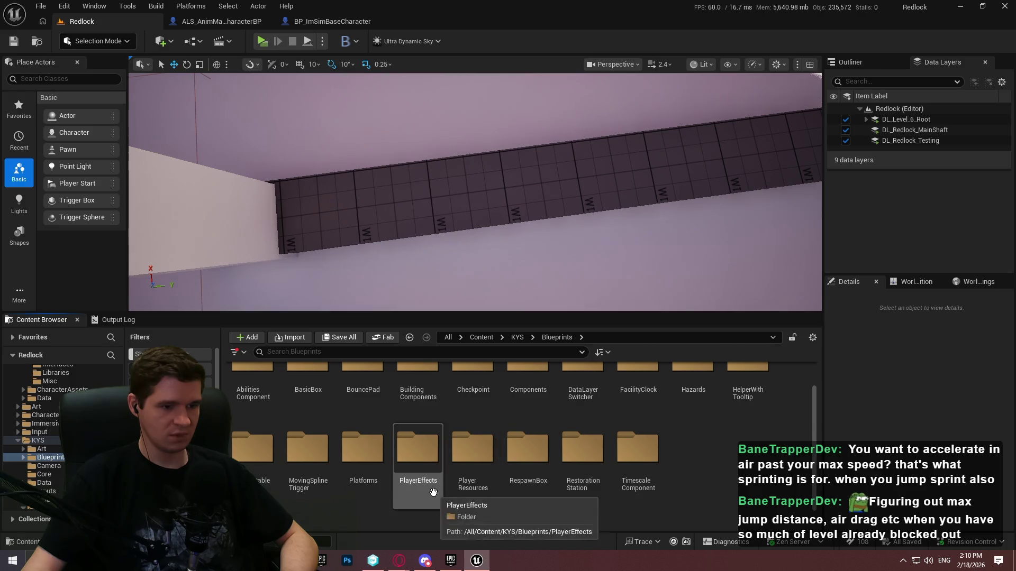
pyautogui.doubleClick(247, 397)
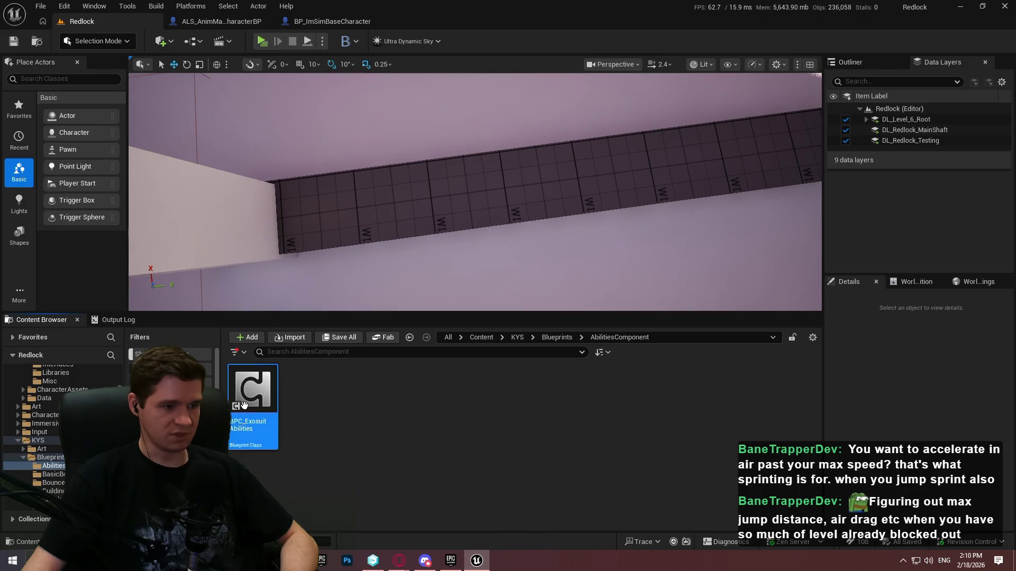
pyautogui.doubleClick(244, 405)
# Open the component's EventGraph and pan to the looping 0.5 s ControlThrustersUpdate timer
pyautogui.scroll(-3, 465, 180)
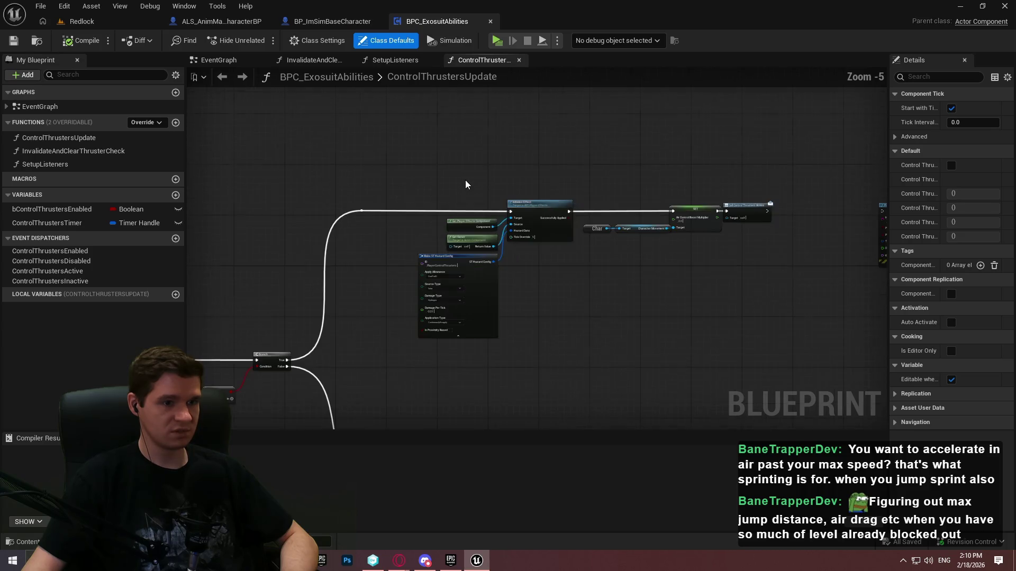
pyautogui.moveTo(344, 246)
pyautogui.mouseDown()
pyautogui.moveTo(445, 107)
pyautogui.moveTo(594, 154)
pyautogui.mouseUp()
pyautogui.scroll(1, 594, 154)
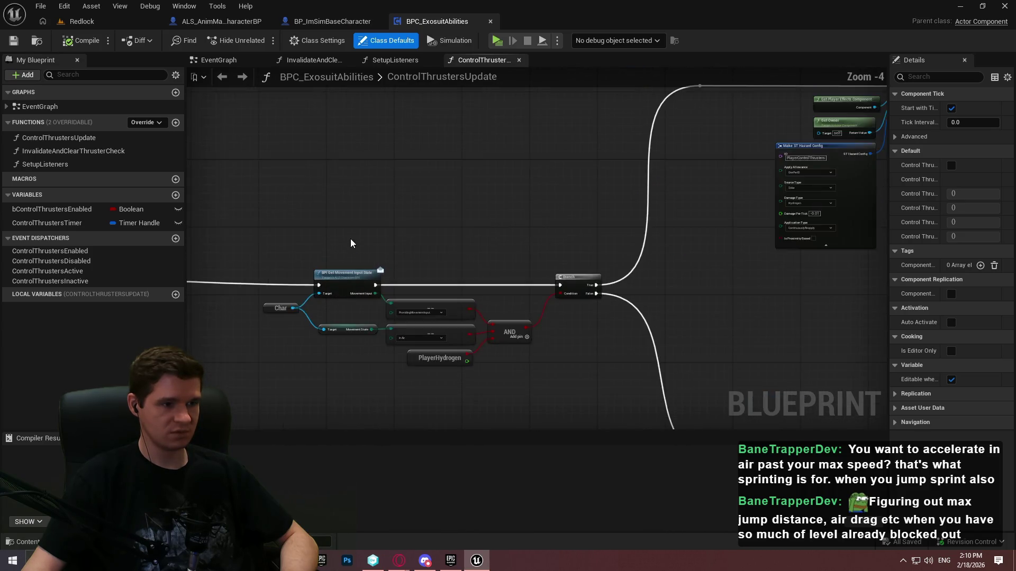
pyautogui.click(33, 106)
pyautogui.doubleClick(33, 107)
pyautogui.scroll(9, 461, 201)
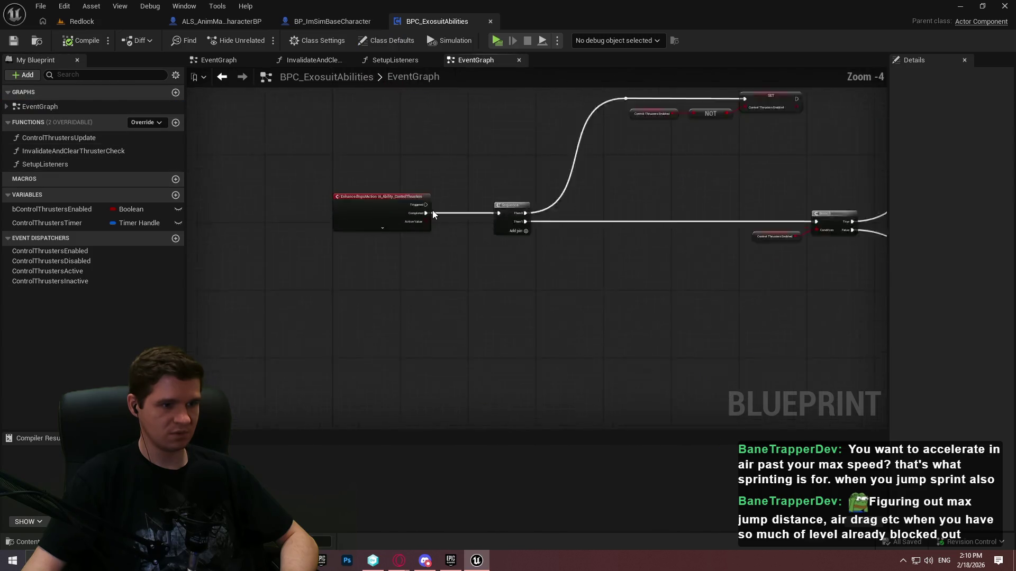
pyautogui.moveTo(447, 286); pyautogui.dragTo(431, 103)
pyautogui.scroll(-1, 410, 132)
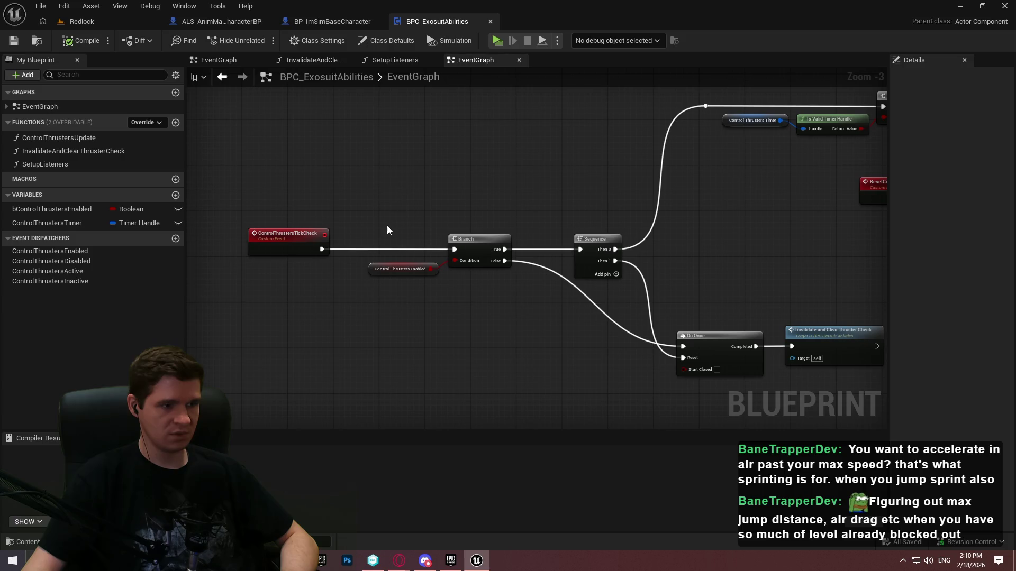
pyautogui.moveTo(261, 159); pyautogui.dragTo(628, 361)
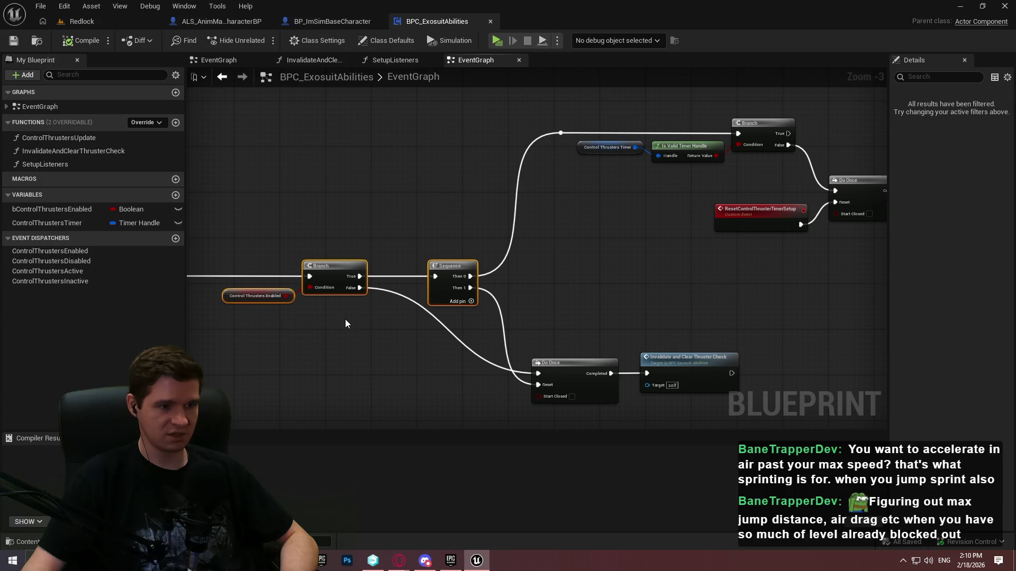
pyautogui.moveTo(600, 253)
pyautogui.mouseDown()
pyautogui.moveTo(238, 300)
pyautogui.moveTo(443, 228)
pyautogui.mouseUp()
pyautogui.scroll(1, 412, 270)
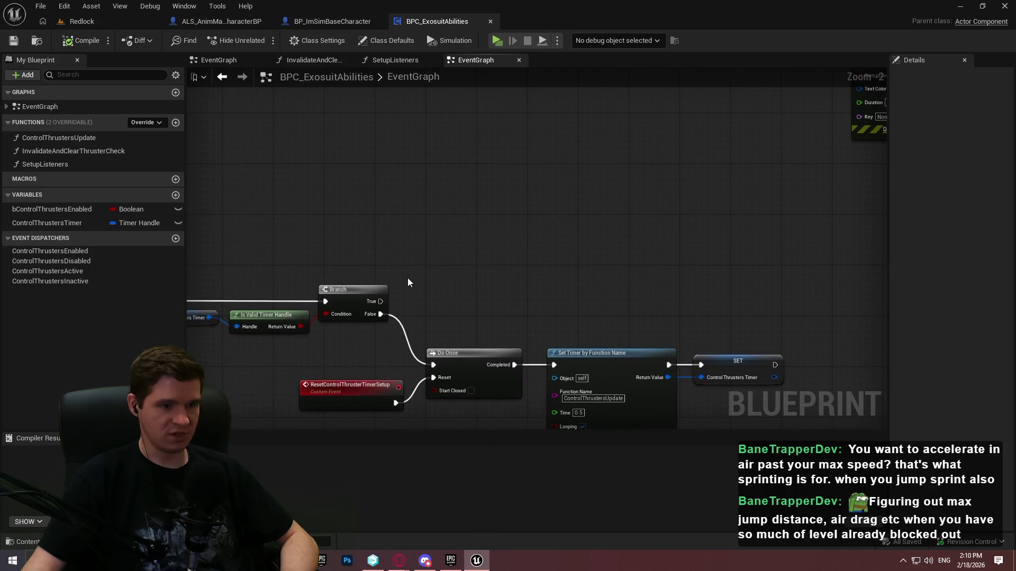
# Add a Get Player Character node and an Add Impulse on its Character Movement
pyautogui.rightClick(426, 242)
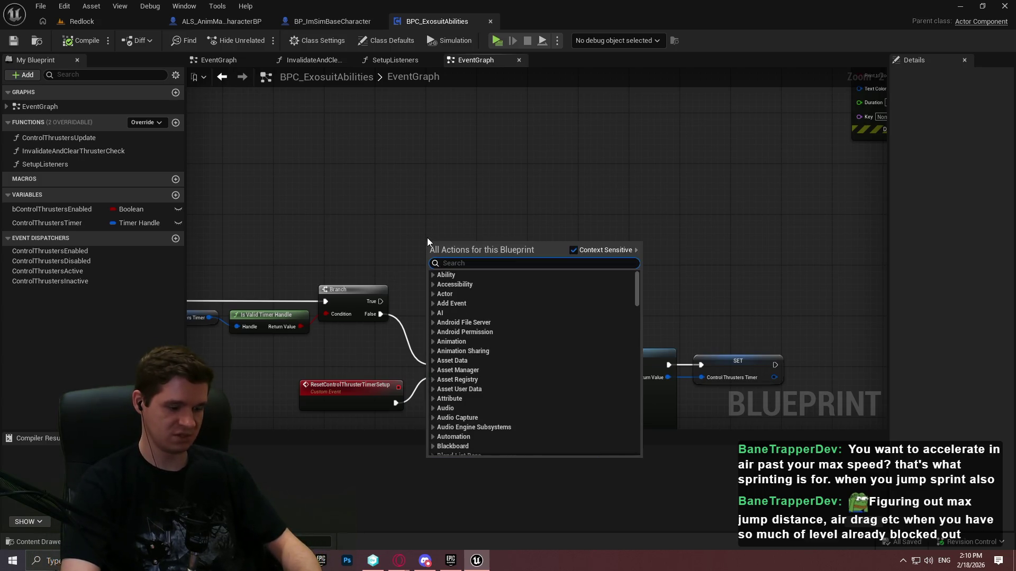
pyautogui.write('get player chara')
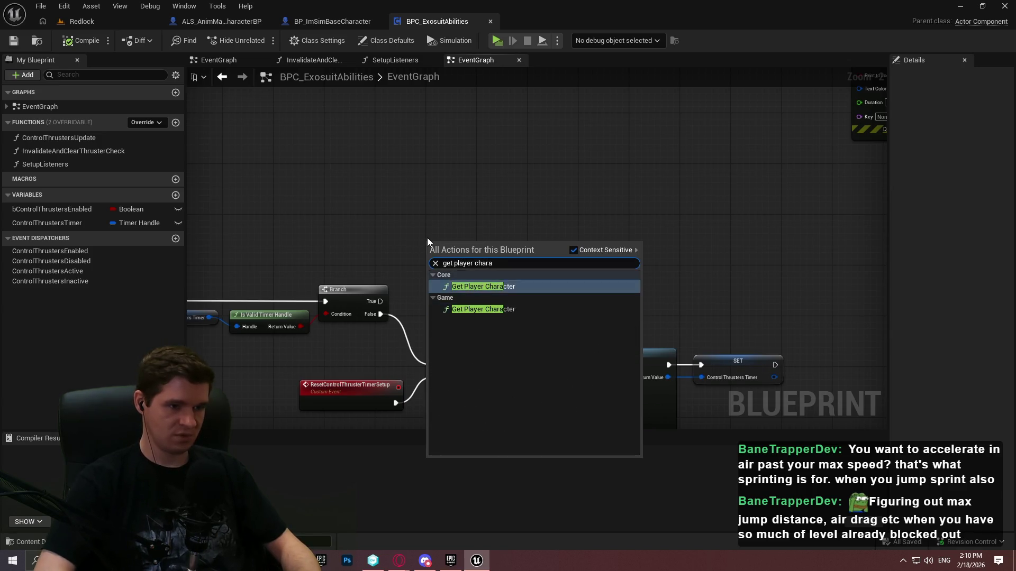
pyautogui.press('Return')
pyautogui.scroll(2, 465, 240)
pyautogui.moveTo(460, 236); pyautogui.dragTo(532, 213)
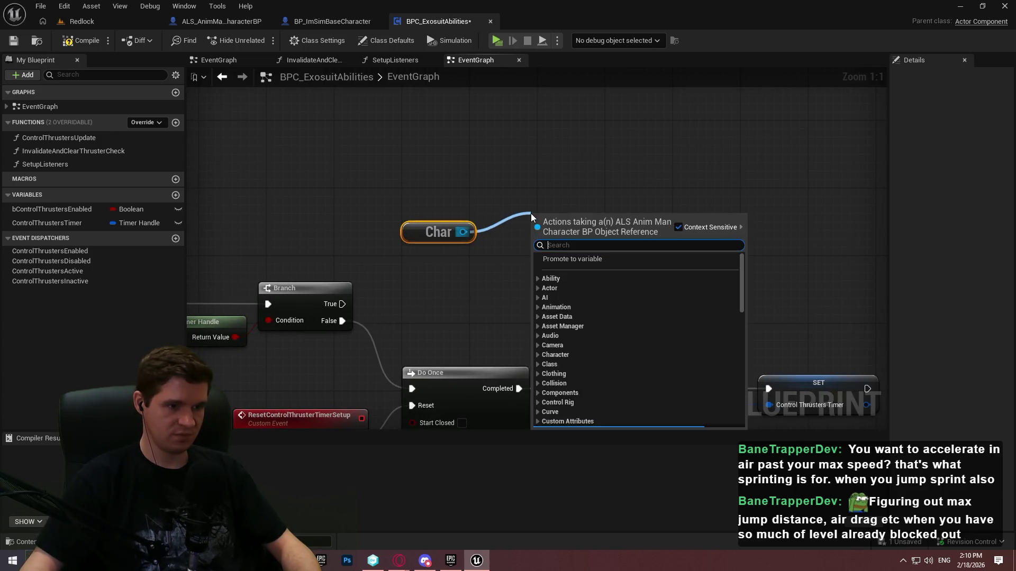
pyautogui.write('impulse')
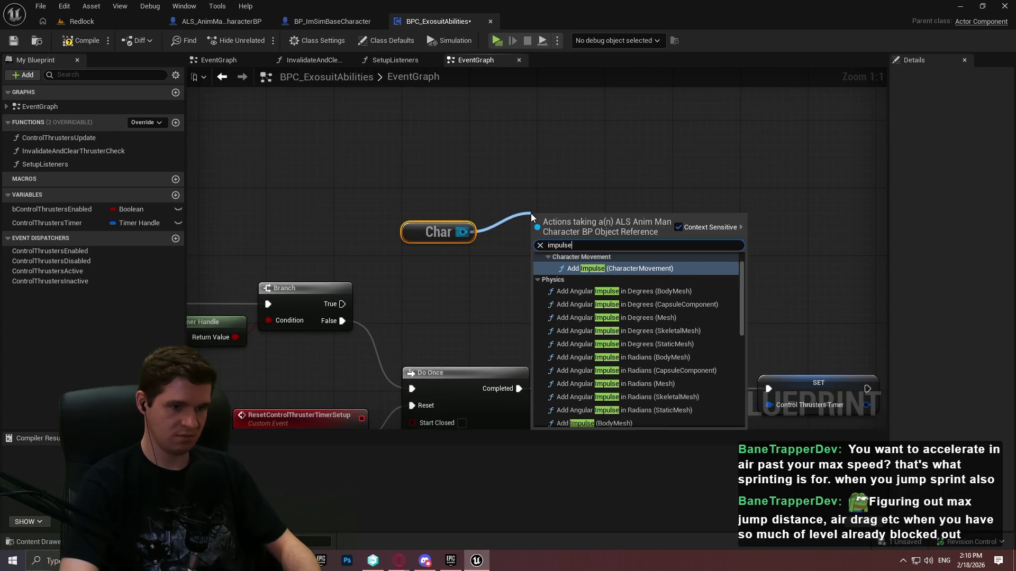
pyautogui.moveTo(742, 286)
pyautogui.mouseDown()
pyautogui.moveTo(742, 262)
pyautogui.moveTo(744, 376)
pyautogui.moveTo(735, 220)
pyautogui.mouseUp()
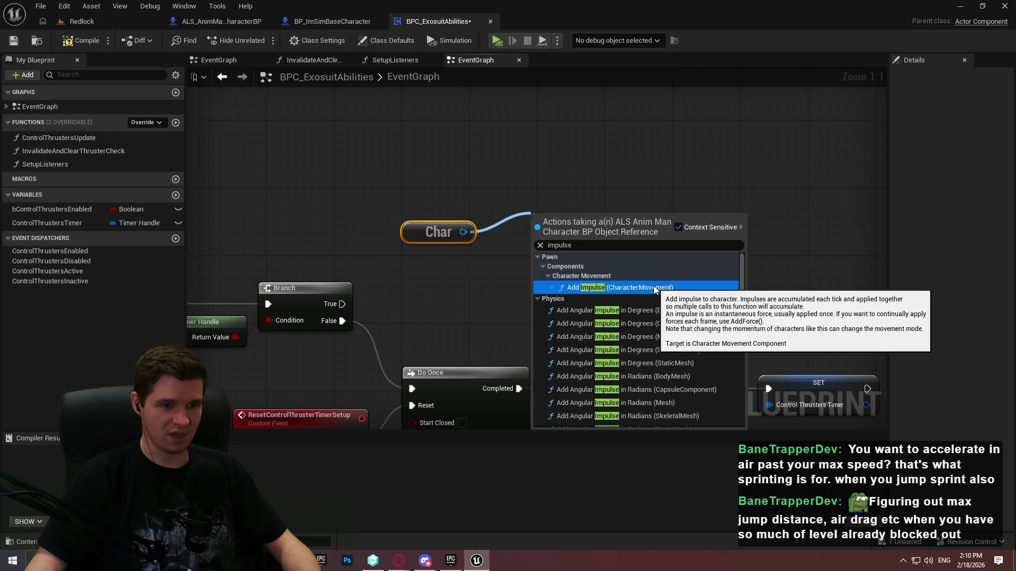
pyautogui.click(652, 285)
pyautogui.moveTo(642, 245); pyautogui.dragTo(665, 247)
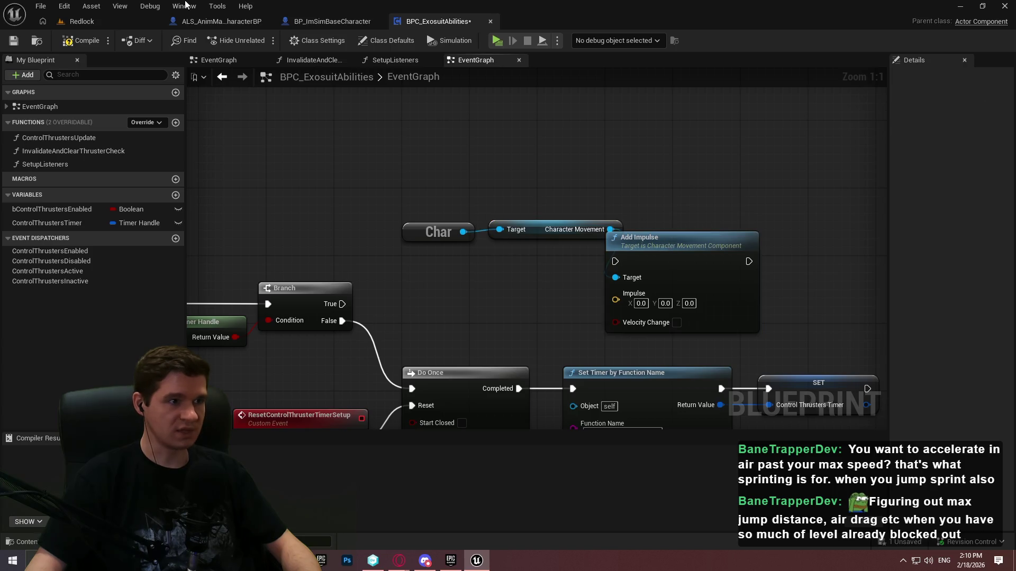
# Glance at ALS_AnimMan_CharacterBP's EventGraph, then return to BPC_ExosuitAbilities
pyautogui.click(200, 24)
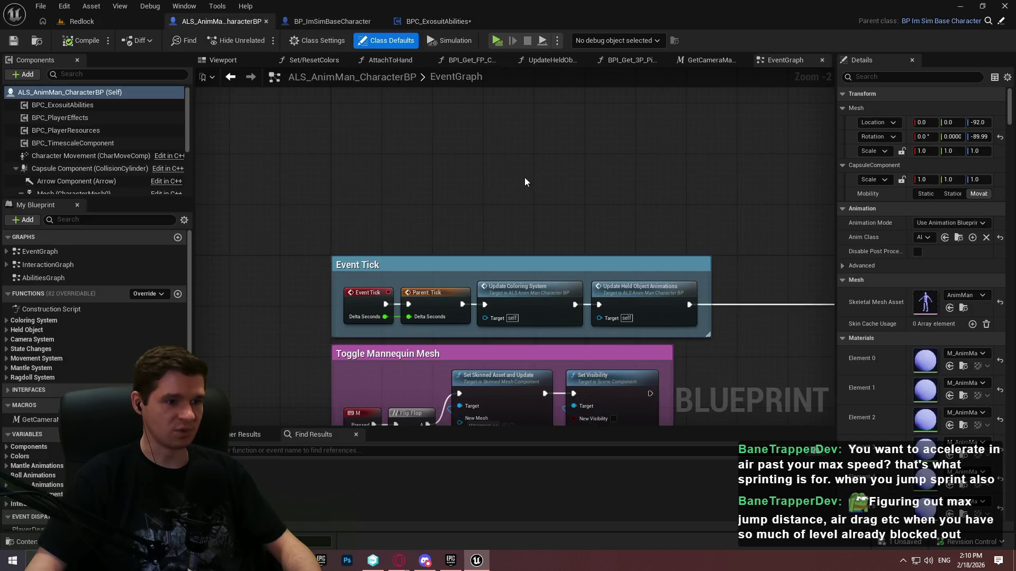
pyautogui.click(61, 253)
pyautogui.scroll(-5, 752, 322)
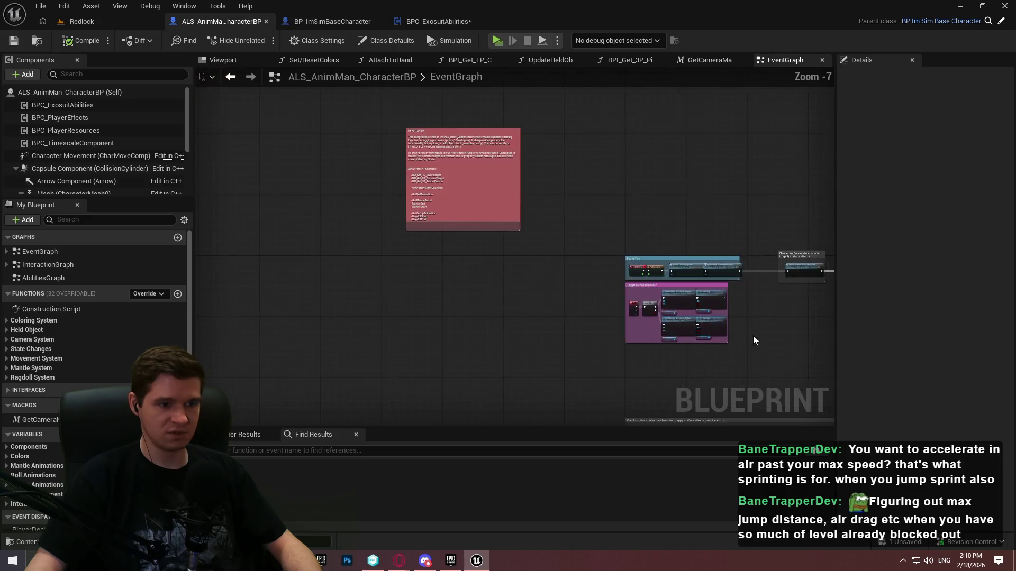
pyautogui.scroll(5, 511, 236)
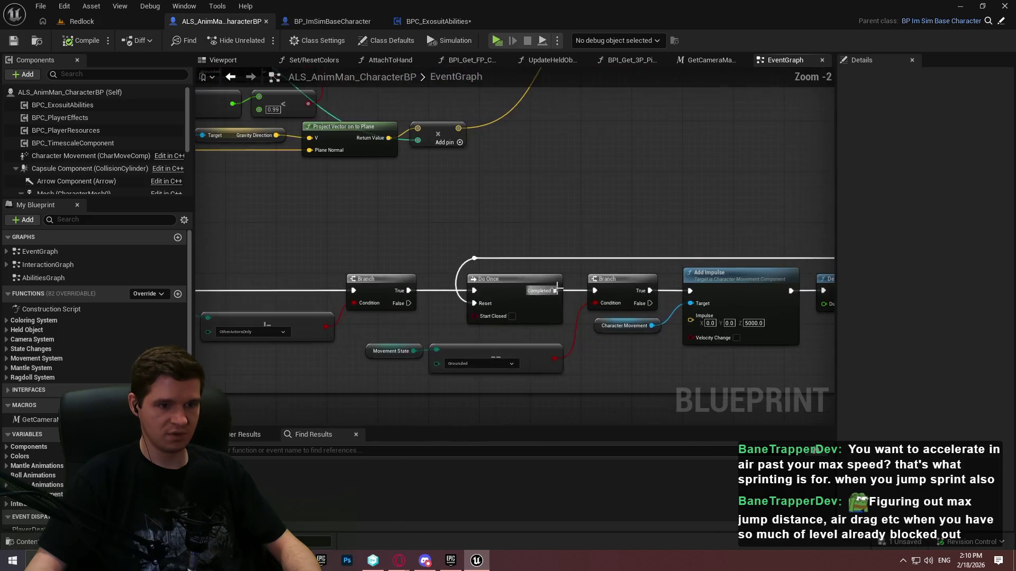
pyautogui.scroll(2, 666, 311)
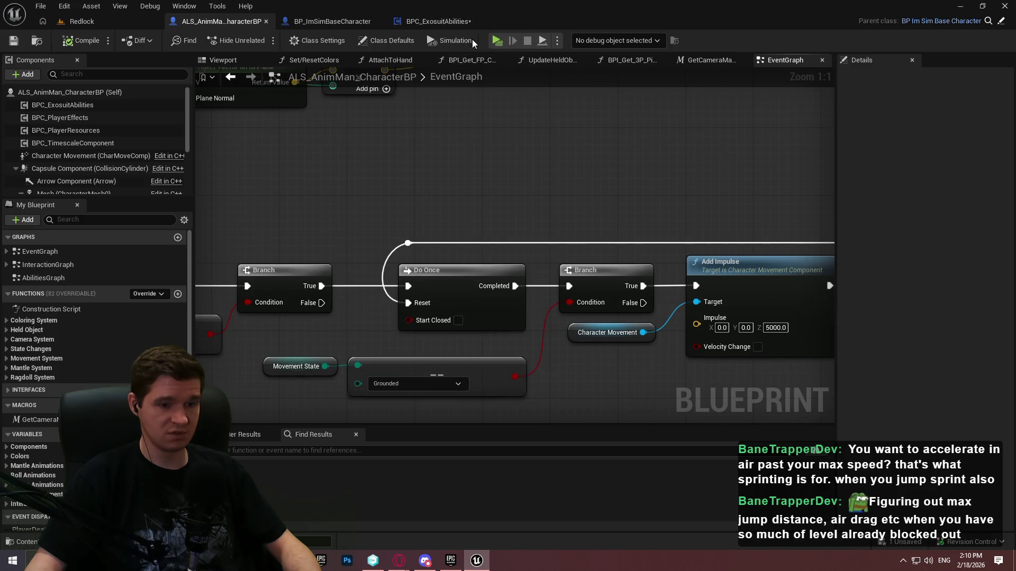
pyautogui.click(423, 23)
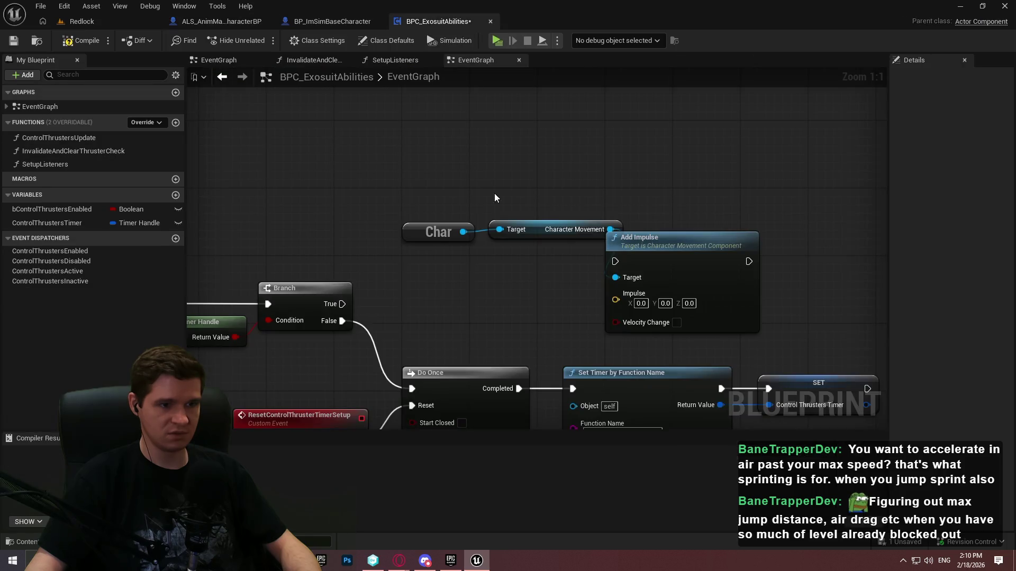
# Tidy the Add Impulse and Character Movement nodes and add a Player Movement Axis getter
pyautogui.moveTo(652, 231); pyautogui.dragTo(703, 180)
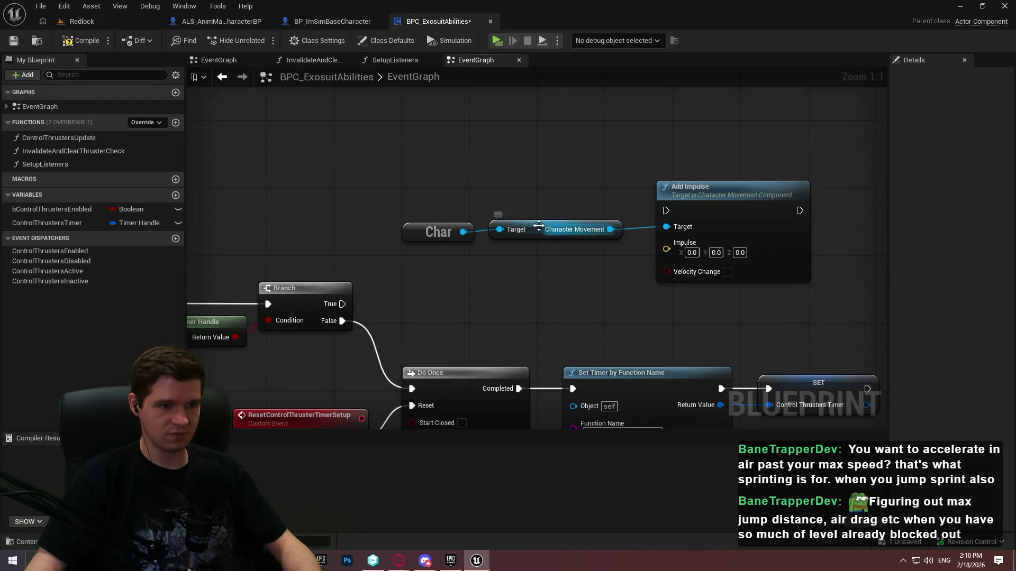
pyautogui.moveTo(538, 226); pyautogui.dragTo(534, 229)
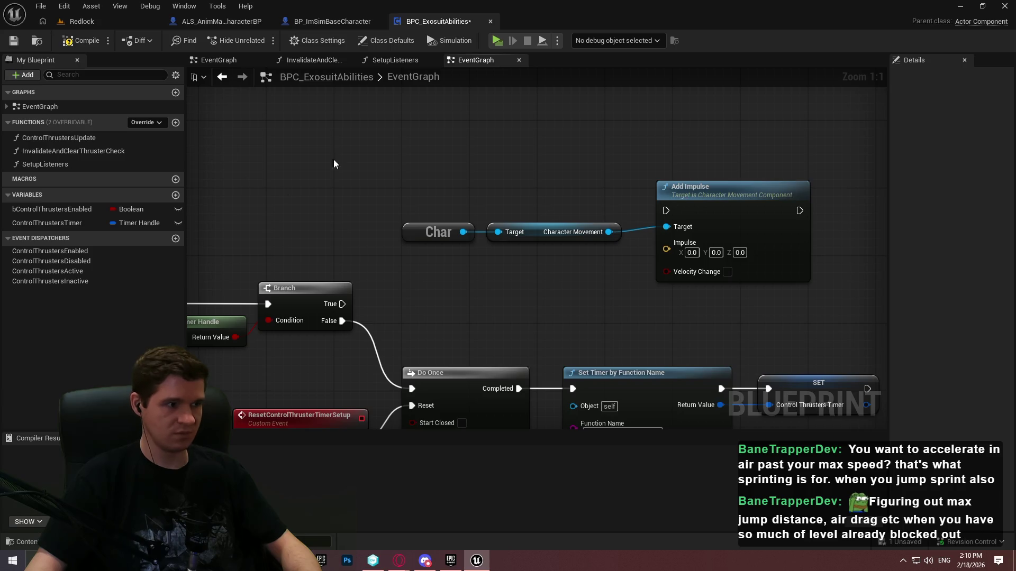
pyautogui.moveTo(463, 232)
pyautogui.mouseDown()
pyautogui.moveTo(530, 256)
pyautogui.moveTo(469, 249)
pyautogui.moveTo(470, 289)
pyautogui.mouseUp()
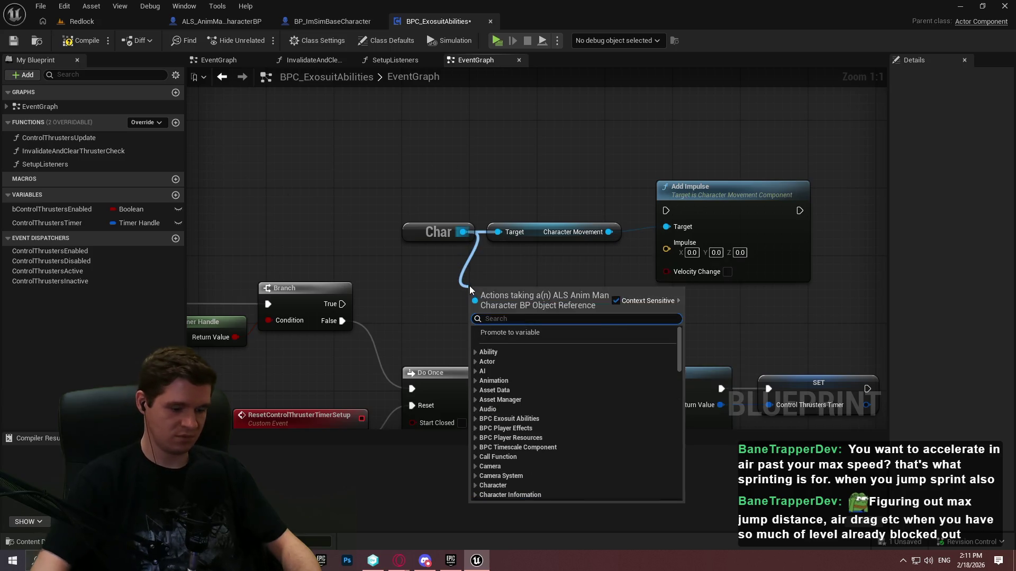
pyautogui.write('playerin')
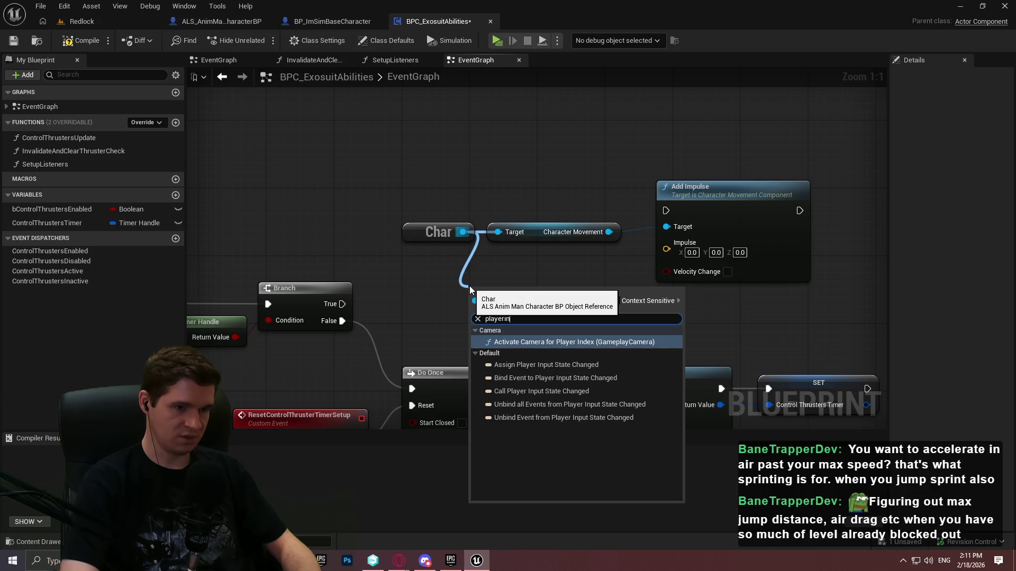
pyautogui.press('BackSpace')
pyautogui.press('BackSpace')
pyautogui.write('move')
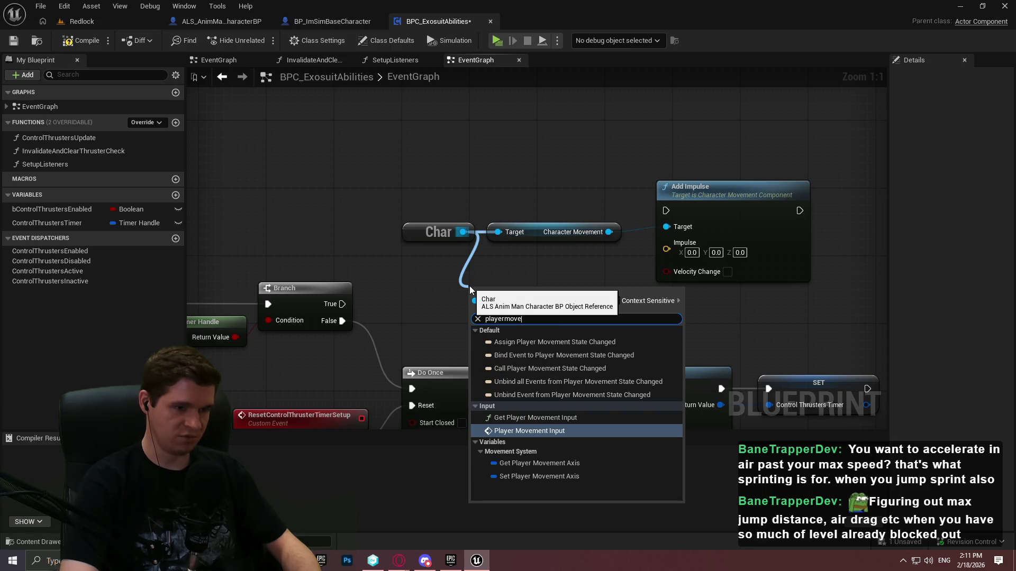
pyautogui.press('Down')
pyautogui.press('Down')
pyautogui.press('Down')
pyautogui.press('Return')
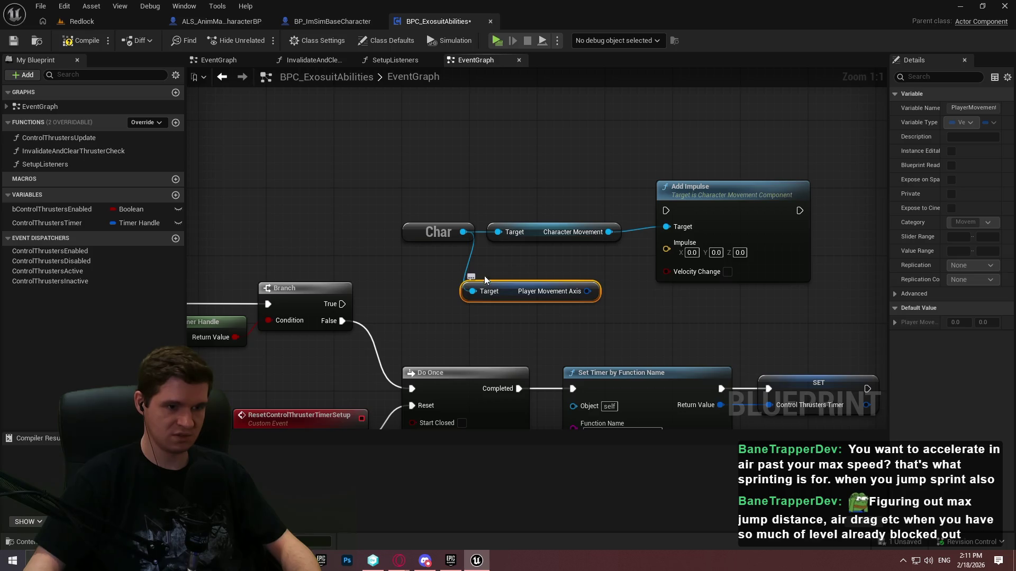
pyautogui.moveTo(509, 286); pyautogui.dragTo(533, 251)
# Split the Impulse and Player Movement Axis pins, then delete a stray Multiply node
pyautogui.rightClick(622, 265)
pyautogui.click(644, 306)
pyautogui.moveTo(655, 229); pyautogui.dragTo(808, 223)
pyautogui.rightClick(554, 281)
pyautogui.click(577, 315)
pyautogui.moveTo(561, 277); pyautogui.dragTo(607, 269)
pyautogui.write('*')
pyautogui.click(650, 369)
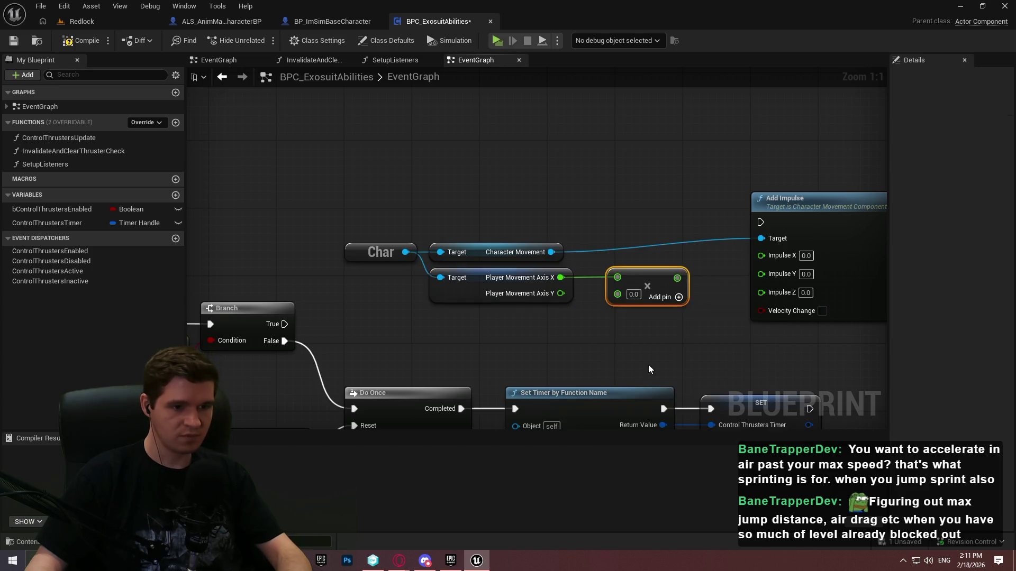
pyautogui.rightClick(561, 278)
pyautogui.moveTo(635, 204); pyautogui.dragTo(654, 328)
pyautogui.press('Delete')
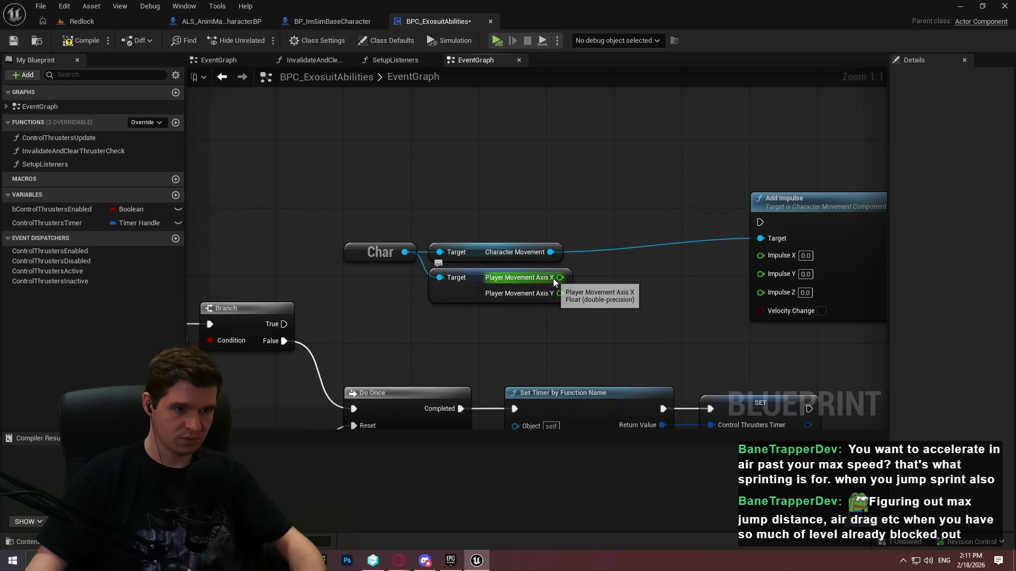
# Recombine Player Movement Axis and feed it into a Multiply node with X set to 25000
pyautogui.rightClick(555, 279)
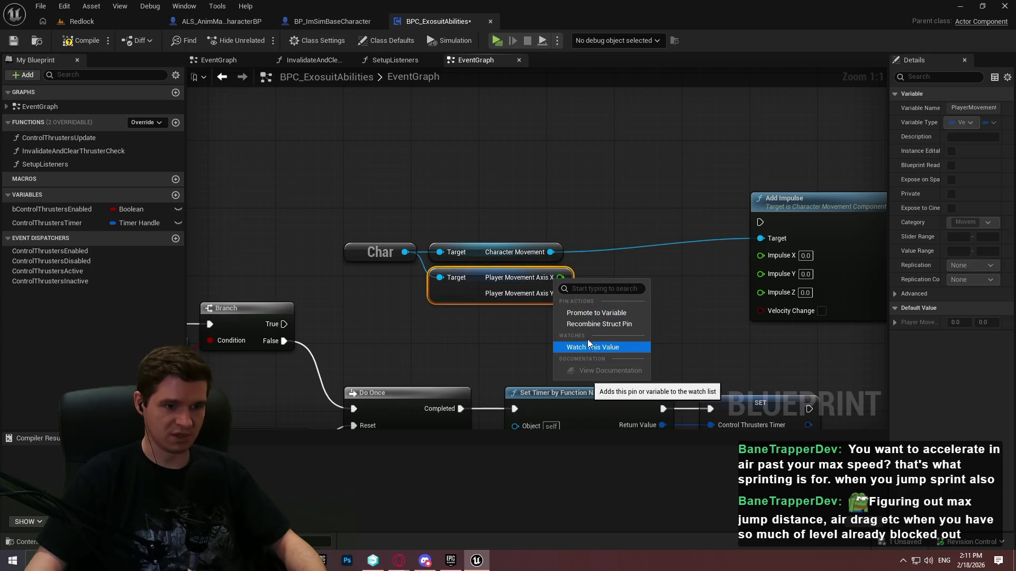
pyautogui.click(600, 324)
pyautogui.moveTo(554, 278)
pyautogui.mouseDown()
pyautogui.moveTo(615, 281)
pyautogui.moveTo(624, 294)
pyautogui.mouseUp()
pyautogui.write('*')
pyautogui.click(656, 345)
pyautogui.rightClick(591, 304)
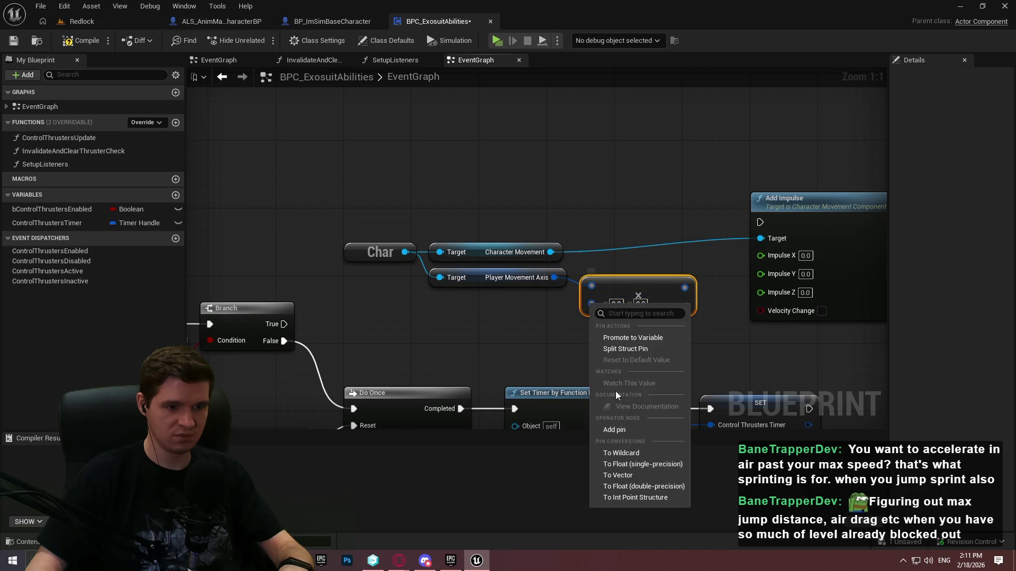
pyautogui.click(661, 501)
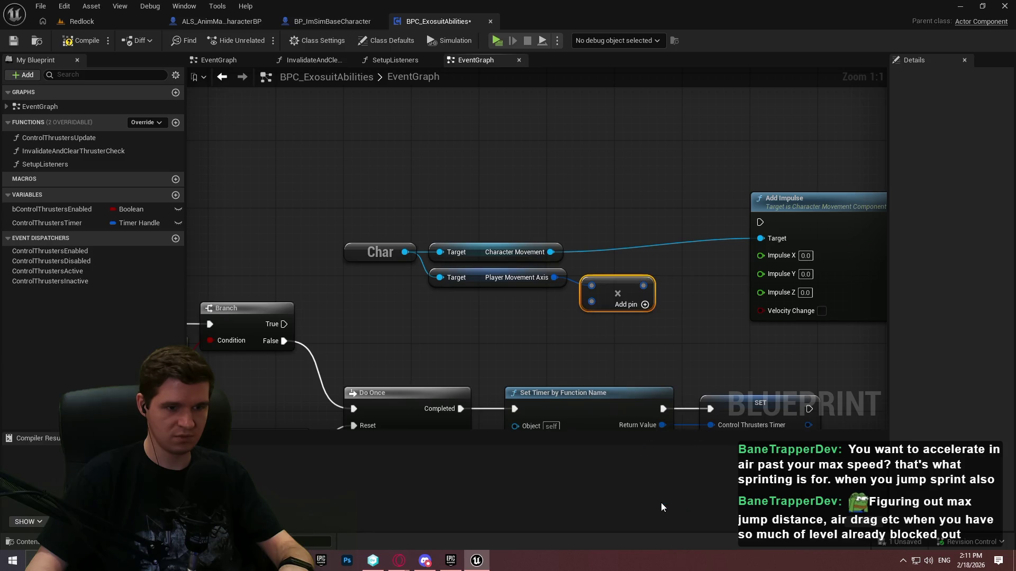
pyautogui.hotkey('ctrl', 'z')
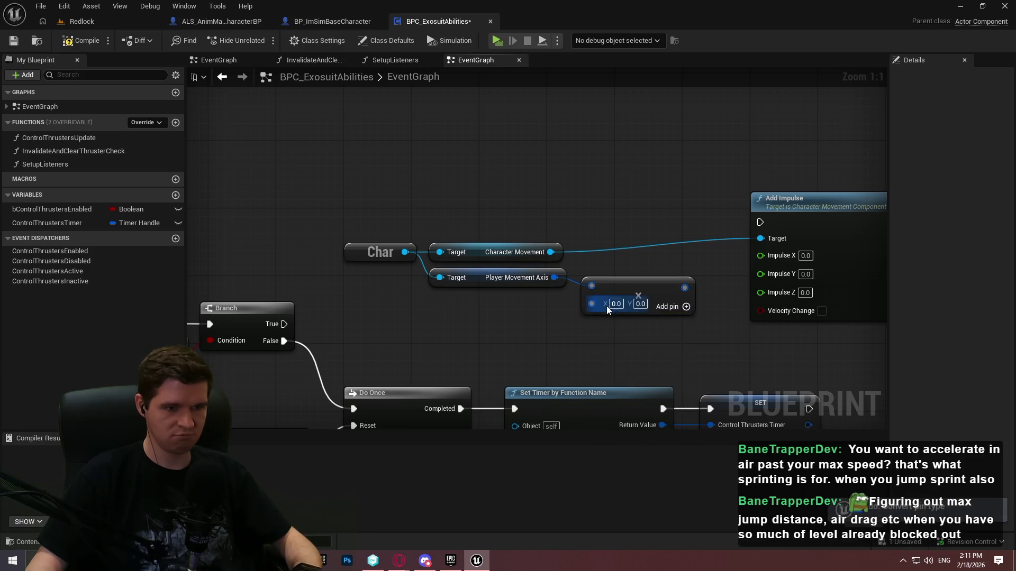
pyautogui.doubleClick(616, 304)
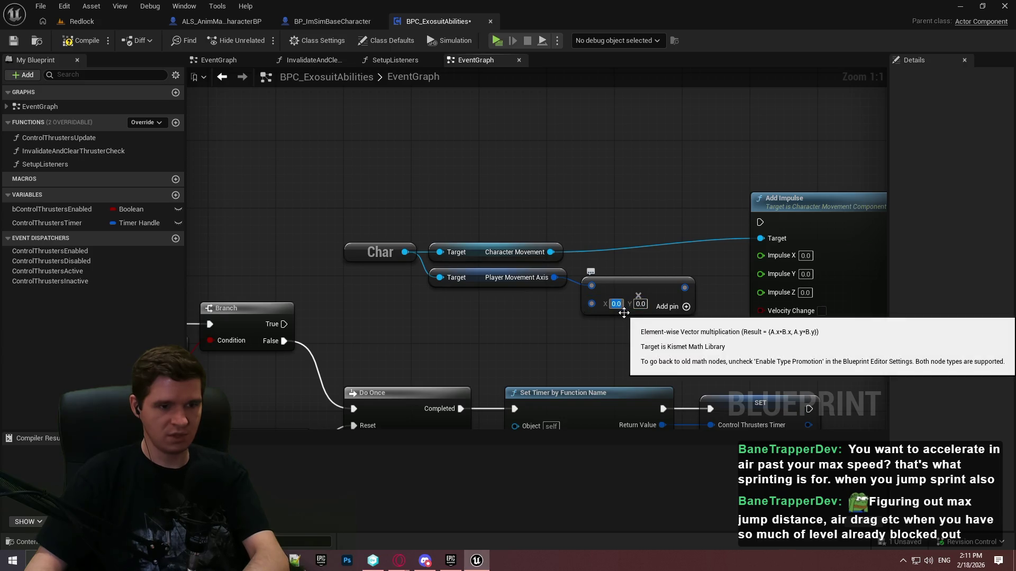
pyautogui.write('25000')
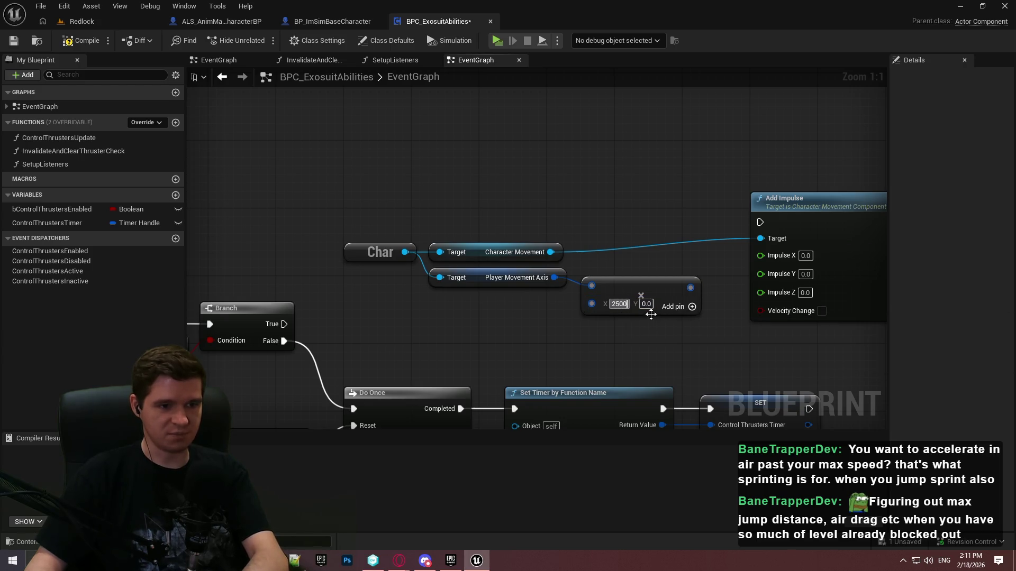
# Switch to ALS_AnimMan_CharacterBP's event graph and bring its Delay node into view
pyautogui.moveTo(723, 335); pyautogui.dragTo(693, 323)
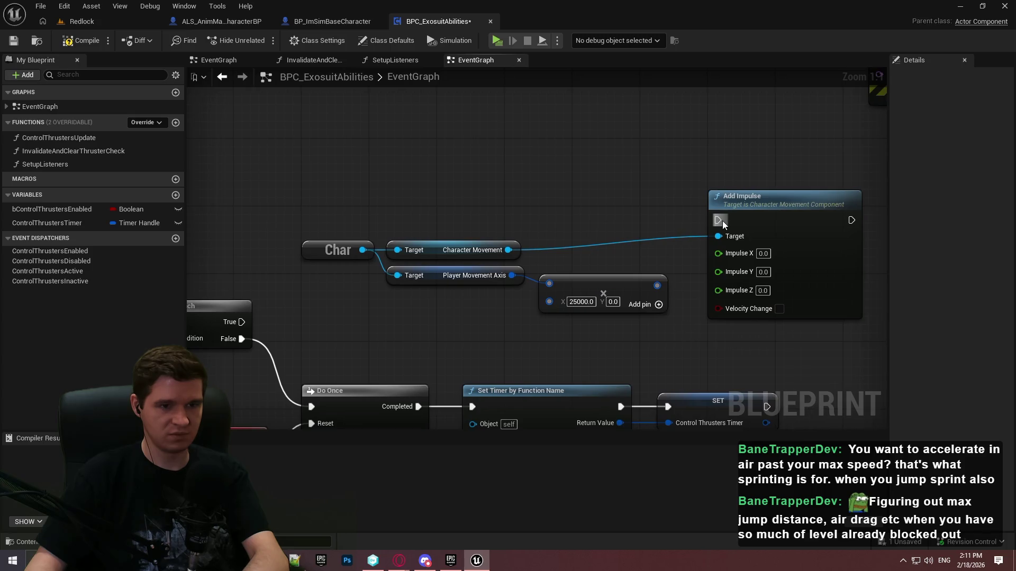
pyautogui.hotkey('ctrl', 'Tab')
pyautogui.moveTo(714, 215); pyautogui.dragTo(501, 194)
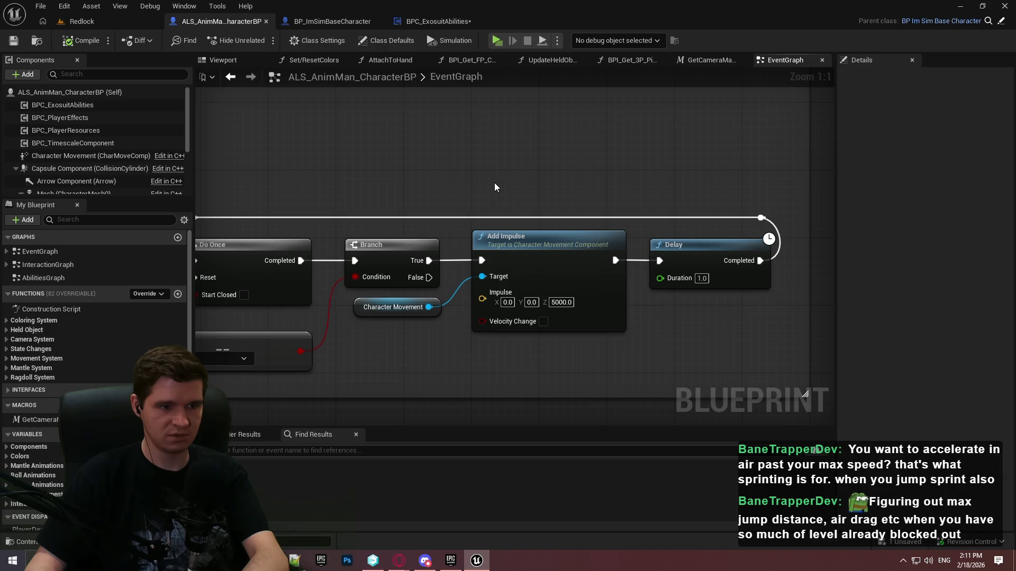
# Inspect the character blueprint's Add Impulse (Z 5000) and Delay loop, then go back to BPC_ExosuitAbilities
pyautogui.click(518, 259)
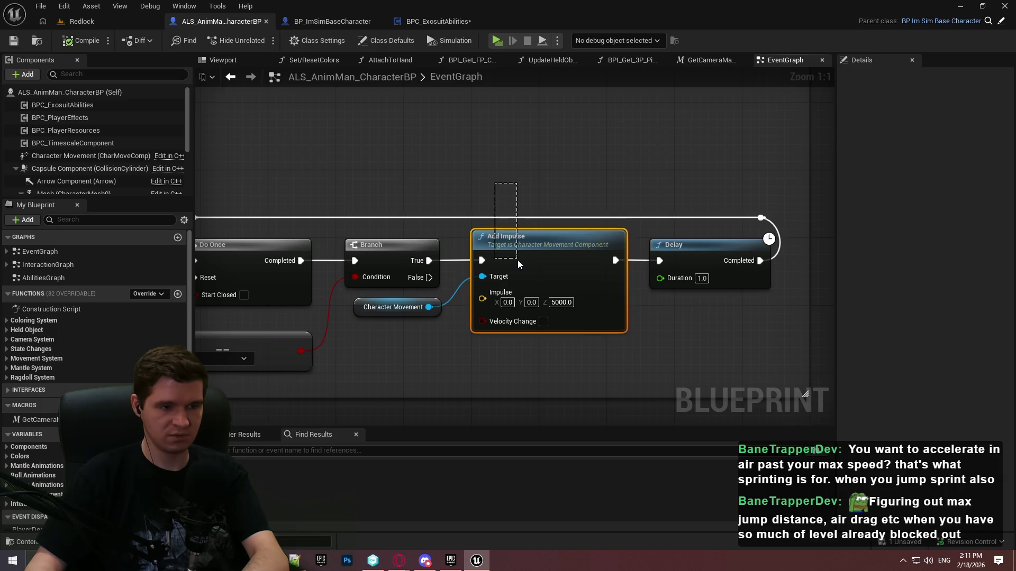
pyautogui.click(450, 162)
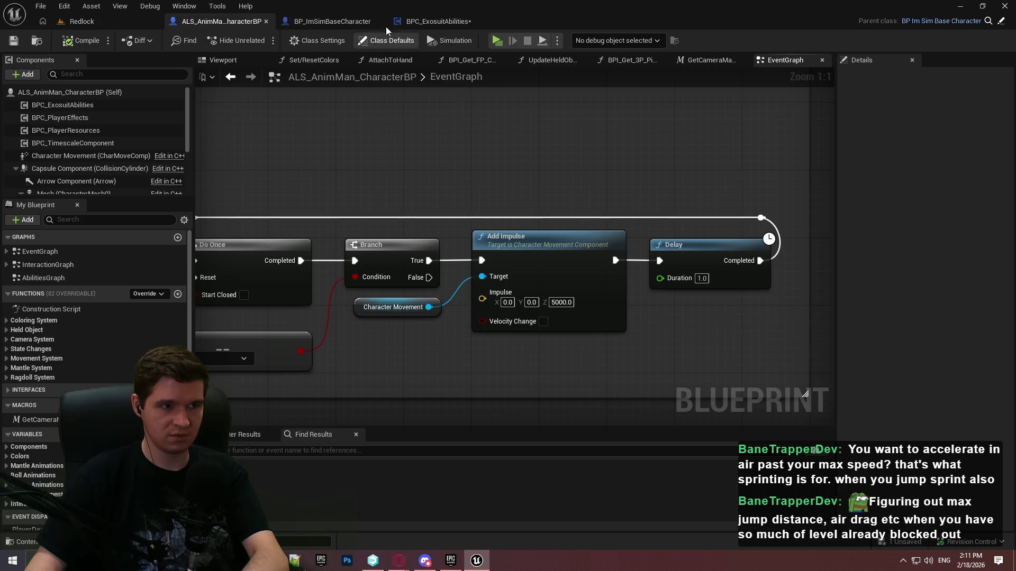
pyautogui.click(434, 21)
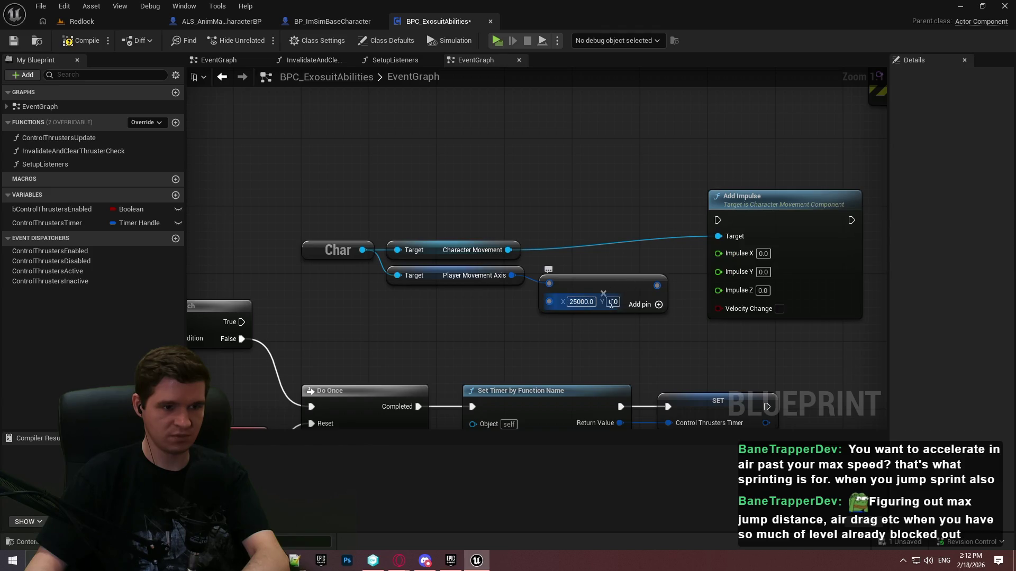
# Set the multiplier's Y to 25000, wire its split X/Y into Impulse X/Y, and run Add Impulse from Branch True
pyautogui.write('25000')
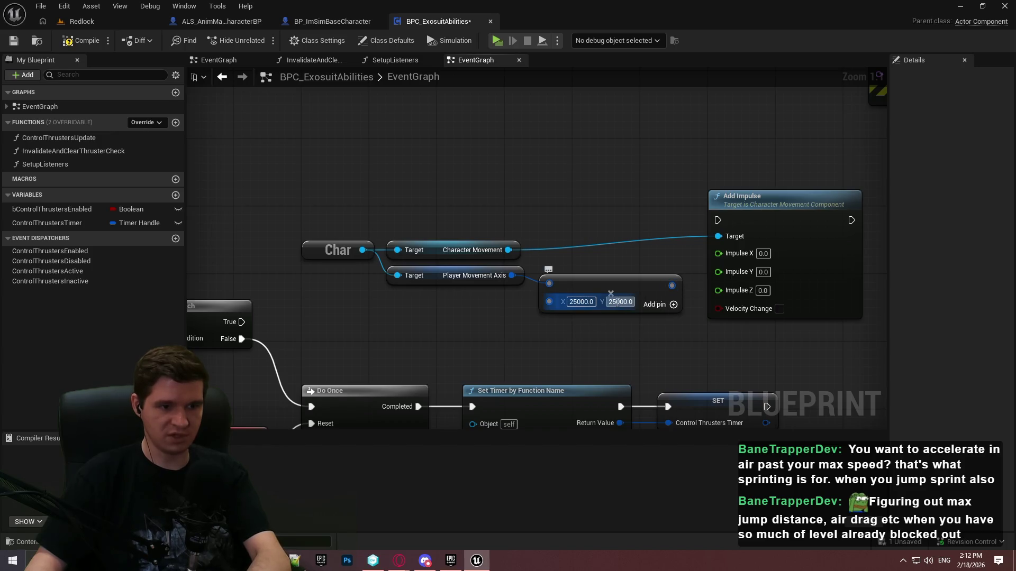
pyautogui.rightClick(671, 285)
pyautogui.click(712, 334)
pyautogui.moveTo(671, 283)
pyautogui.mouseDown()
pyautogui.moveTo(717, 253)
pyautogui.moveTo(717, 268)
pyautogui.mouseUp()
pyautogui.click(696, 348)
pyautogui.moveTo(717, 220); pyautogui.dragTo(242, 322)
# Compile the exosuit component and launch a Redlock play session
pyautogui.moveTo(356, 177); pyautogui.dragTo(738, 347)
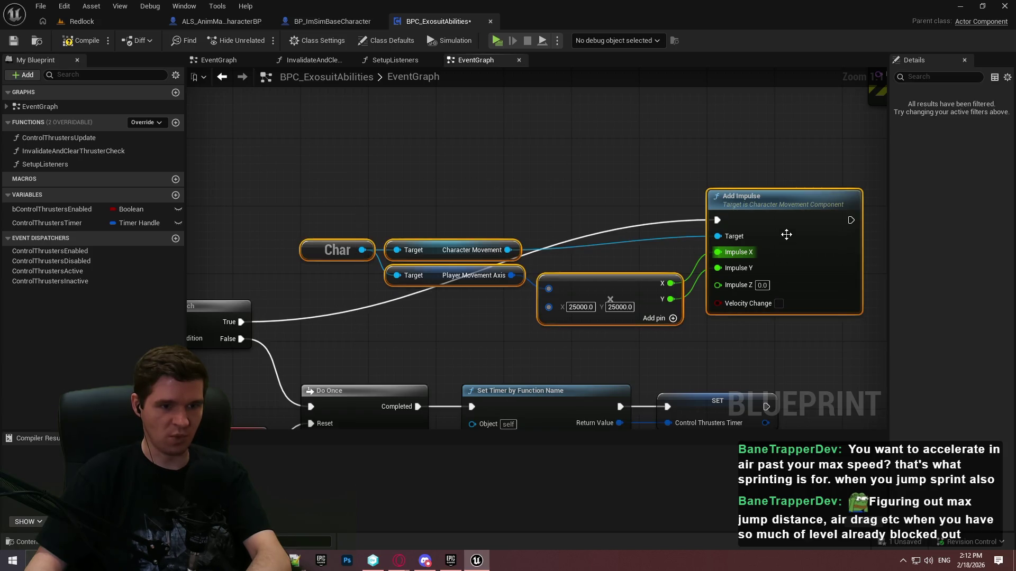
pyautogui.scroll(-3, 789, 235)
pyautogui.scroll(2, 529, 289)
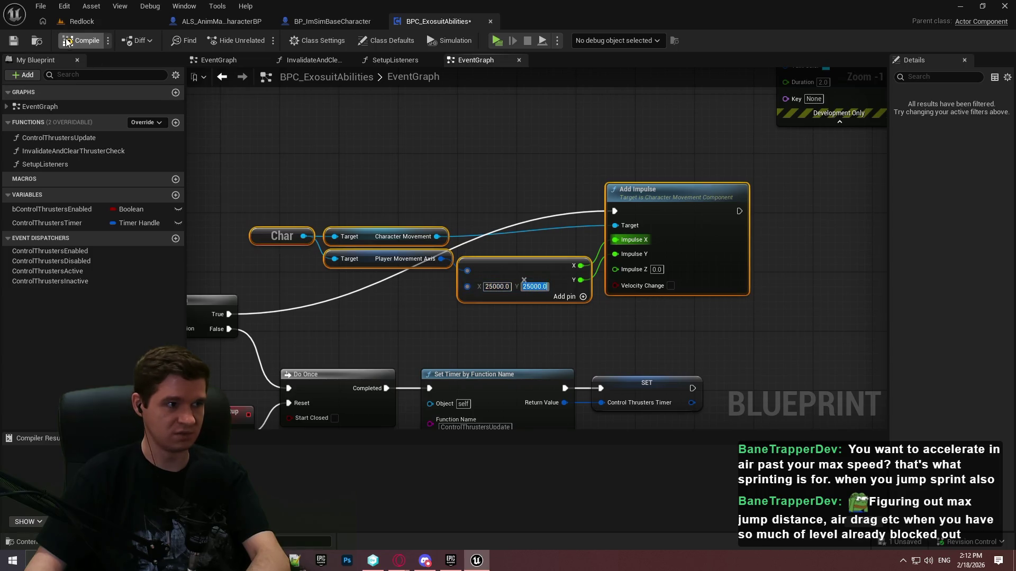
pyautogui.click(75, 40)
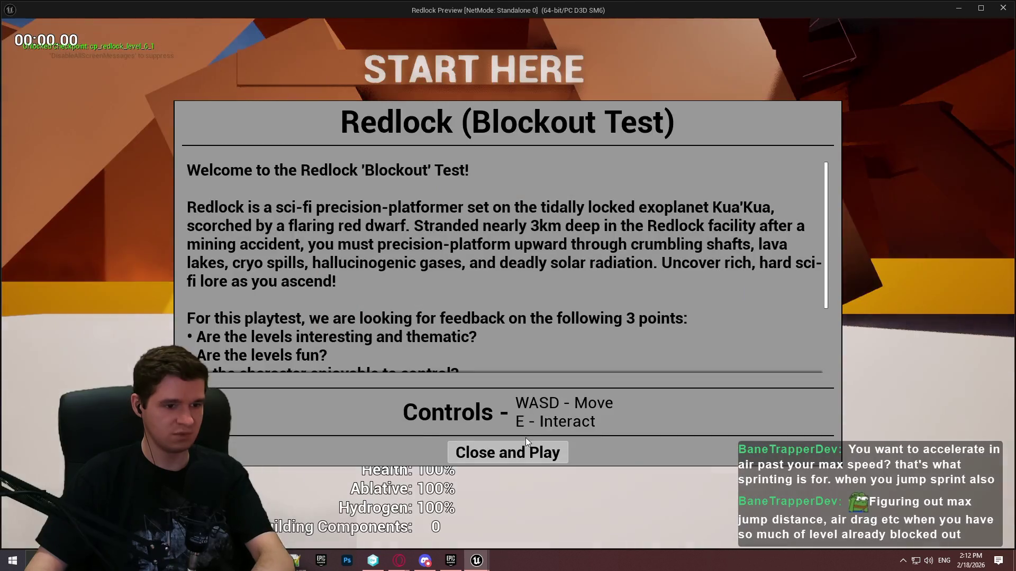
pyautogui.click(523, 450)
pyautogui.press('w')
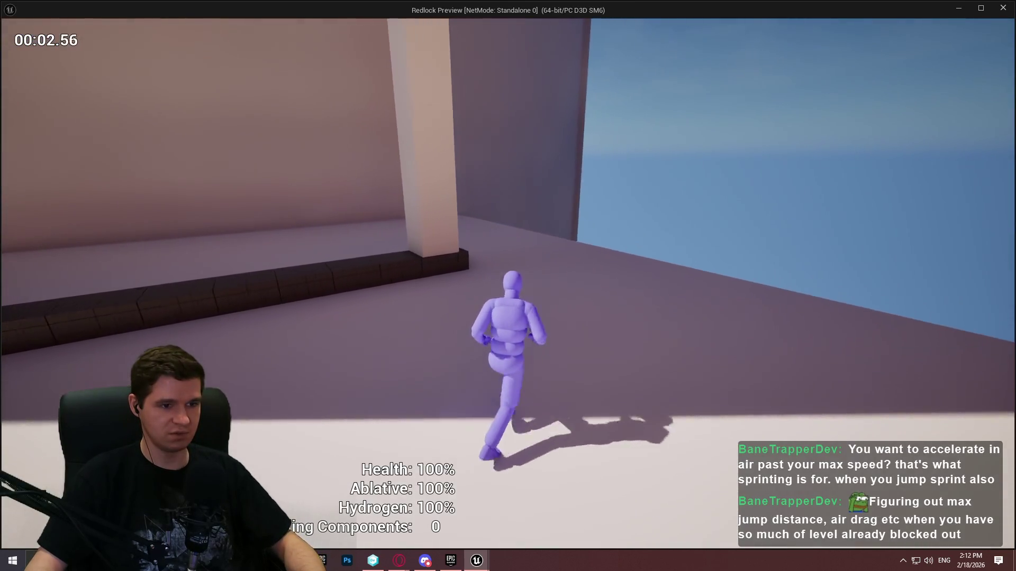
# Run, climb the wall and pillar, jump off the block with thrusters, then exit the preview
pyautogui.press('space')
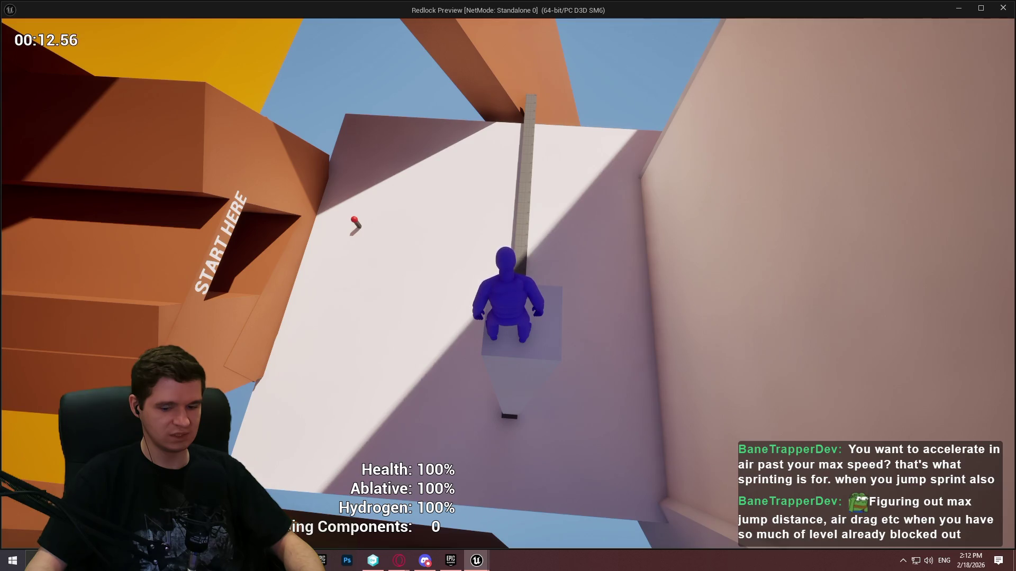
pyautogui.press('w')
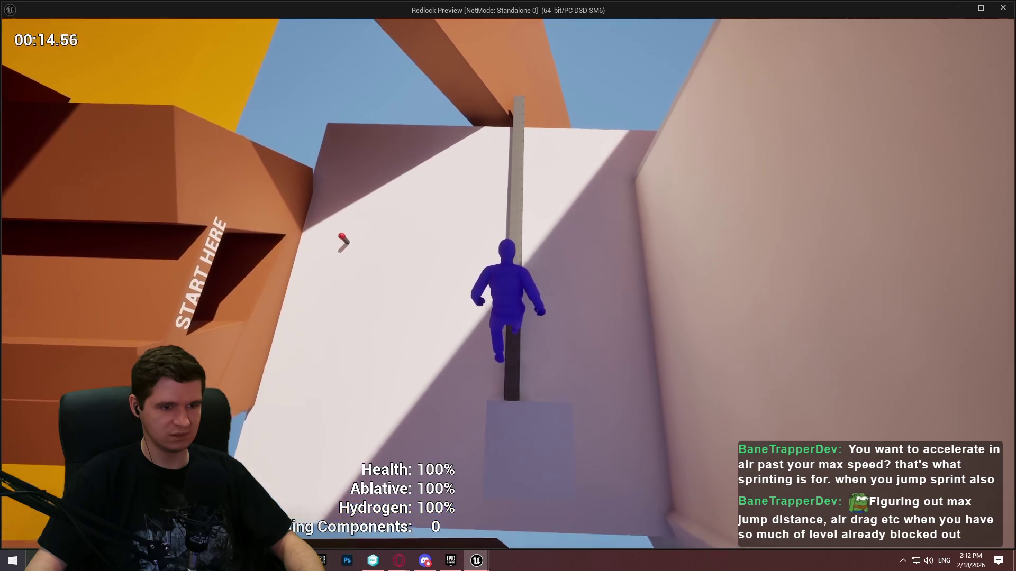
pyautogui.press('space')
pyautogui.press('w')
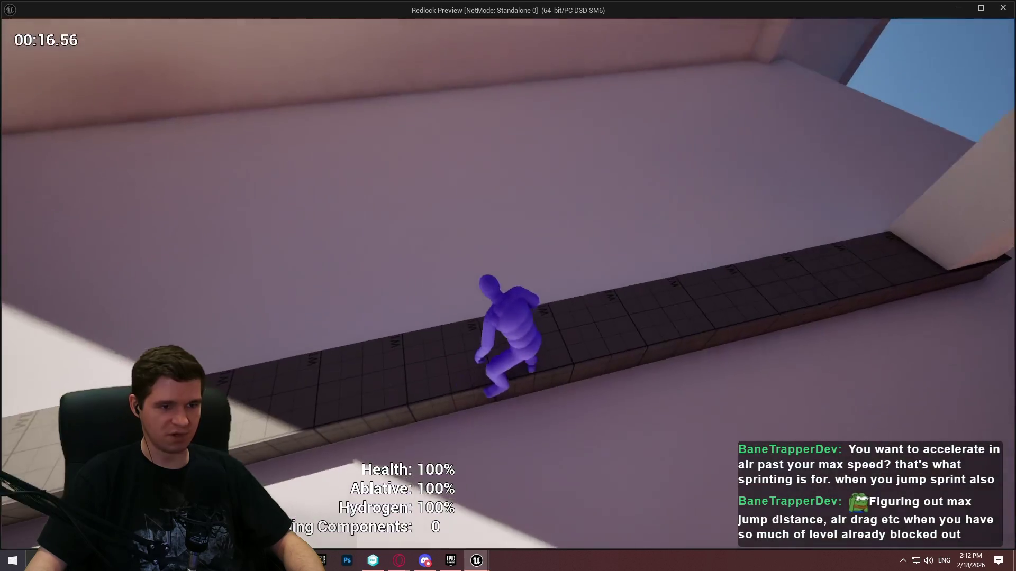
pyautogui.press('w')
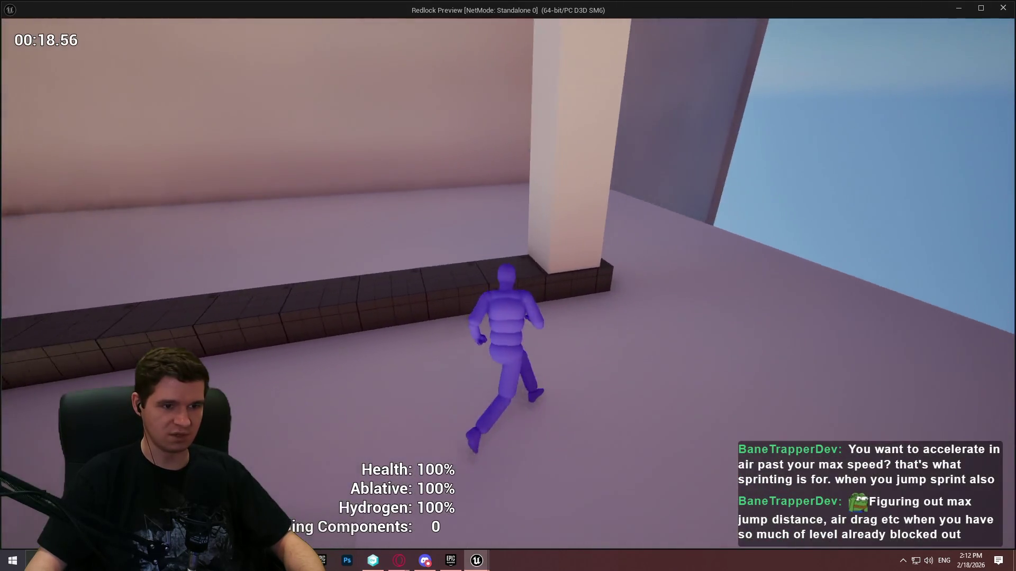
pyautogui.press('w')
pyautogui.press('space')
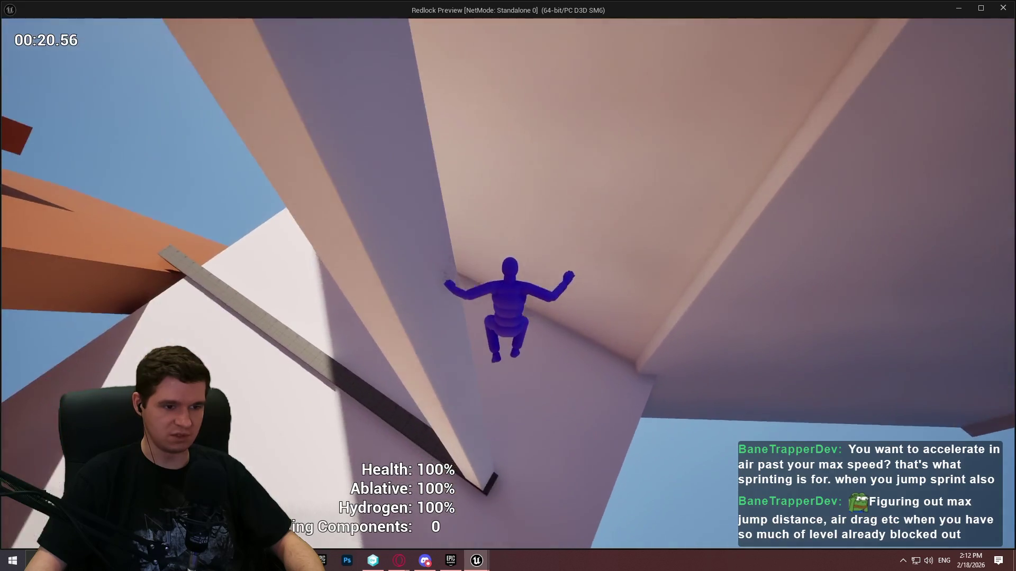
pyautogui.press('w')
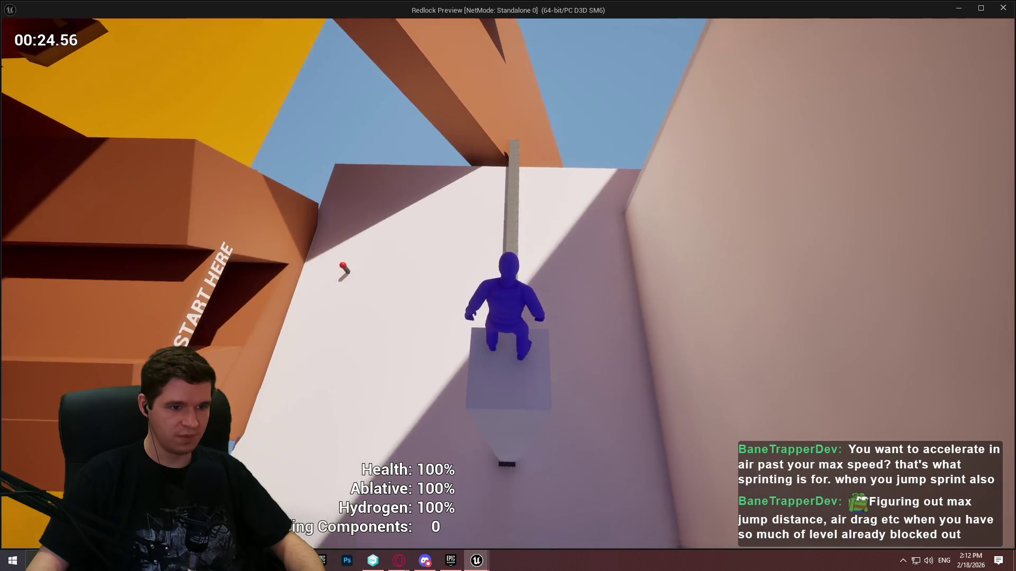
pyautogui.press('space')
pyautogui.press('space')
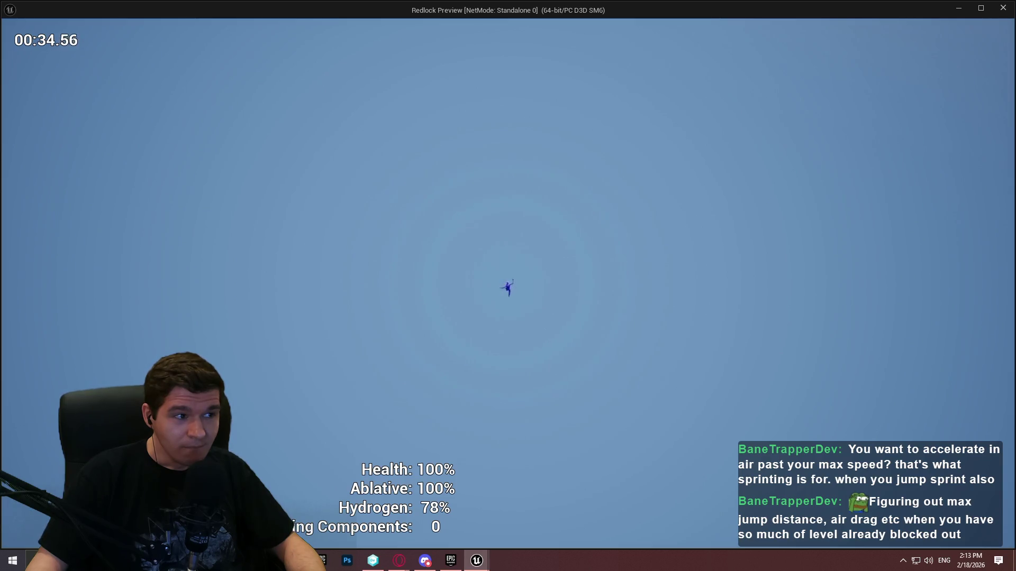
pyautogui.press('Escape')
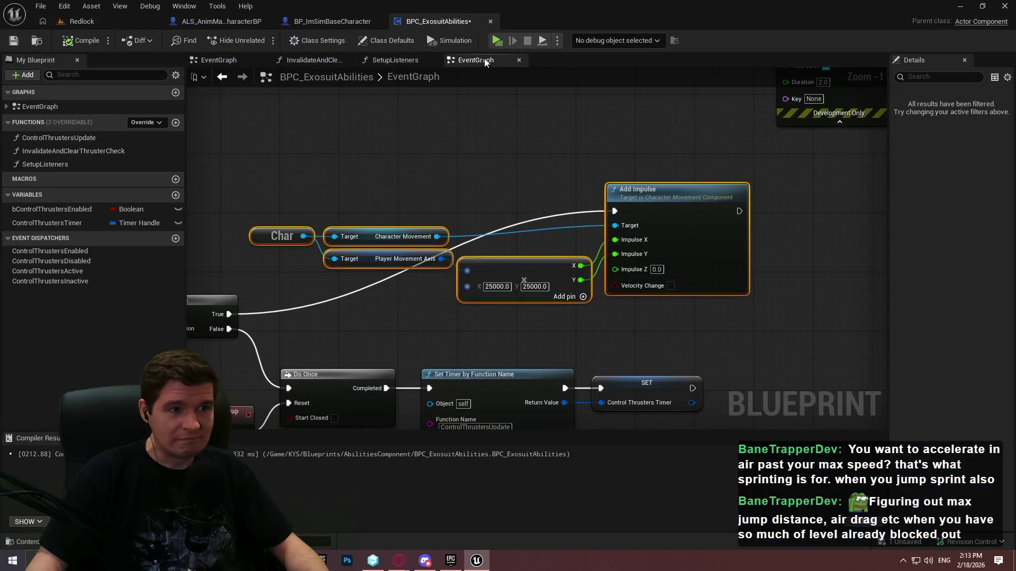
# Relaunch the preview, dismiss the welcome dialog, and run through the START HERE tunnel
pyautogui.click(497, 37)
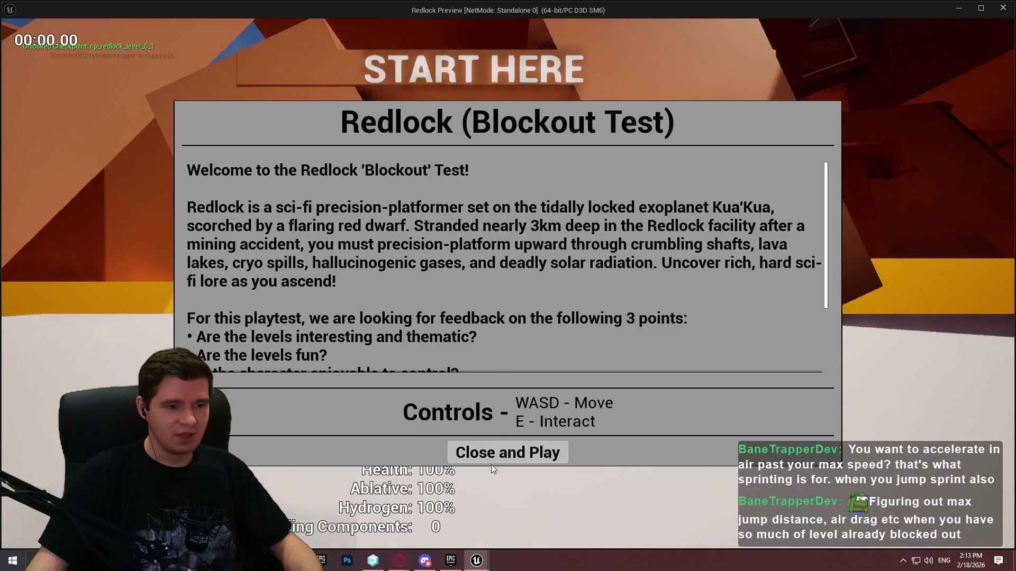
pyautogui.click(491, 459)
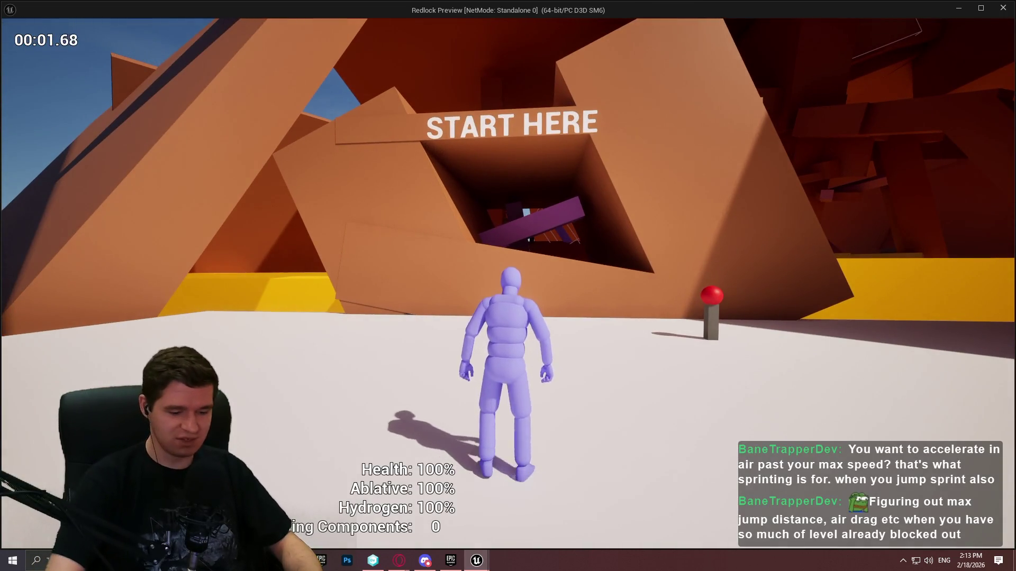
pyautogui.press('w')
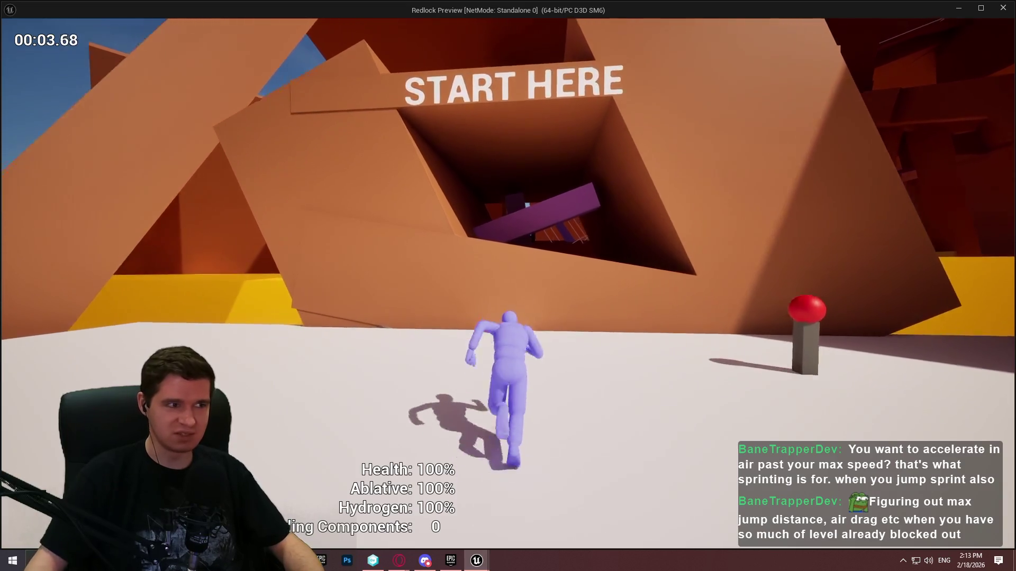
pyautogui.press('space')
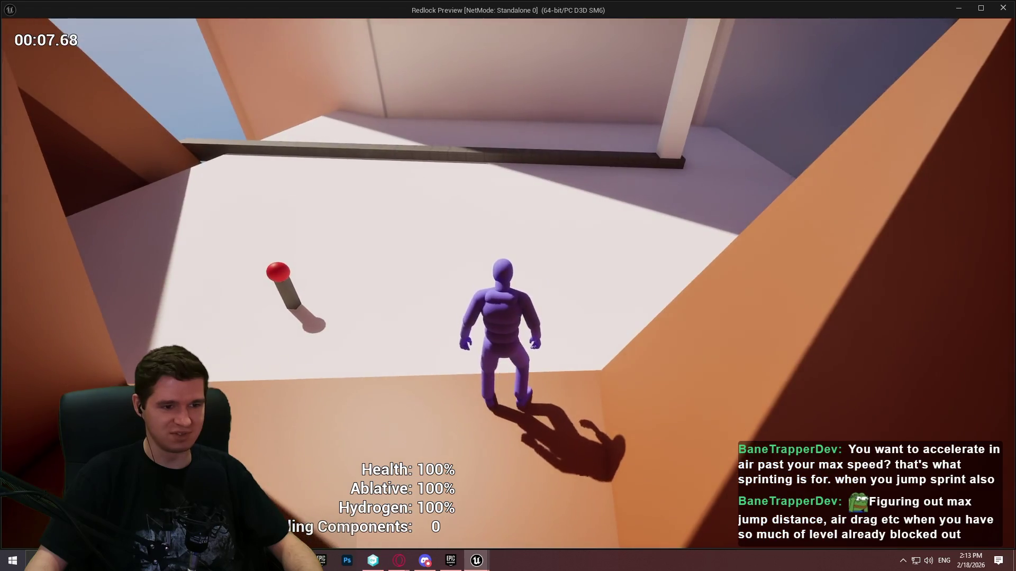
pyautogui.press('w')
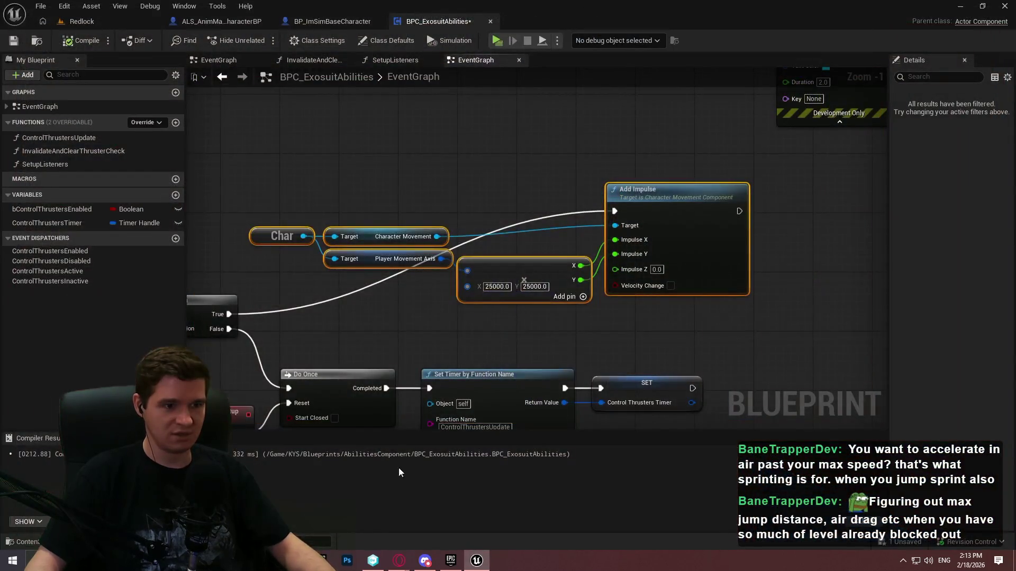
# Delete the Make Vector2D and Player Movement Axis nodes
pyautogui.click(390, 299)
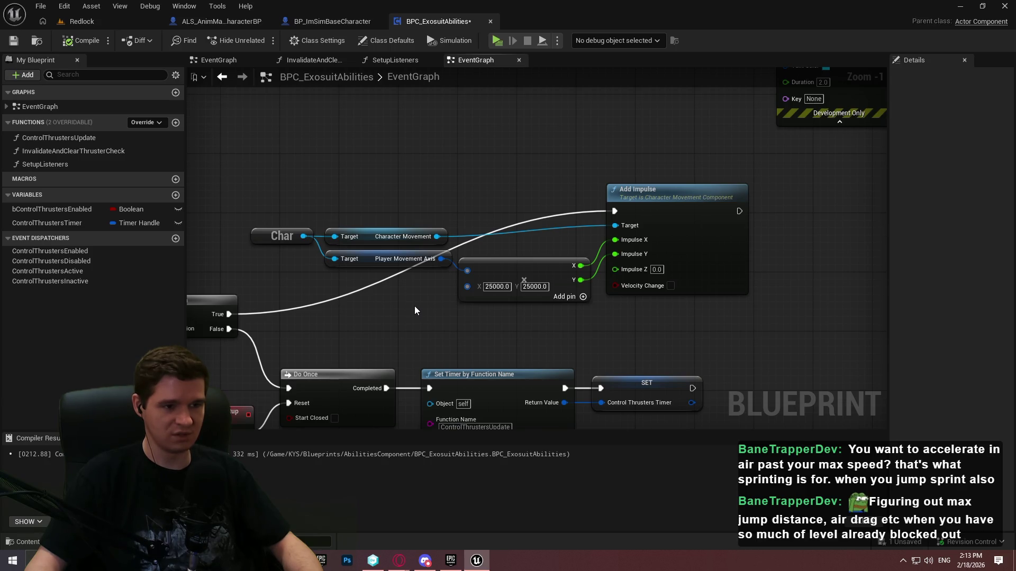
pyautogui.moveTo(486, 334)
pyautogui.mouseDown()
pyautogui.moveTo(449, 270)
pyautogui.moveTo(325, 247)
pyautogui.mouseUp()
pyautogui.press('Delete')
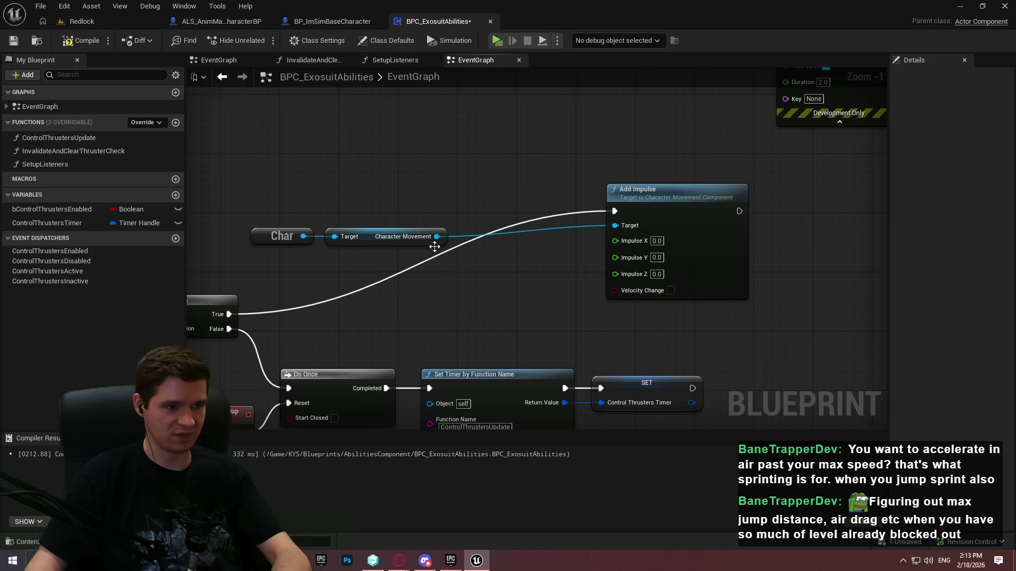
# Add a Get Velocity node from Character Movement and split it into X, Y and Z
pyautogui.moveTo(437, 236); pyautogui.dragTo(426, 278)
pyautogui.write('ve')
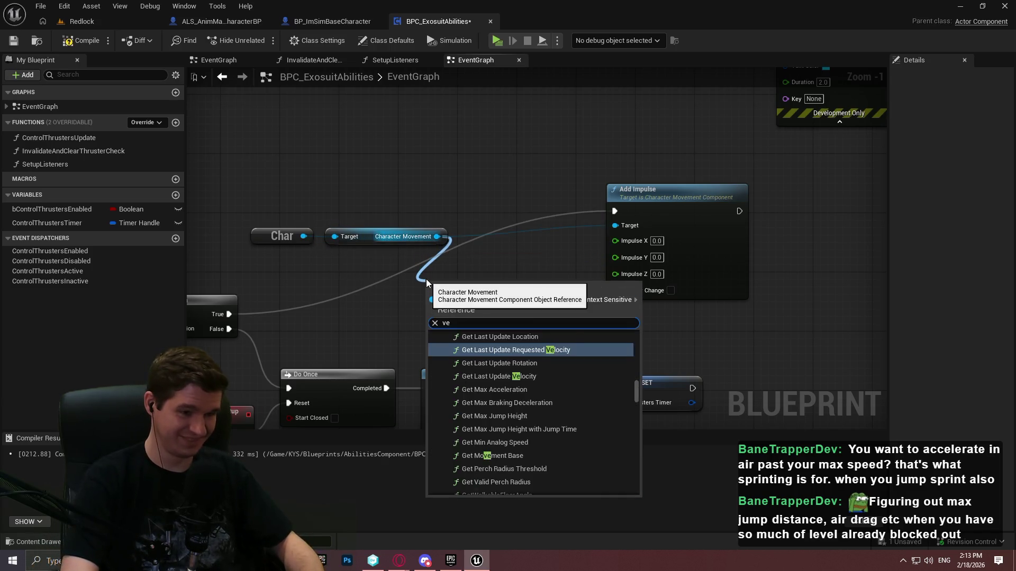
pyautogui.write('locity')
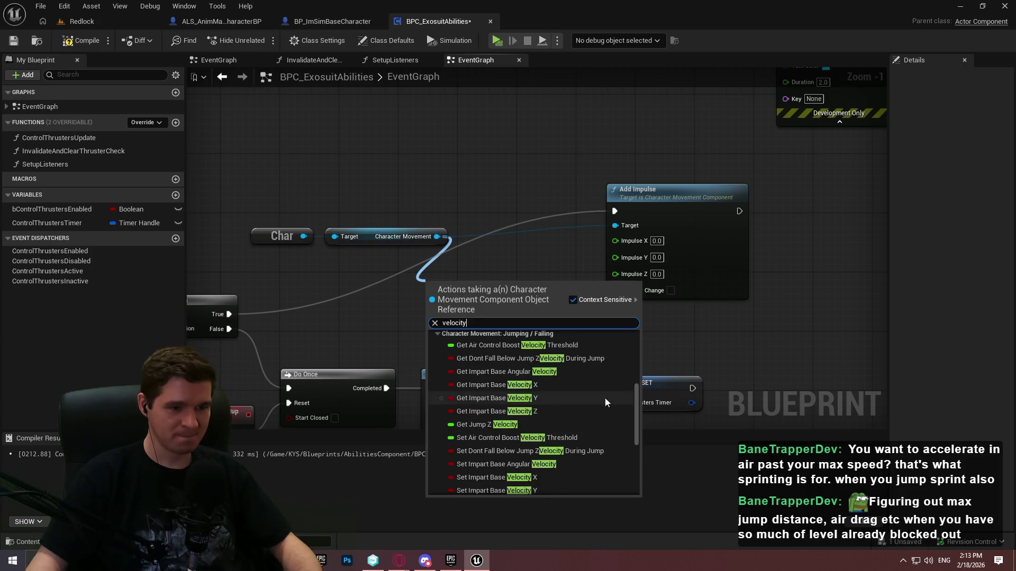
pyautogui.scroll(-5, 603, 407)
pyautogui.click(479, 479)
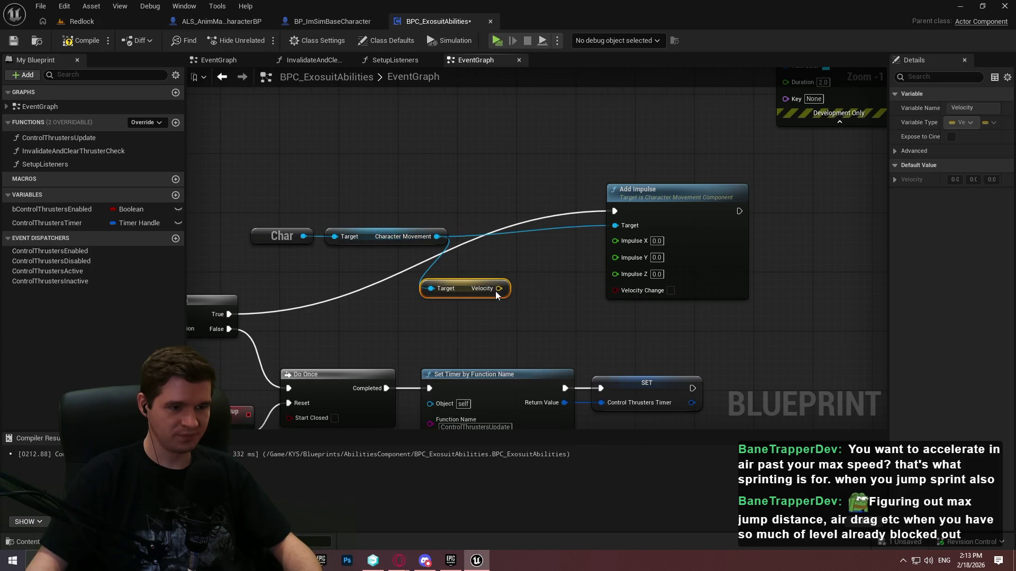
pyautogui.rightClick(496, 291)
pyautogui.click(544, 335)
# Multiply Velocity X and wire the product into Impulse X
pyautogui.moveTo(449, 304)
pyautogui.mouseDown()
pyautogui.moveTo(428, 268)
pyautogui.moveTo(518, 259)
pyautogui.mouseUp()
pyautogui.write('*')
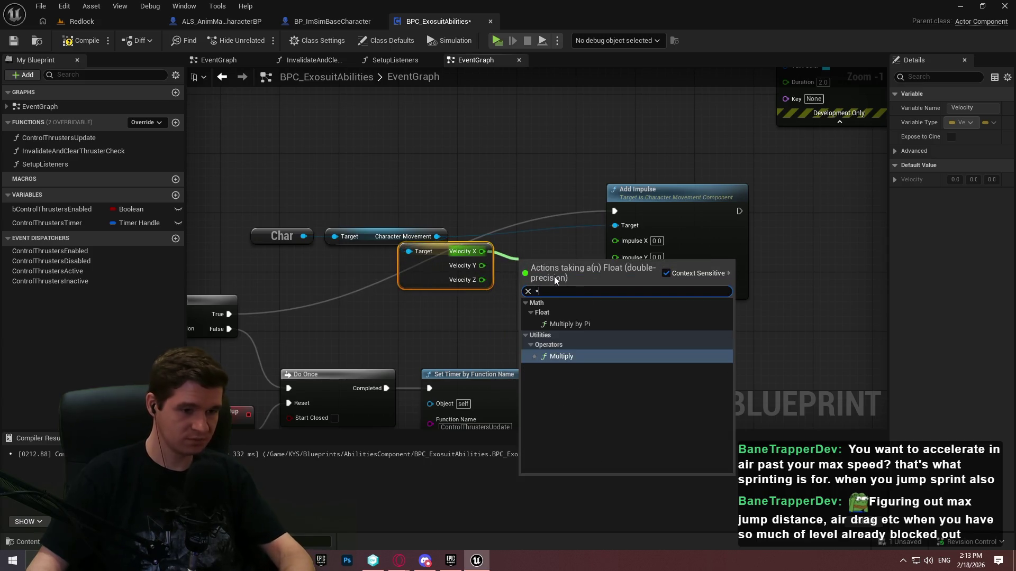
pyautogui.click(572, 357)
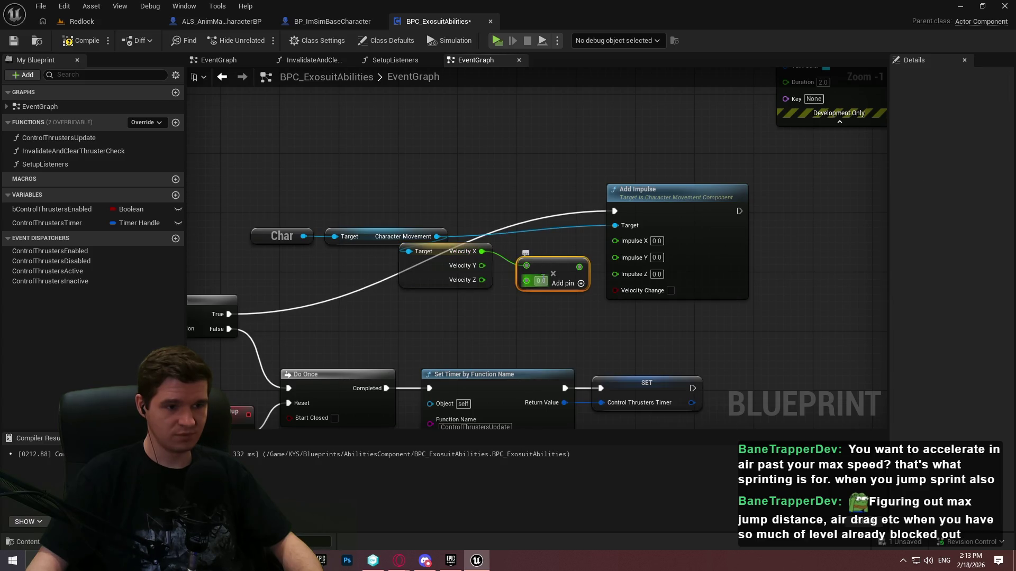
pyautogui.rightClick(533, 281)
pyautogui.press('Escape')
pyautogui.moveTo(579, 268); pyautogui.dragTo(614, 241)
pyautogui.rightClick(532, 282)
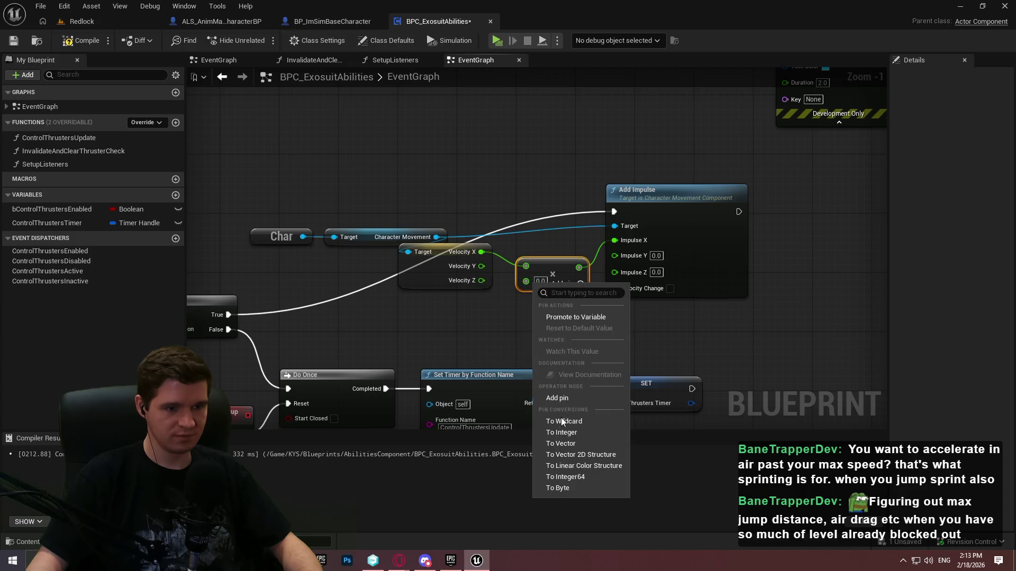
pyautogui.click(561, 433)
# Duplicate the Multiply for Velocity Y, set both multipliers to 25000, and compile
pyautogui.hotkey('ctrl', 'c')
pyautogui.hotkey('ctrl', 'v')
pyautogui.moveTo(481, 266)
pyautogui.mouseDown()
pyautogui.moveTo(526, 318)
pyautogui.moveTo(615, 256)
pyautogui.mouseUp()
pyautogui.rightClick(529, 335)
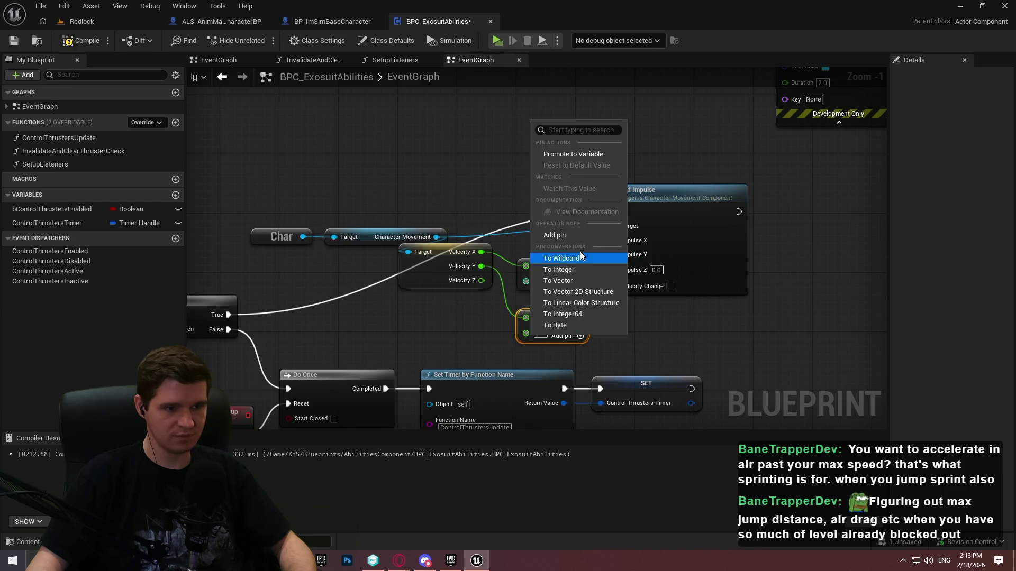
pyautogui.click(561, 270)
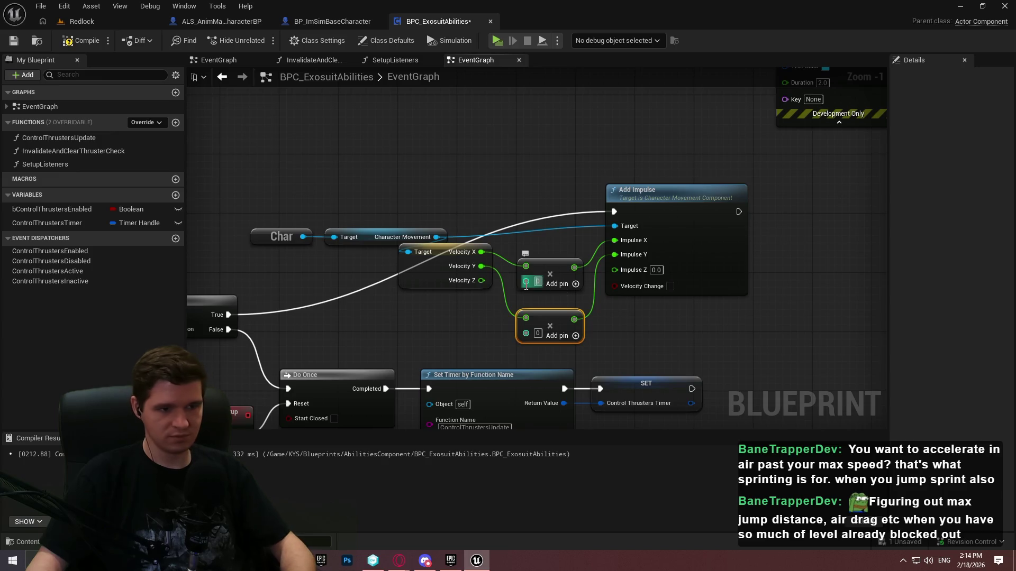
pyautogui.write('2')
pyautogui.press('Return')
pyautogui.click(545, 282)
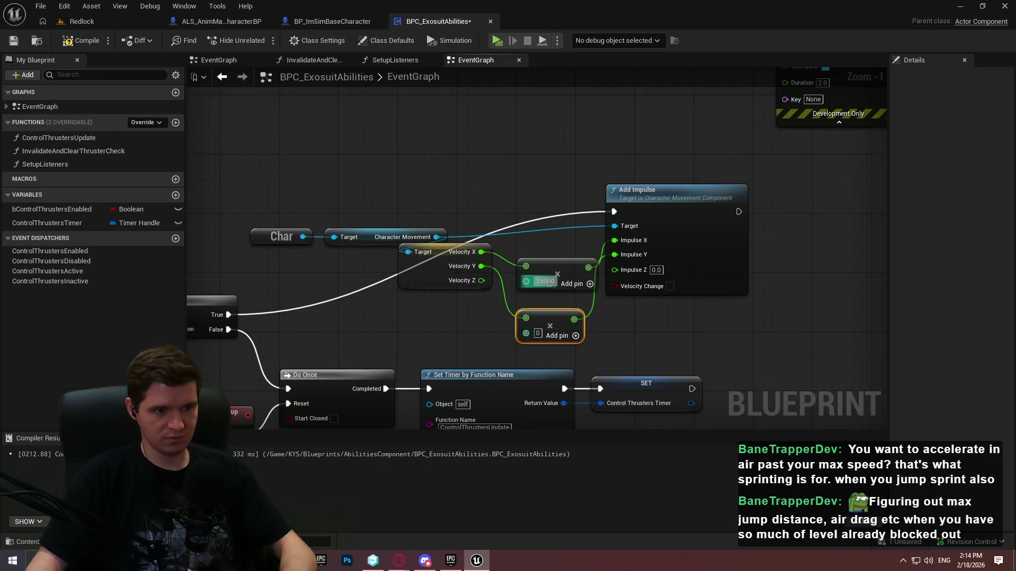
pyautogui.hotkey('ctrl', 'v')
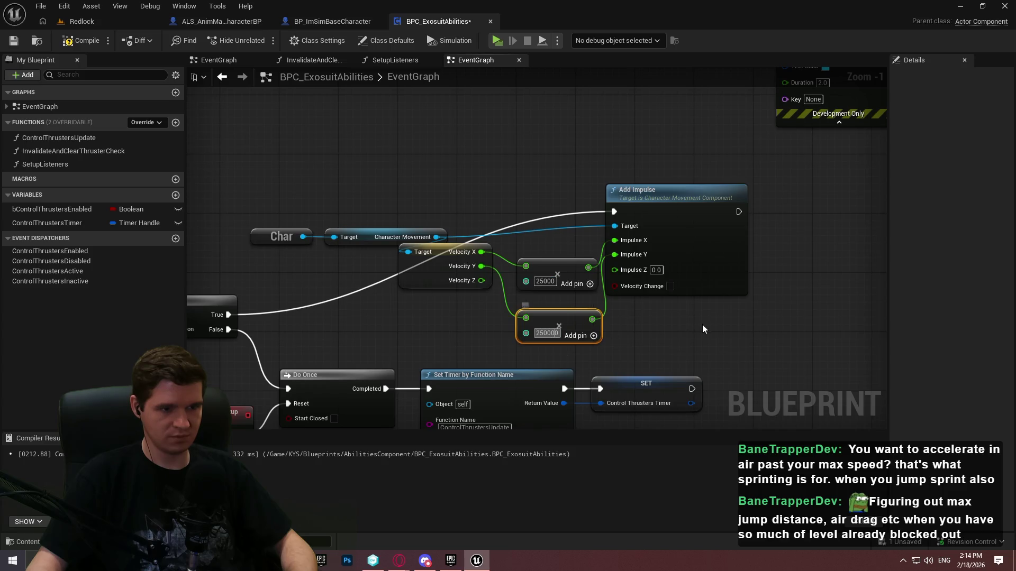
pyautogui.click(655, 328)
pyautogui.click(62, 45)
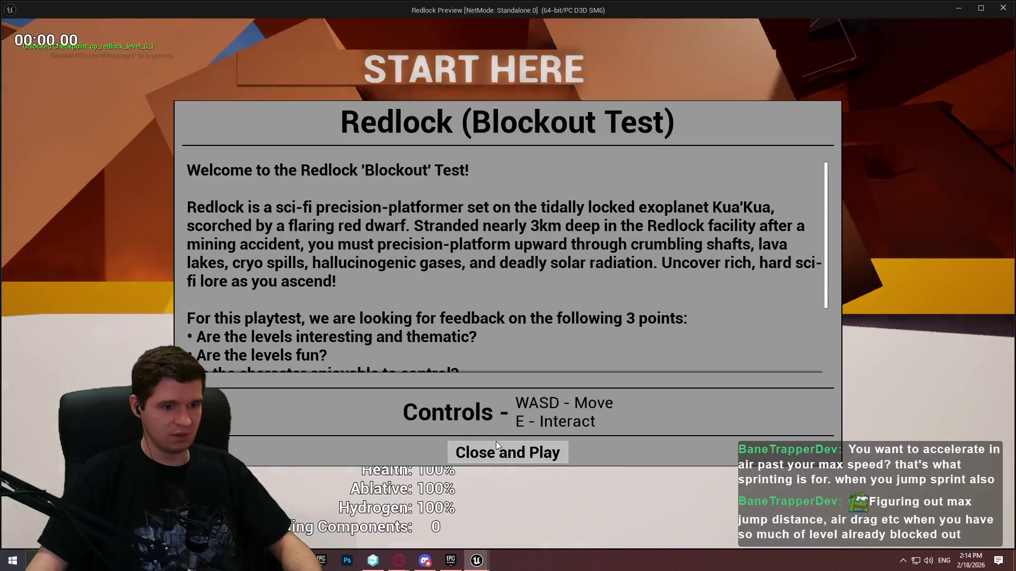
pyautogui.click(505, 450)
pyautogui.press('w')
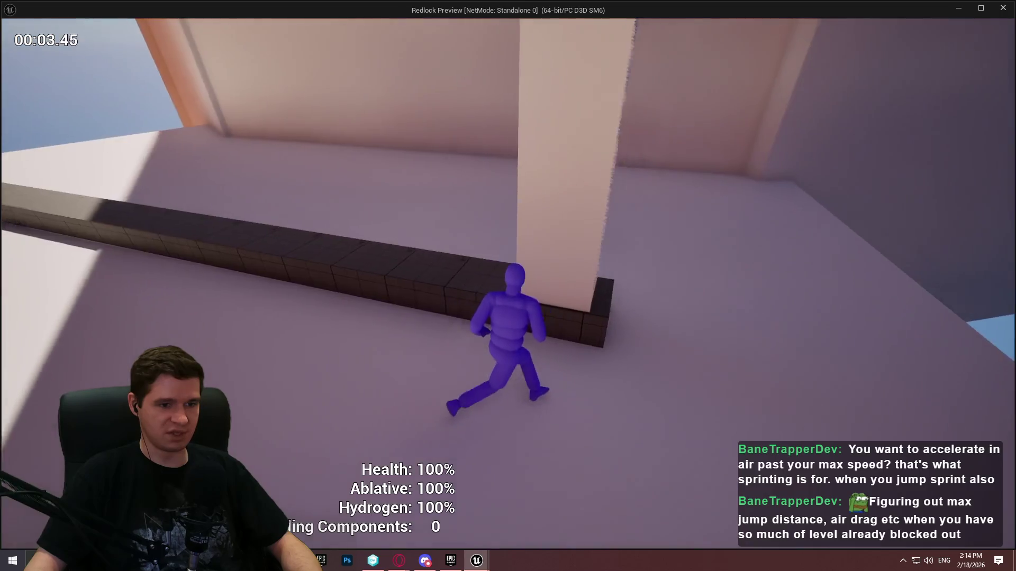
pyautogui.press('space')
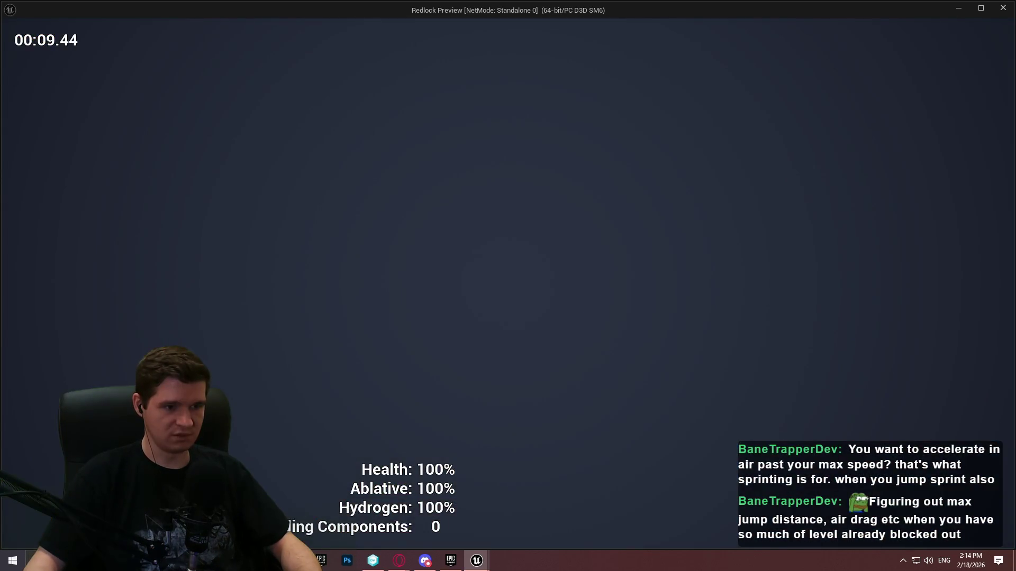
pyautogui.press('Escape')
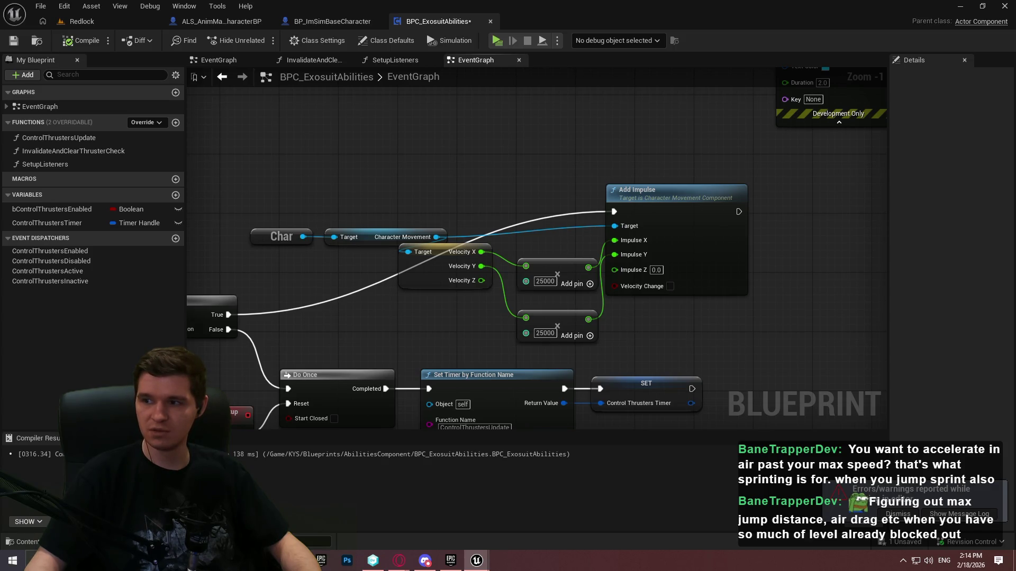
# Change both velocity multipliers to 250, compile, and save the component after checking it out
pyautogui.click(547, 283)
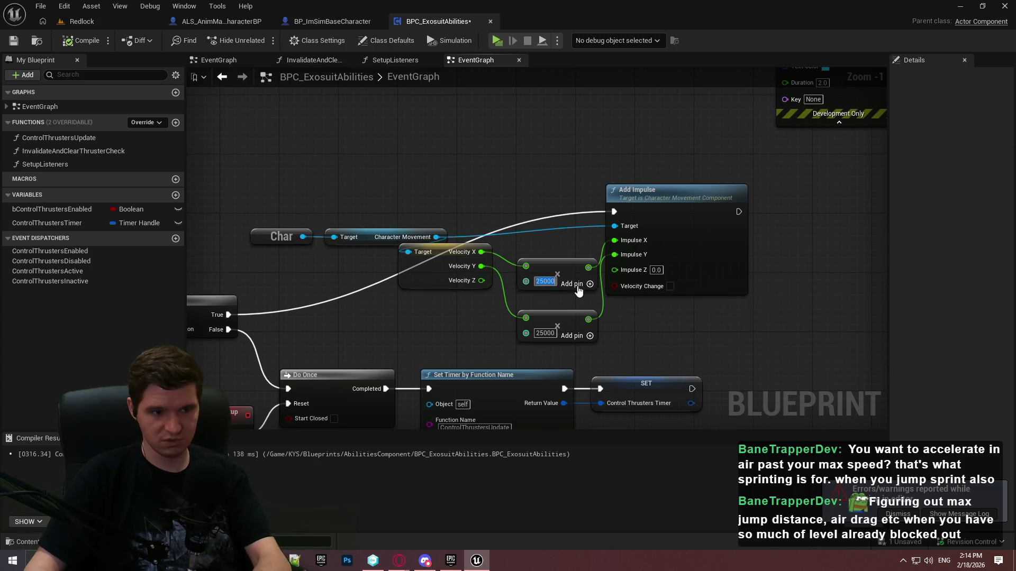
pyautogui.write('250')
pyautogui.click(545, 333)
pyautogui.write('250')
pyautogui.press('Return')
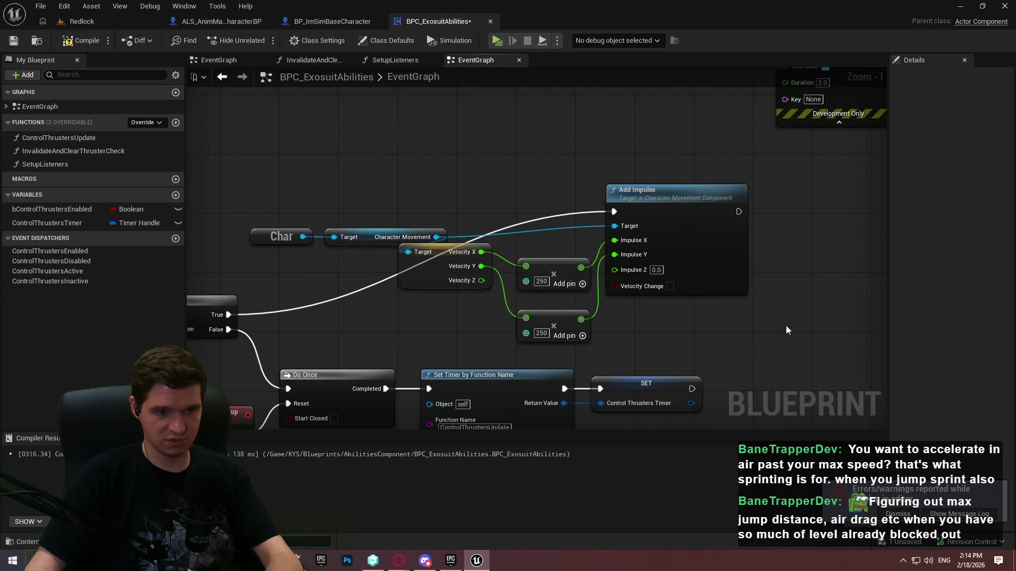
pyautogui.click(82, 40)
pyautogui.hotkey('ctrl', 's')
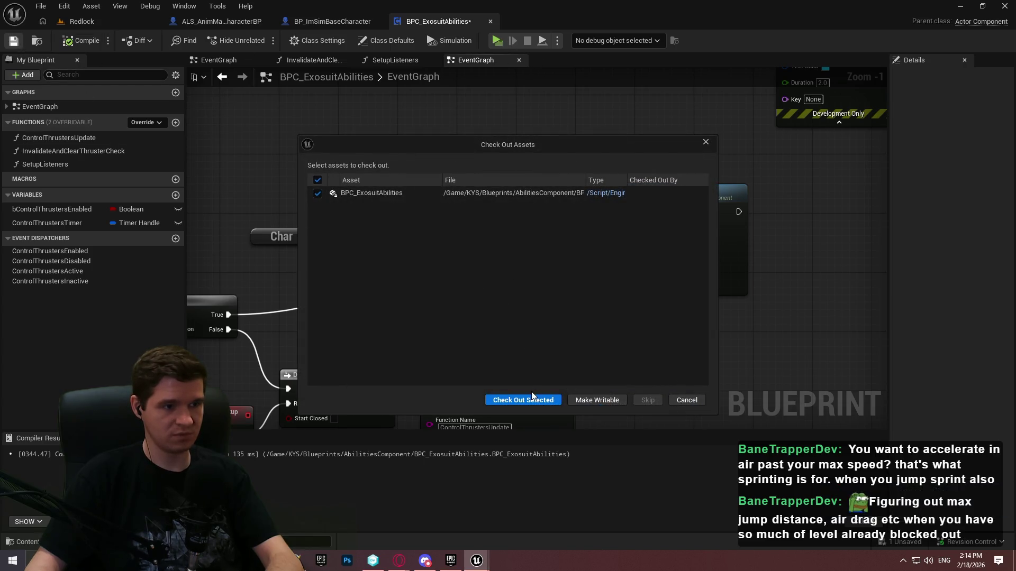
pyautogui.click(537, 401)
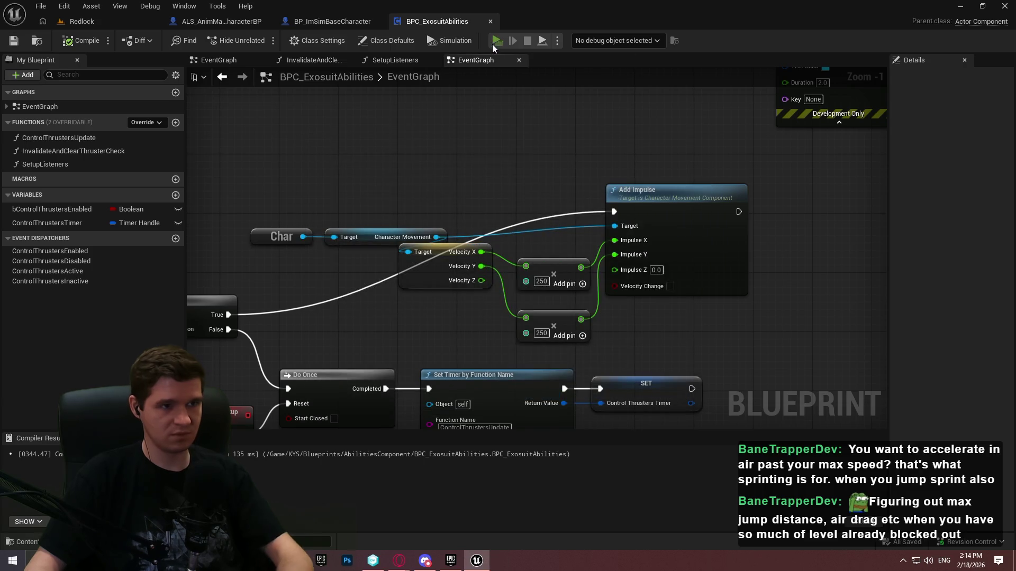
# Playtest a forward run and thruster jump, then end the session
pyautogui.press('Return')
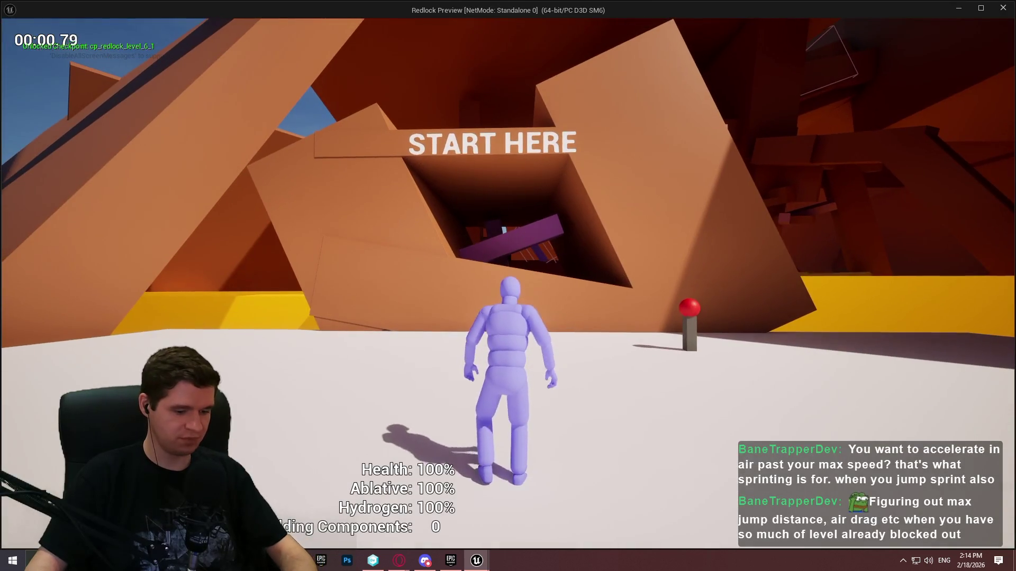
pyautogui.press('w')
pyautogui.press('space')
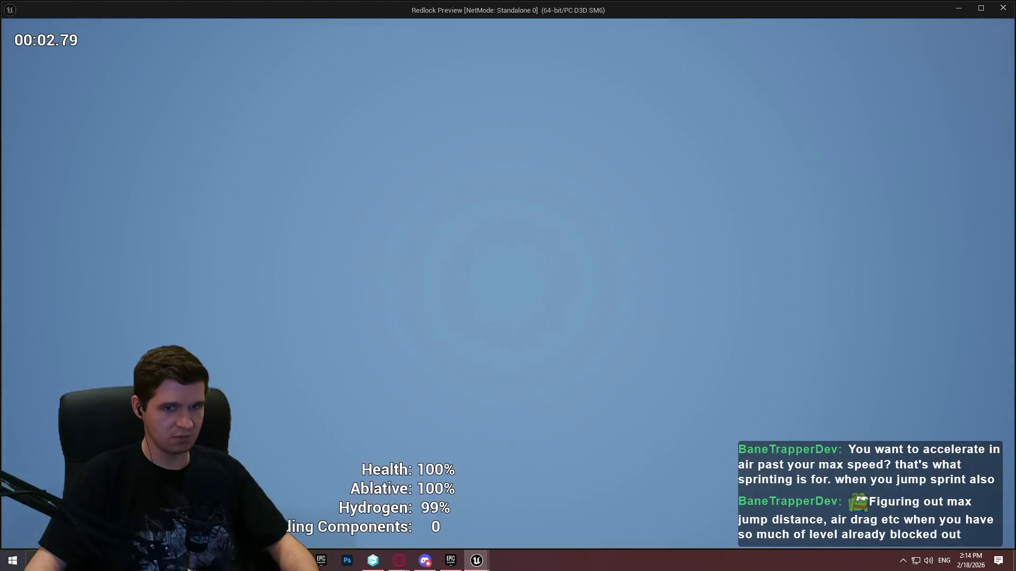
pyautogui.press('Escape')
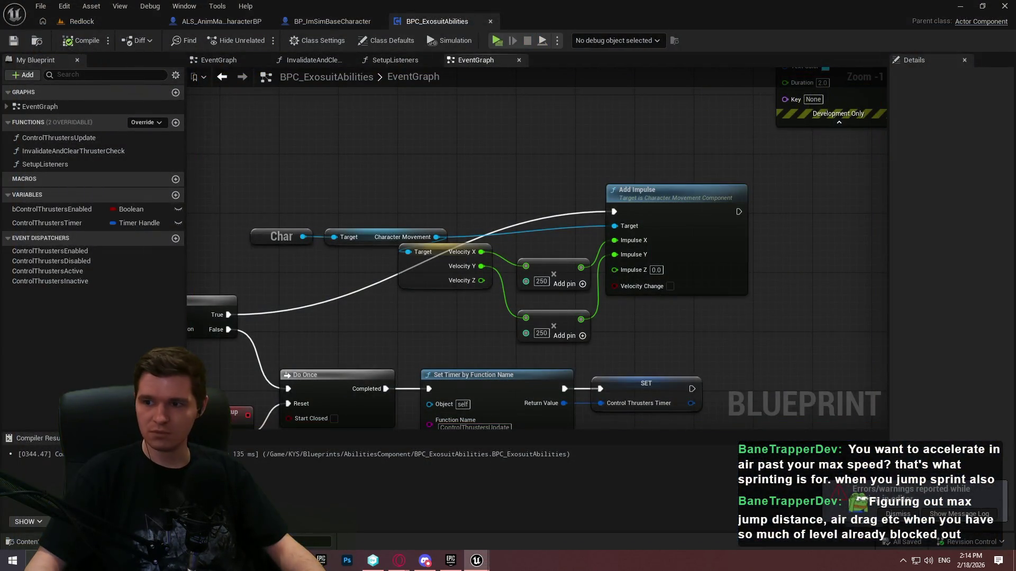
# Review the ControlThrustersUpdate function and the other open blueprints before returning to the exosuit component
pyautogui.doubleClick(59, 138)
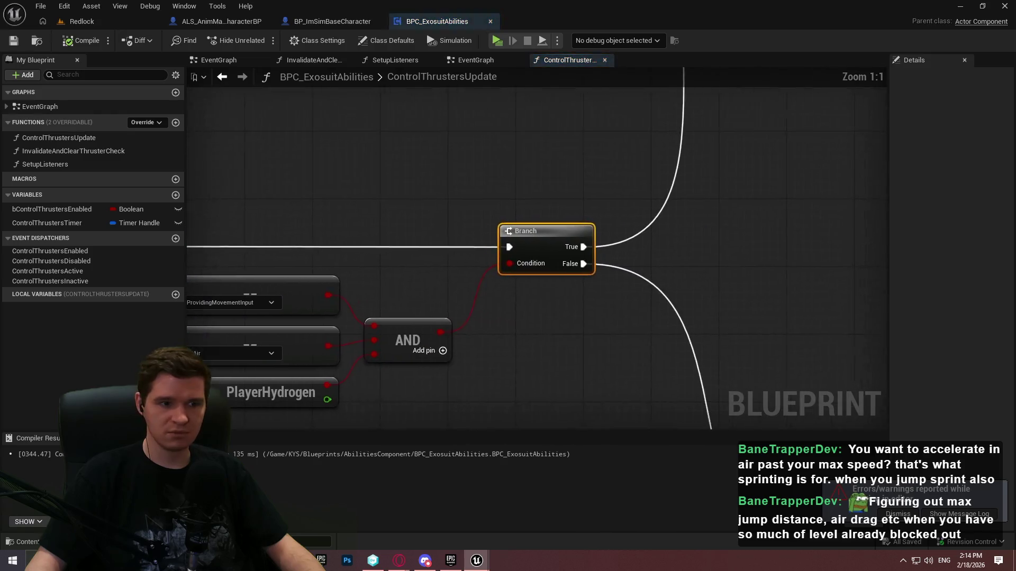
pyautogui.scroll(-2, 728, 182)
pyautogui.moveTo(498, 168); pyautogui.dragTo(634, 171)
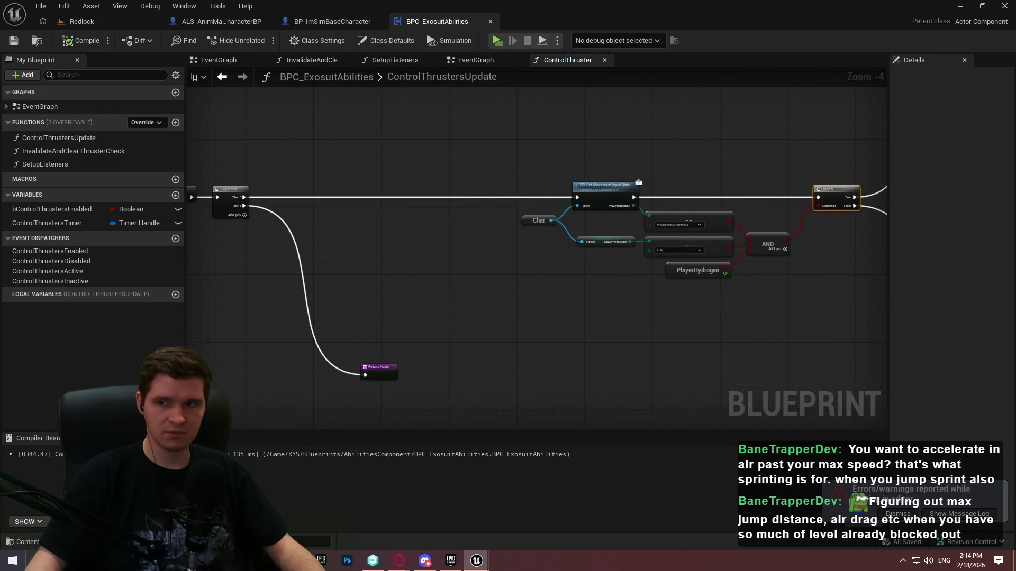
pyautogui.click(74, 23)
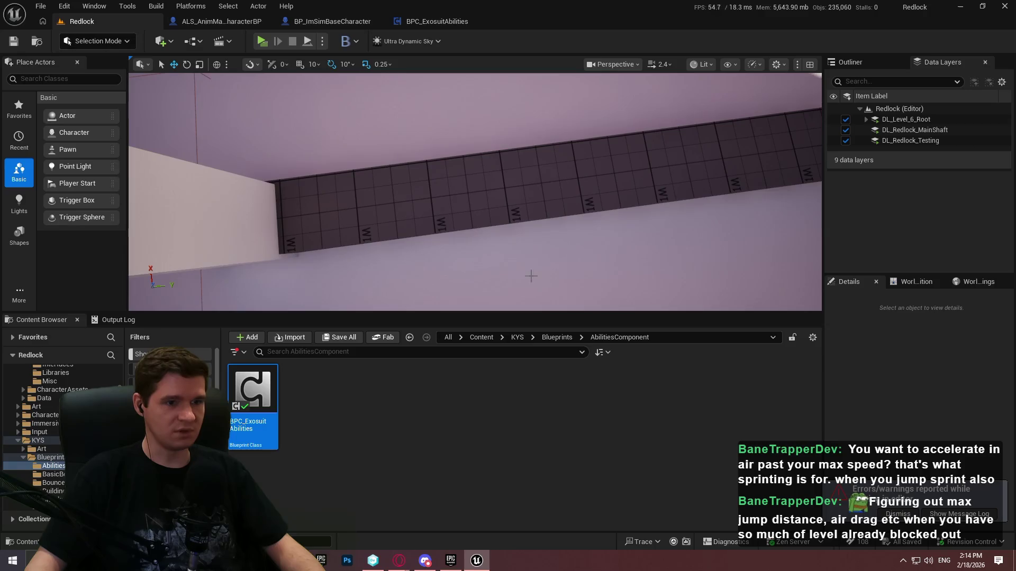
pyautogui.click(424, 21)
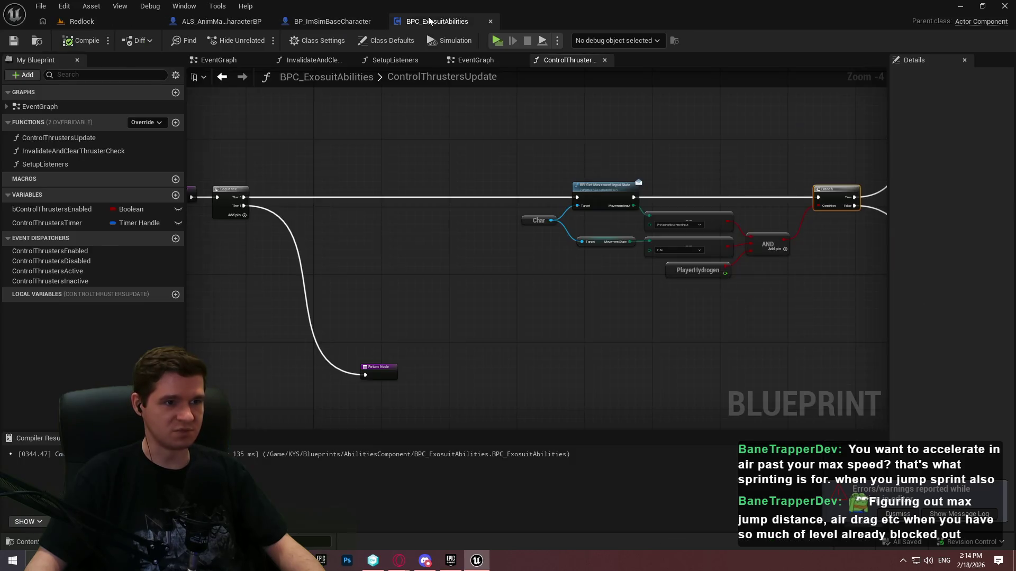
pyautogui.moveTo(640, 248)
pyautogui.mouseDown()
pyautogui.moveTo(485, 236)
pyautogui.moveTo(160, 242)
pyautogui.mouseUp()
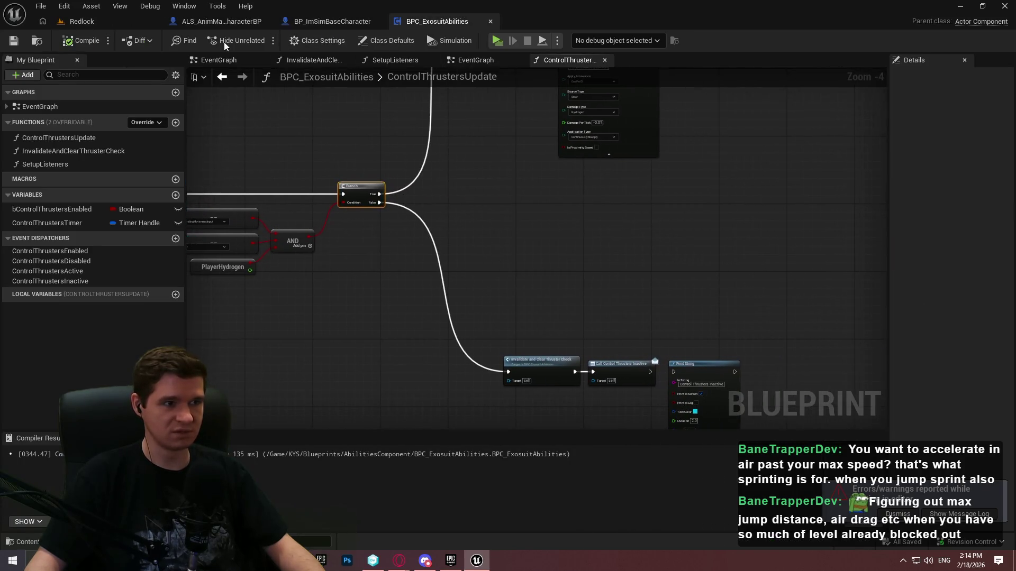
pyautogui.click(229, 22)
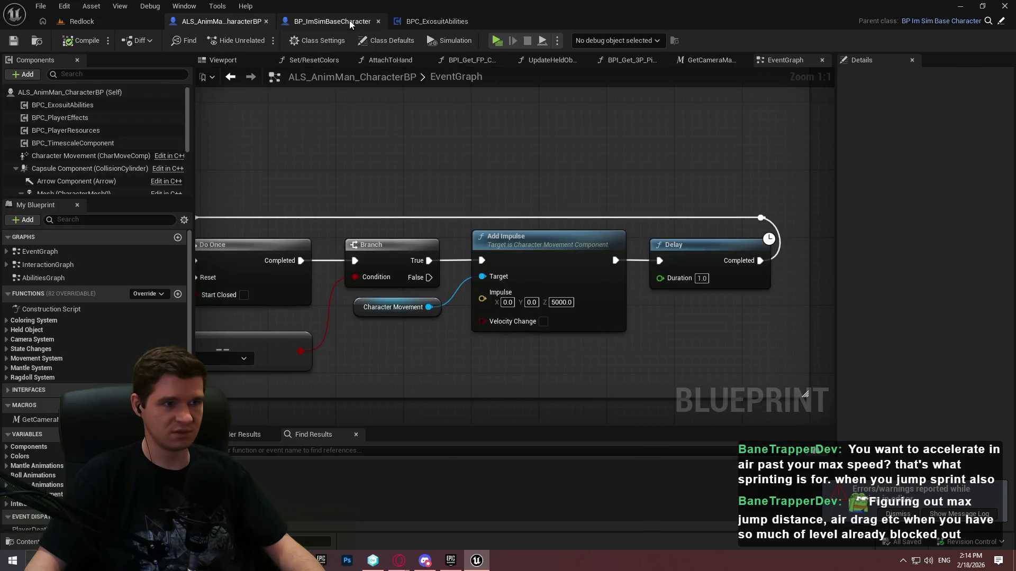
pyautogui.click(349, 20)
pyautogui.click(437, 21)
pyautogui.scroll(-1, 570, 196)
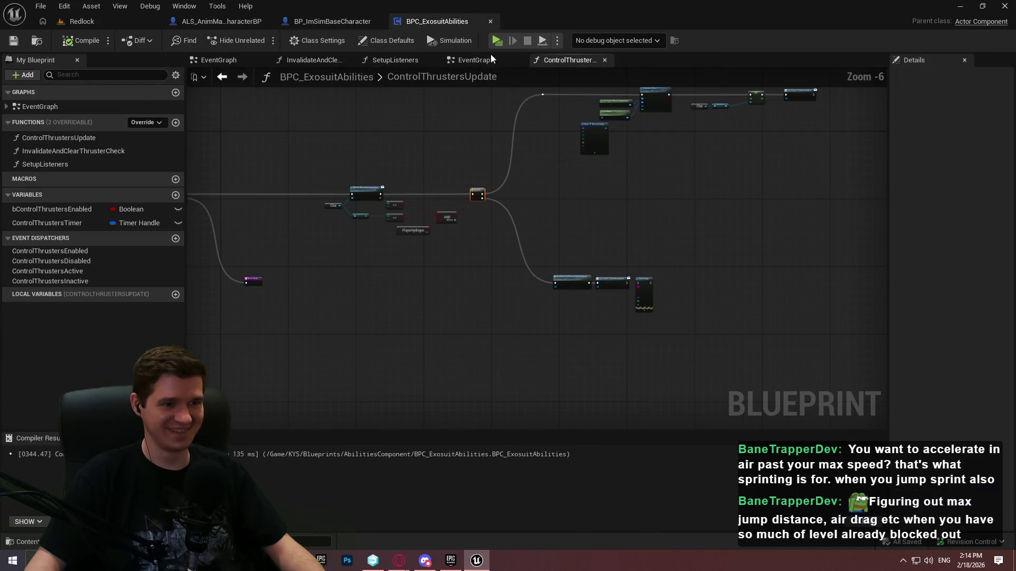
# Set both Multiply inputs to 2 in the main event graph, compile, and start a play test
pyautogui.click(485, 60)
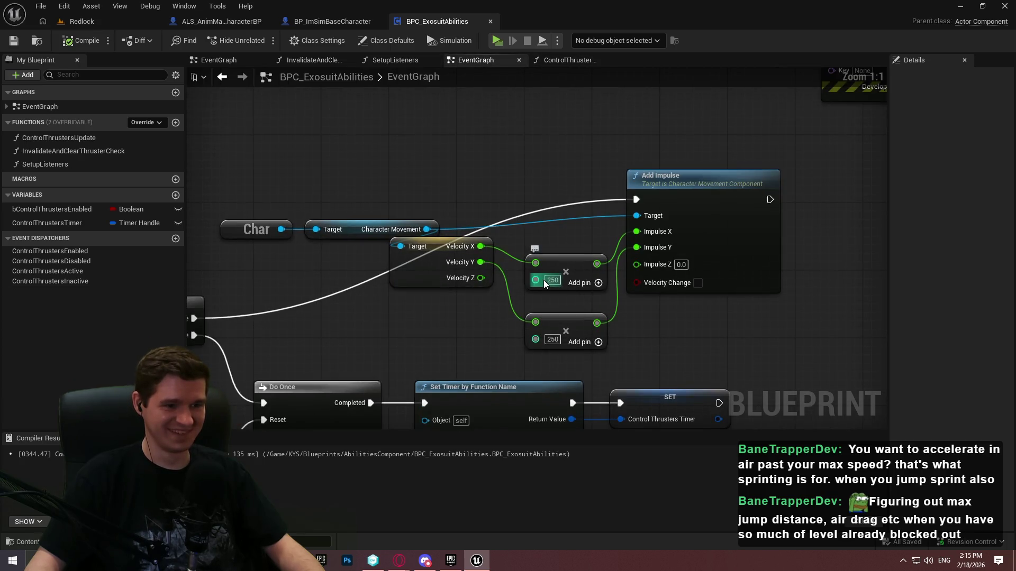
pyautogui.write('2')
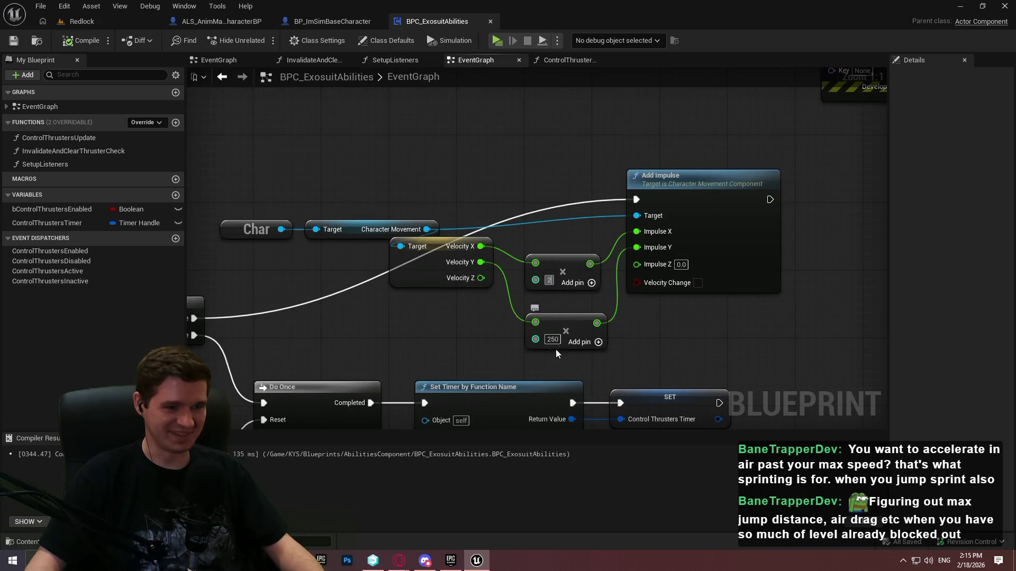
pyautogui.write('2')
pyautogui.click(85, 43)
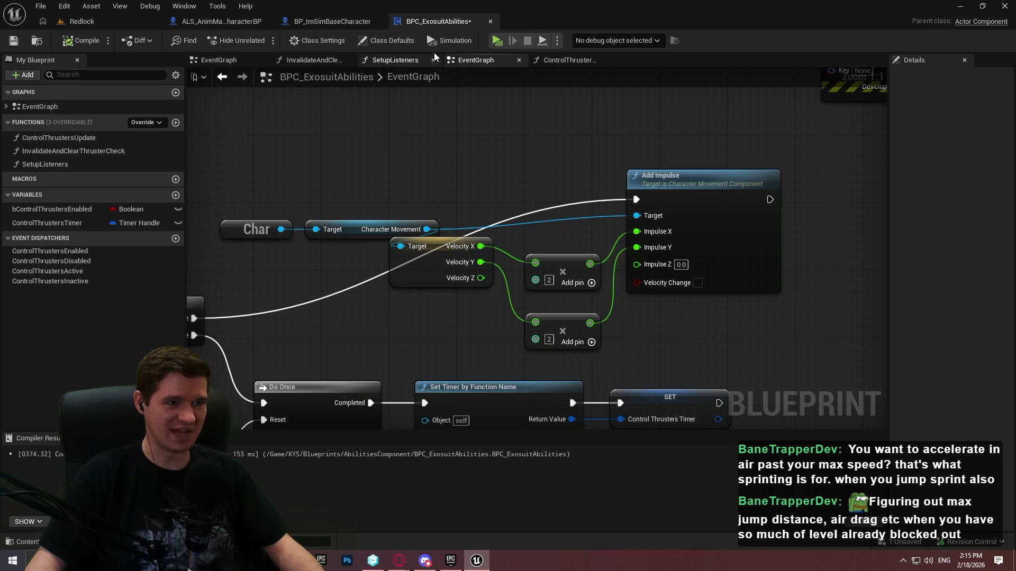
pyautogui.click(497, 40)
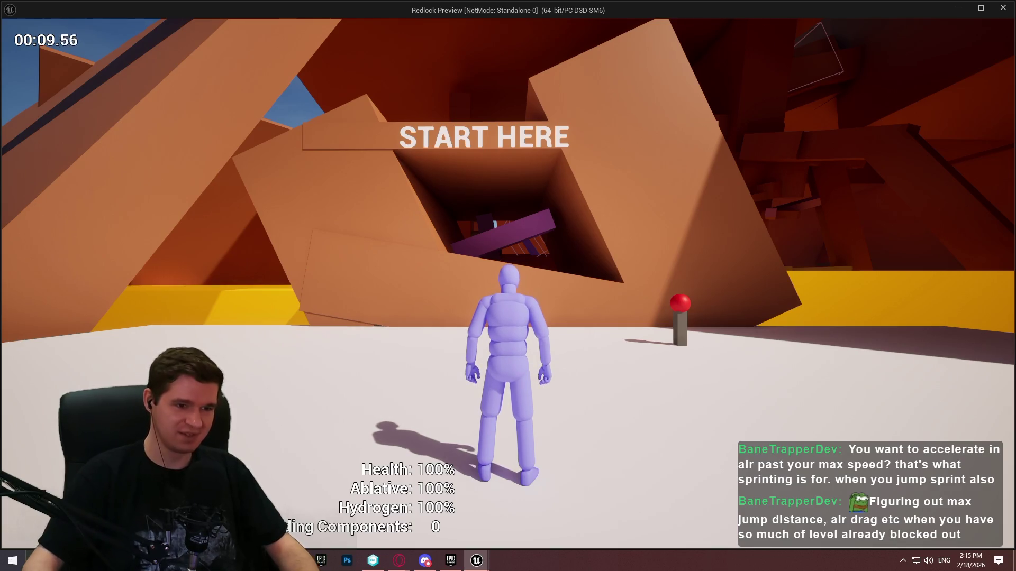
pyautogui.press('w')
pyautogui.press('space')
pyautogui.press('space')
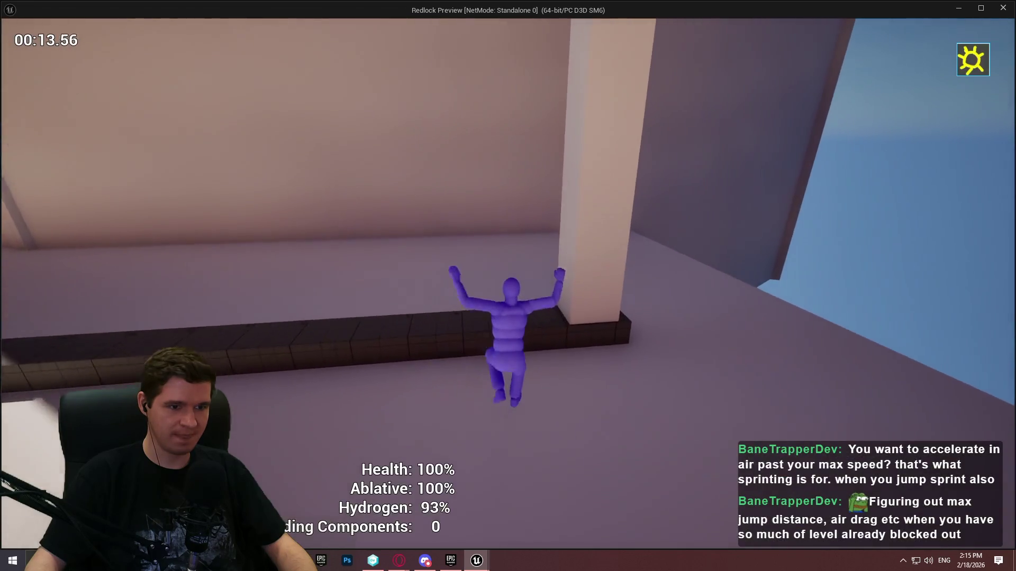
pyautogui.press('space')
pyautogui.press('space')
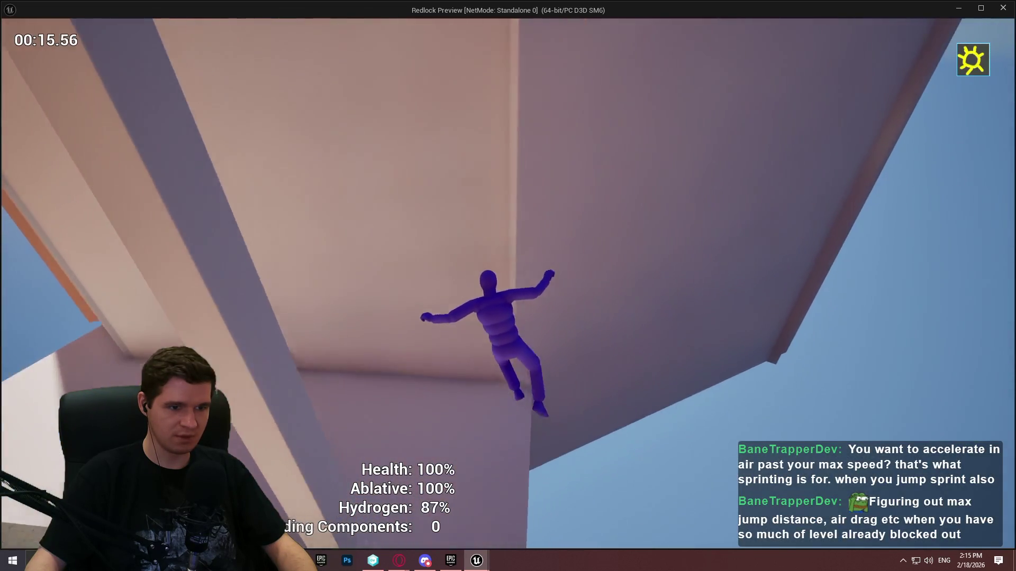
pyautogui.press('space')
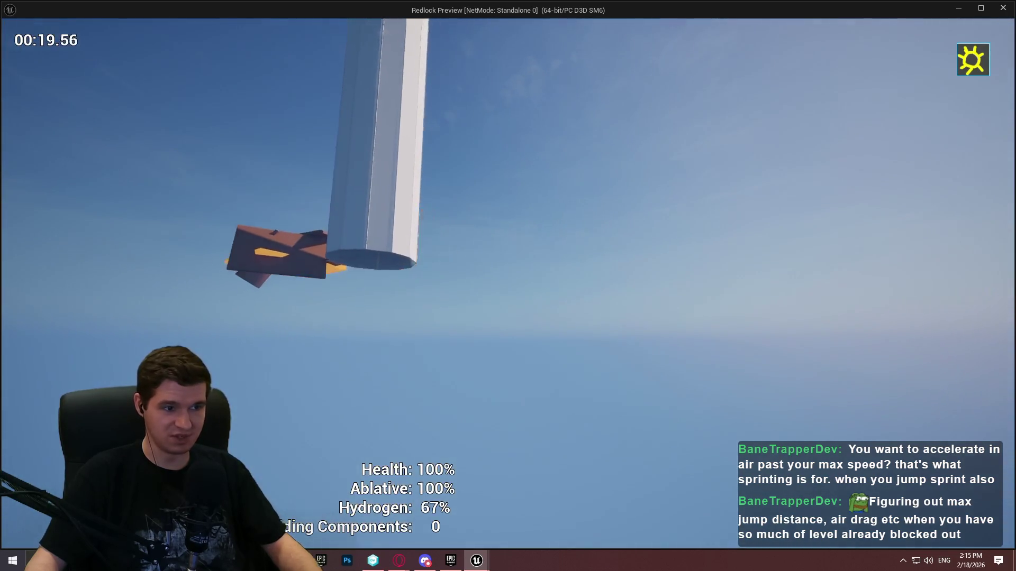
pyautogui.press('Escape')
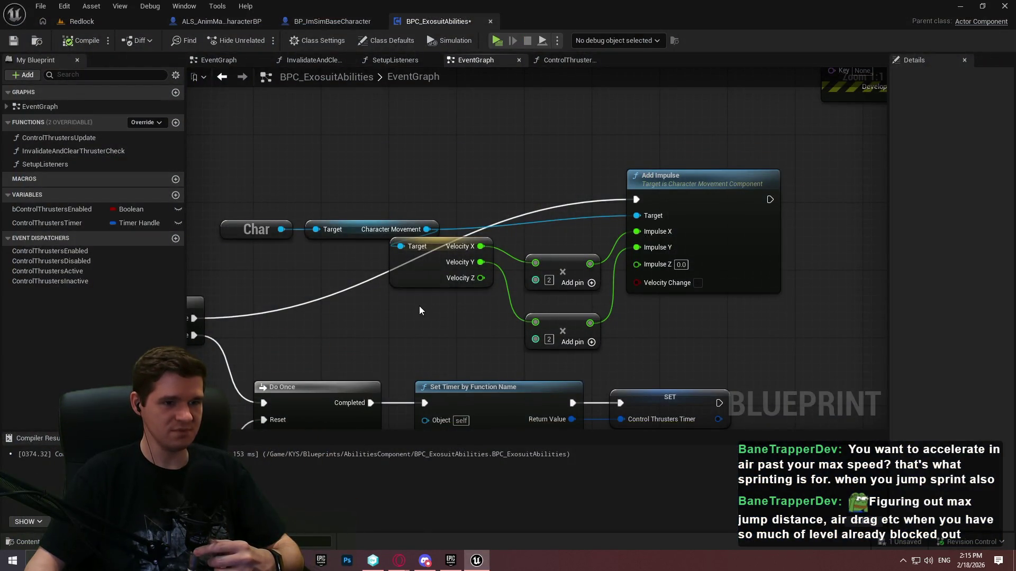
# Move the Char and Character Movement nodes up-left in the event graph
pyautogui.moveTo(272, 224)
pyautogui.mouseDown()
pyautogui.moveTo(335, 229)
pyautogui.moveTo(301, 197)
pyautogui.mouseUp()
pyautogui.press('Escape')
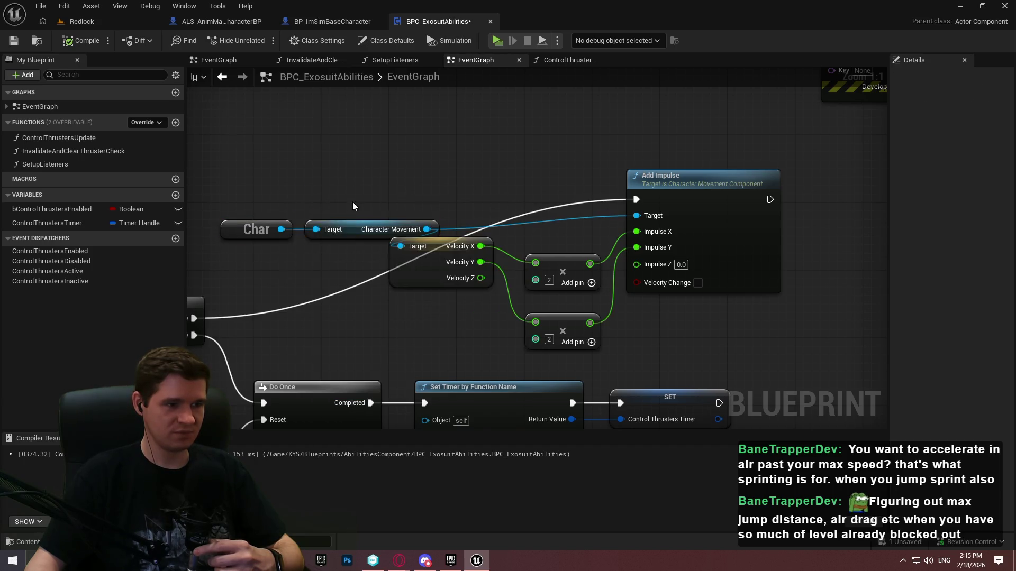
pyautogui.moveTo(339, 230)
pyautogui.mouseDown()
pyautogui.moveTo(303, 205)
pyautogui.moveTo(283, 208)
pyautogui.mouseUp()
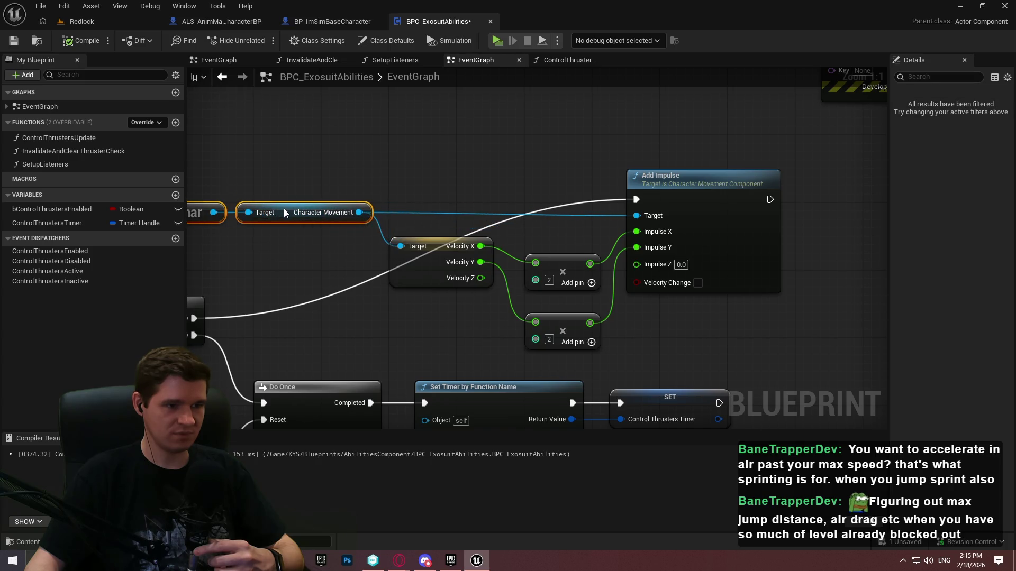
pyautogui.click(454, 199)
# Shift the six lower timer-setup nodes down-right, then raise three of them into place
pyautogui.moveTo(510, 211); pyautogui.dragTo(634, 214)
pyautogui.scroll(-1, 634, 215)
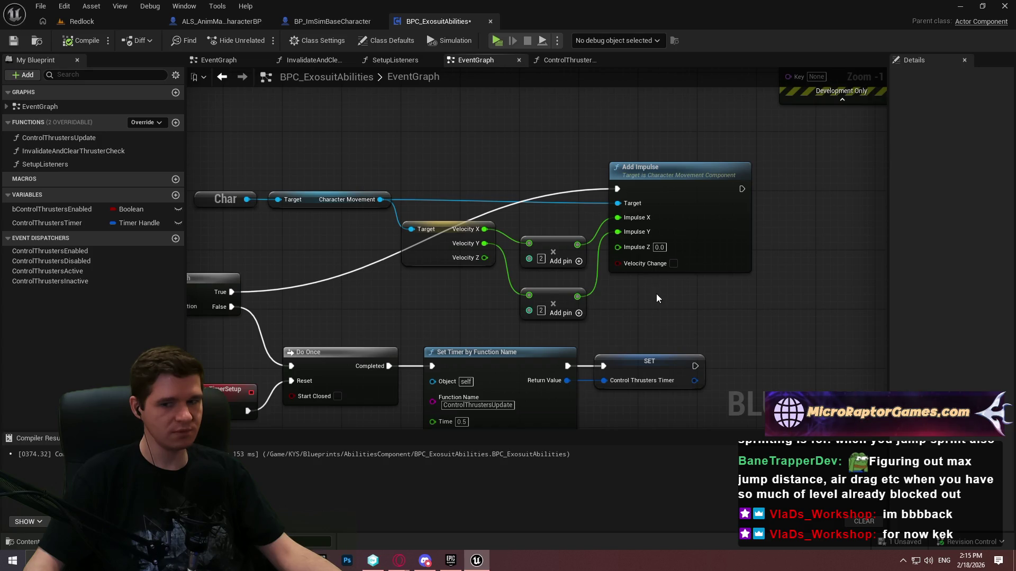
pyautogui.scroll(-6, 721, 309)
pyautogui.moveTo(751, 357)
pyautogui.mouseDown()
pyautogui.moveTo(651, 269)
pyautogui.moveTo(624, 227)
pyautogui.moveTo(640, 276)
pyautogui.moveTo(326, 266)
pyautogui.mouseUp()
pyautogui.scroll(3, 376, 286)
pyautogui.moveTo(351, 321); pyautogui.dragTo(351, 336)
pyautogui.click(586, 369)
pyautogui.moveTo(586, 369); pyautogui.dragTo(332, 289)
pyautogui.moveTo(352, 333); pyautogui.dragTo(350, 304)
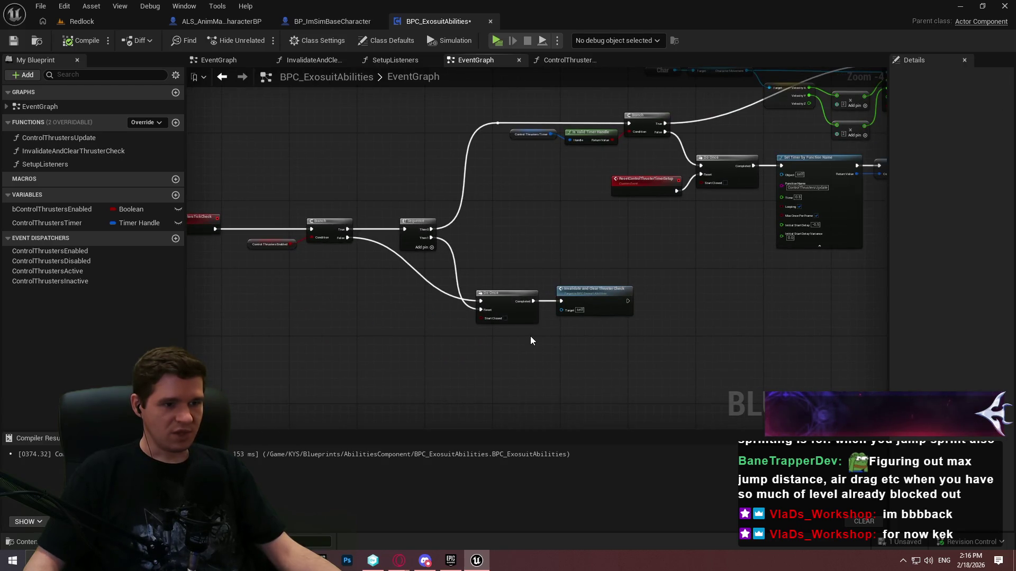
# Add a reroute point on the Branch False wire and move it with Do Once and Invalidate down
pyautogui.scroll(4, 412, 280)
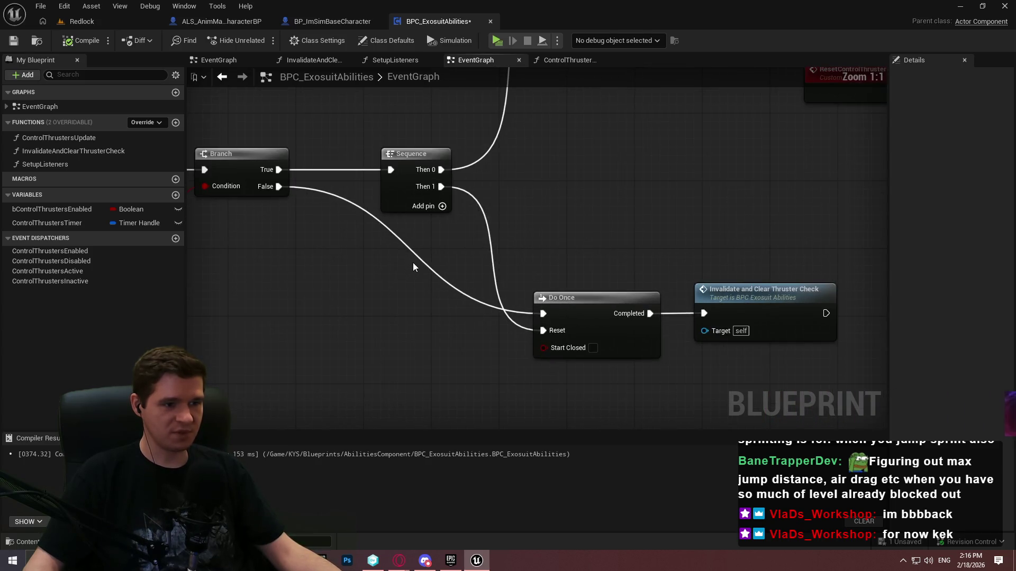
pyautogui.doubleClick(419, 260)
pyautogui.moveTo(419, 268); pyautogui.dragTo(396, 315)
pyautogui.click(446, 357)
pyautogui.moveTo(838, 388); pyautogui.dragTo(307, 282)
pyautogui.moveTo(595, 317)
pyautogui.mouseDown()
pyautogui.moveTo(580, 350)
pyautogui.moveTo(599, 357)
pyautogui.mouseUp()
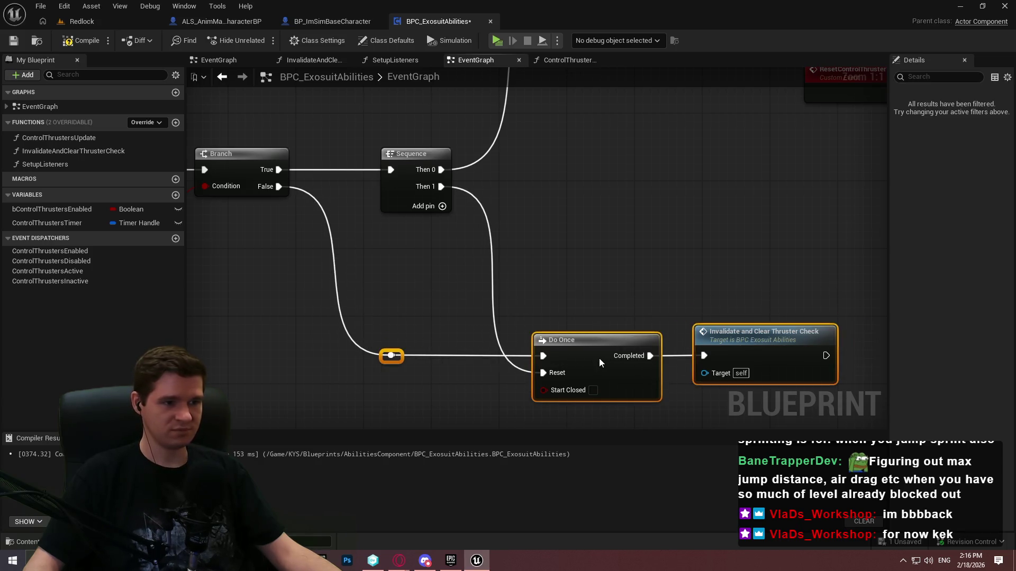
pyautogui.click(575, 277)
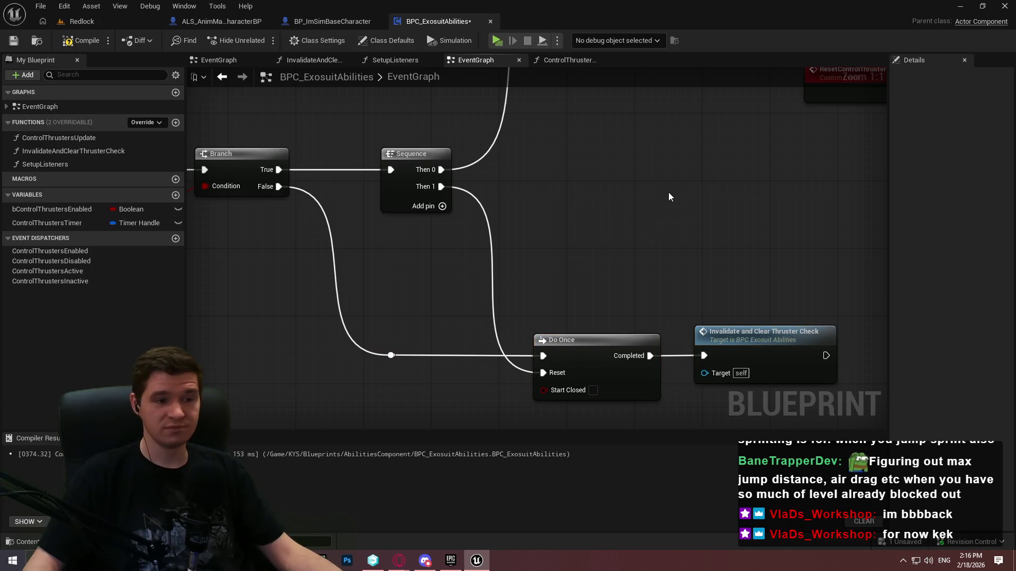
# Move the Char, Character Movement and Add Impulse node group up-left together
pyautogui.moveTo(724, 171); pyautogui.dragTo(580, 294)
pyautogui.scroll(-5, 579, 299)
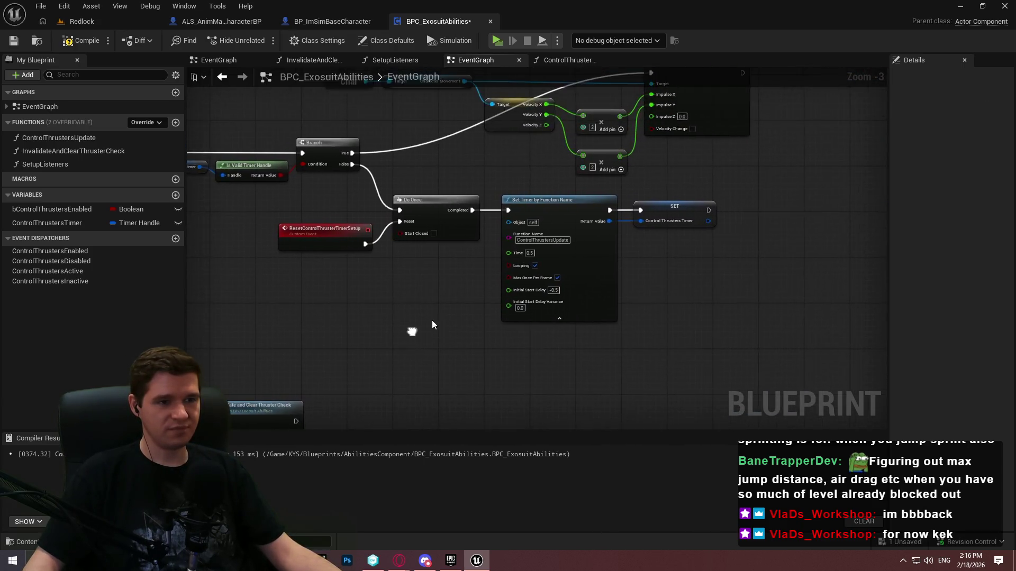
pyautogui.scroll(-2, 712, 167)
pyautogui.moveTo(710, 244)
pyautogui.mouseDown()
pyautogui.moveTo(322, 119)
pyautogui.moveTo(333, 132)
pyautogui.mouseUp()
pyautogui.scroll(3, 363, 179)
pyautogui.moveTo(291, 226); pyautogui.dragTo(285, 295)
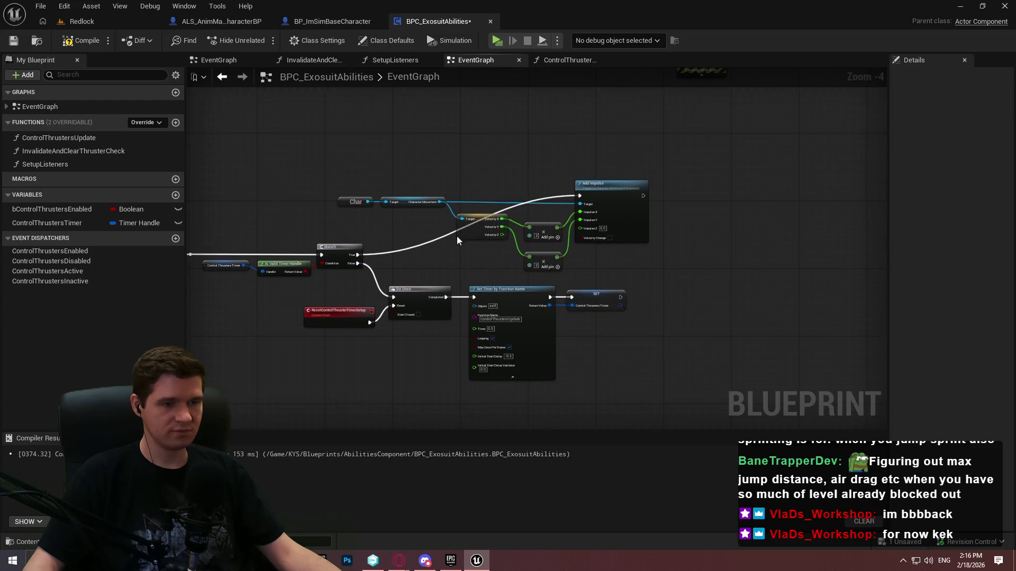
pyautogui.moveTo(669, 265)
pyautogui.mouseDown()
pyautogui.moveTo(401, 167)
pyautogui.moveTo(357, 163)
pyautogui.moveTo(366, 163)
pyautogui.mouseUp()
pyautogui.moveTo(406, 197); pyautogui.dragTo(372, 116)
# Save the tidied BPC_ExosuitAbilities blueprint
pyautogui.click(571, 243)
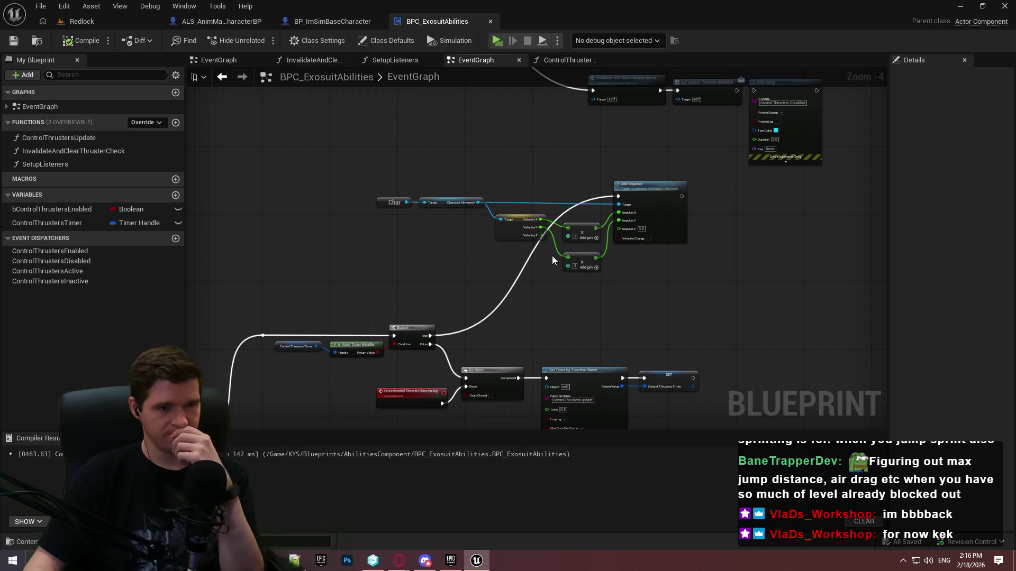
pyautogui.scroll(3, 567, 235)
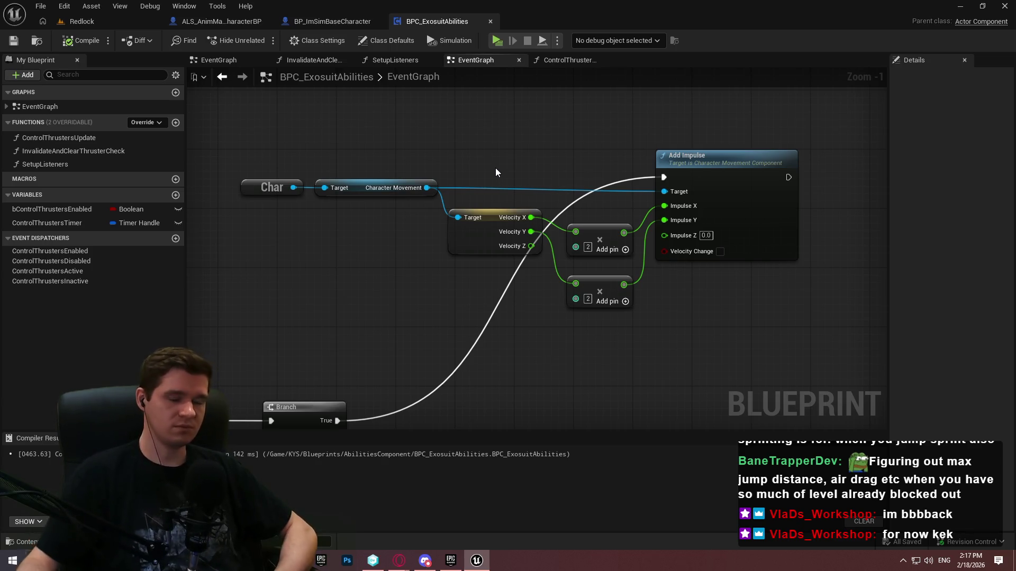
pyautogui.scroll(-2, 381, 141)
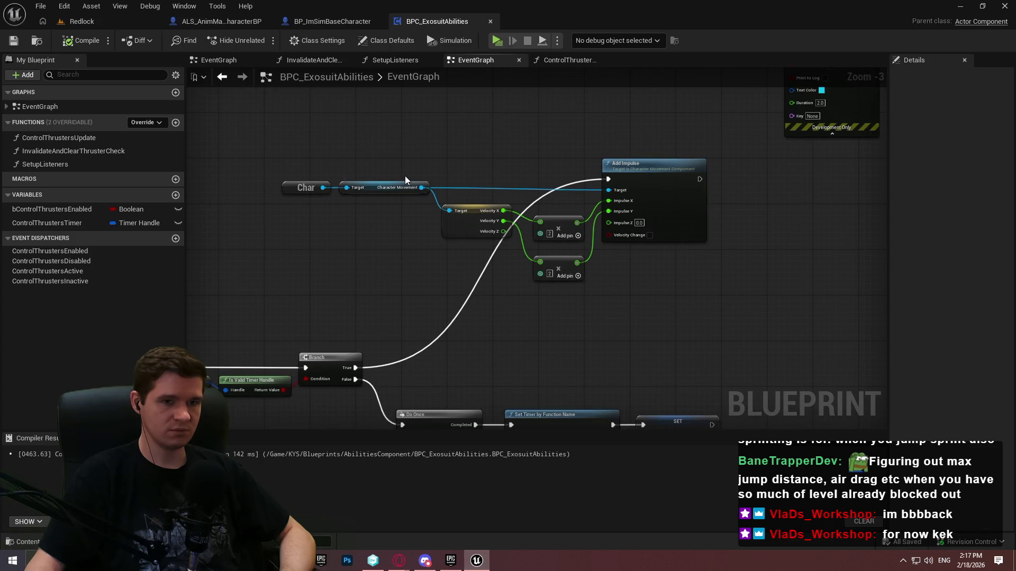
# Bring up the Exosuit Upgrades & Abilities article in Opera and scroll through its Control Thrusters section
pyautogui.moveTo(399, 560)
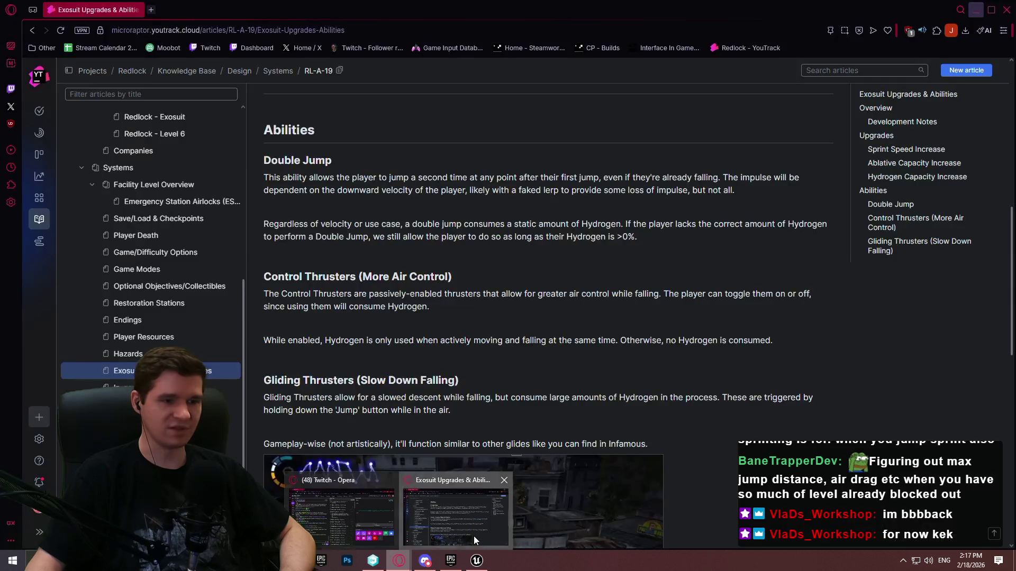
pyautogui.click(474, 535)
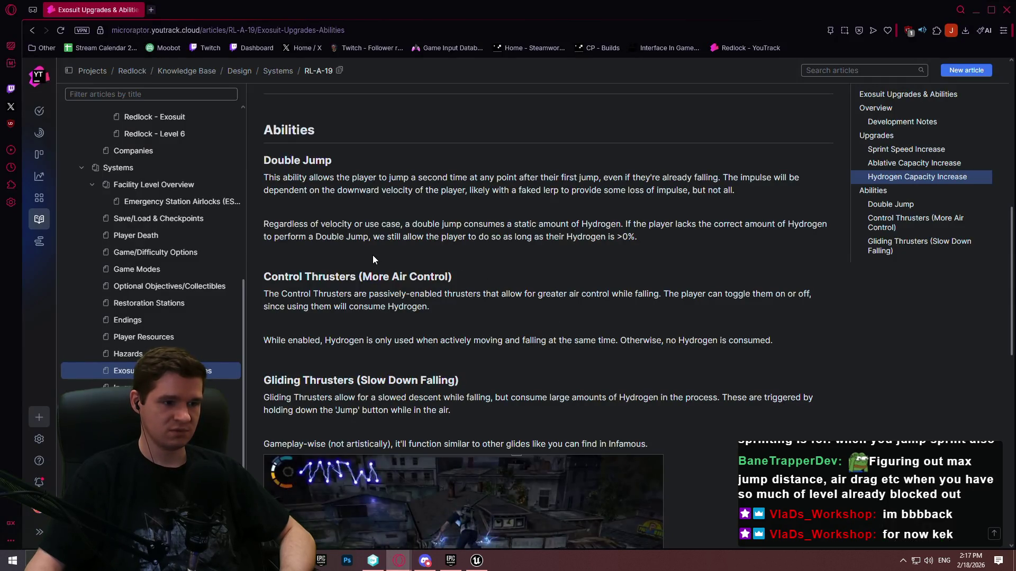
pyautogui.scroll(-3, 373, 264)
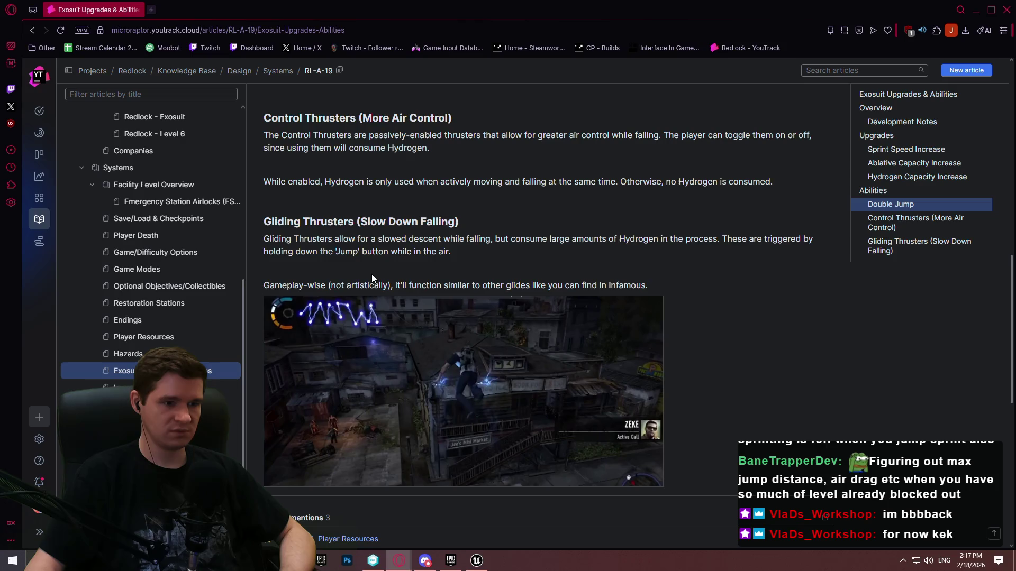
pyautogui.scroll(4, 364, 271)
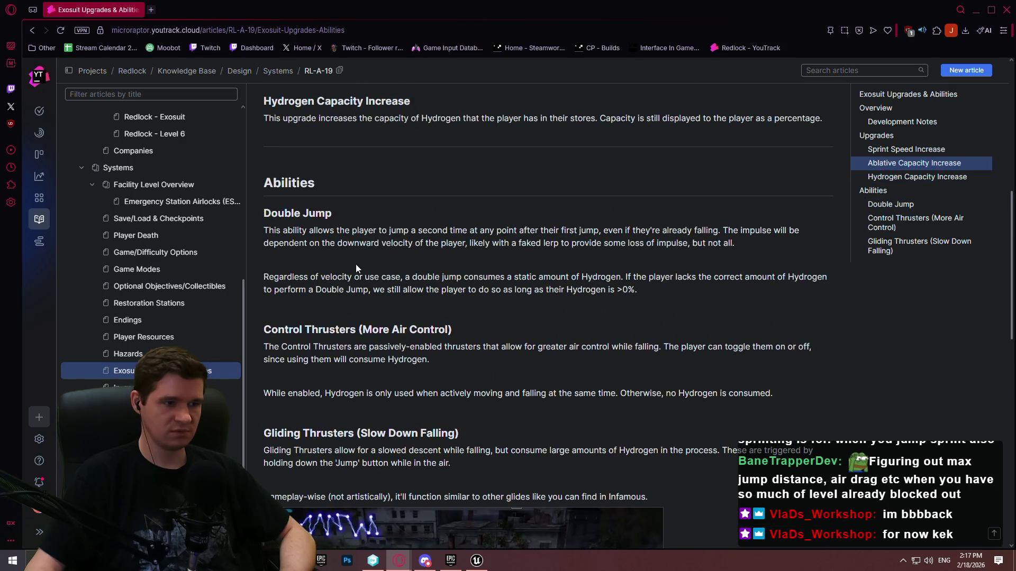
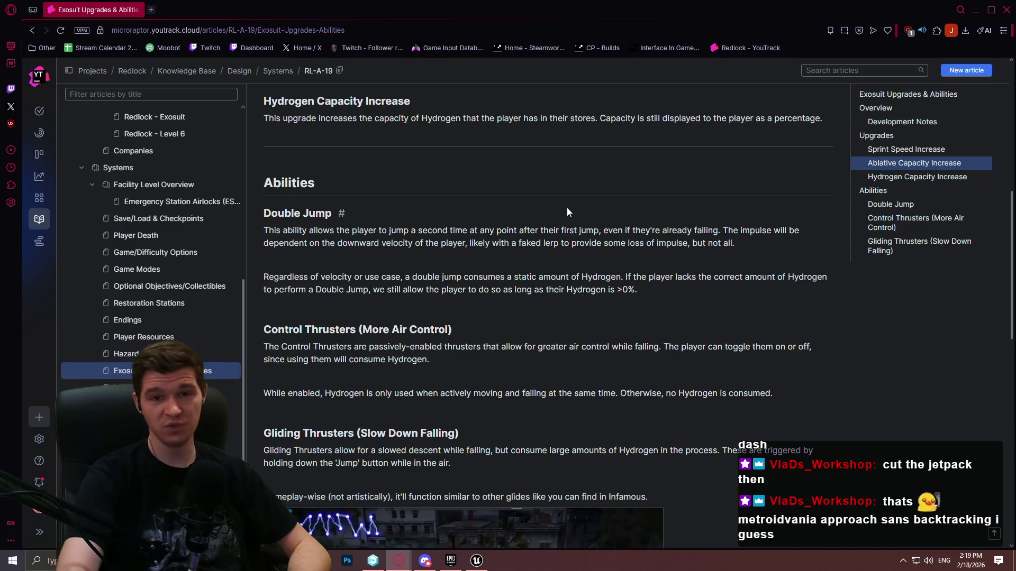
# Jump to Suit Upgrades in the Game/Difficulty Options article, then minimize Opera to return to Unreal
pyautogui.click(148, 254)
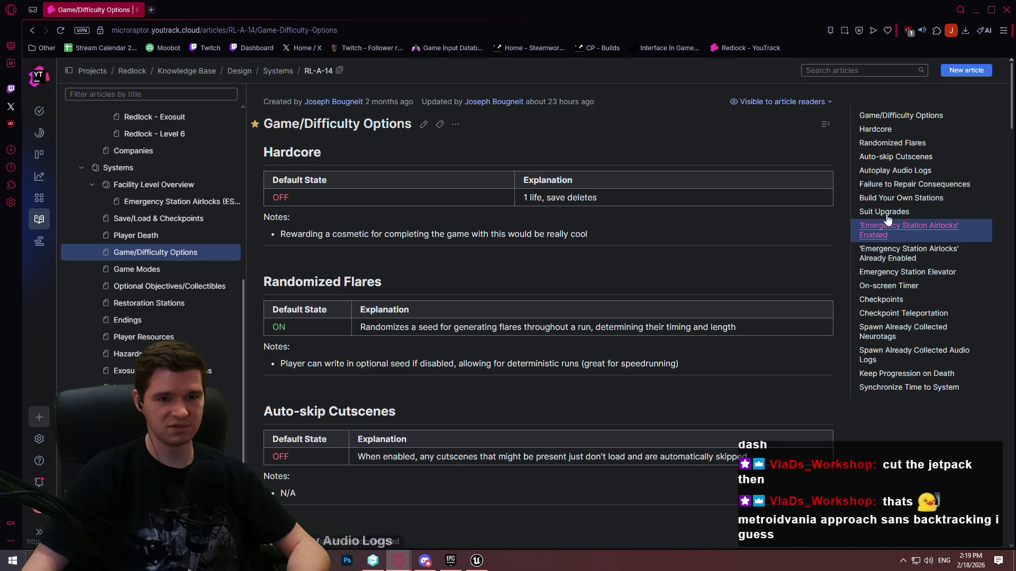
pyautogui.click(884, 211)
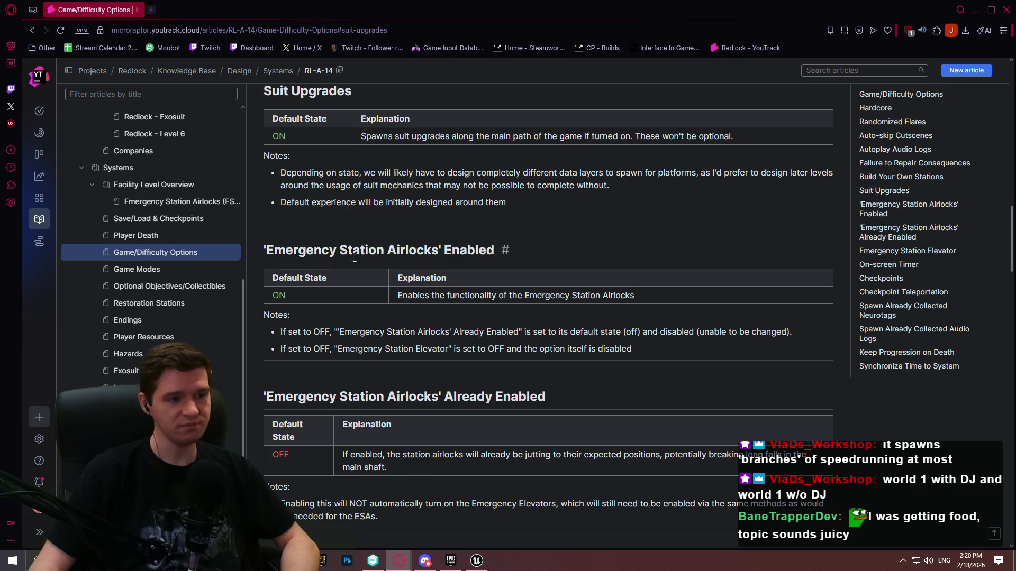
pyautogui.click(971, 10)
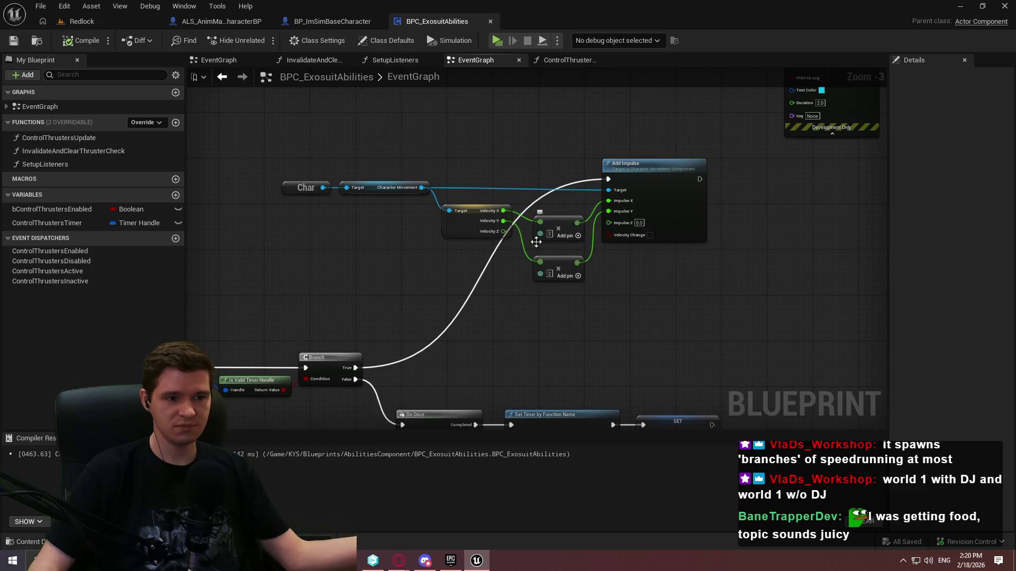
# Cut the Add Impulse node group and paste it into open space in the EventGraph
pyautogui.scroll(1, 621, 297)
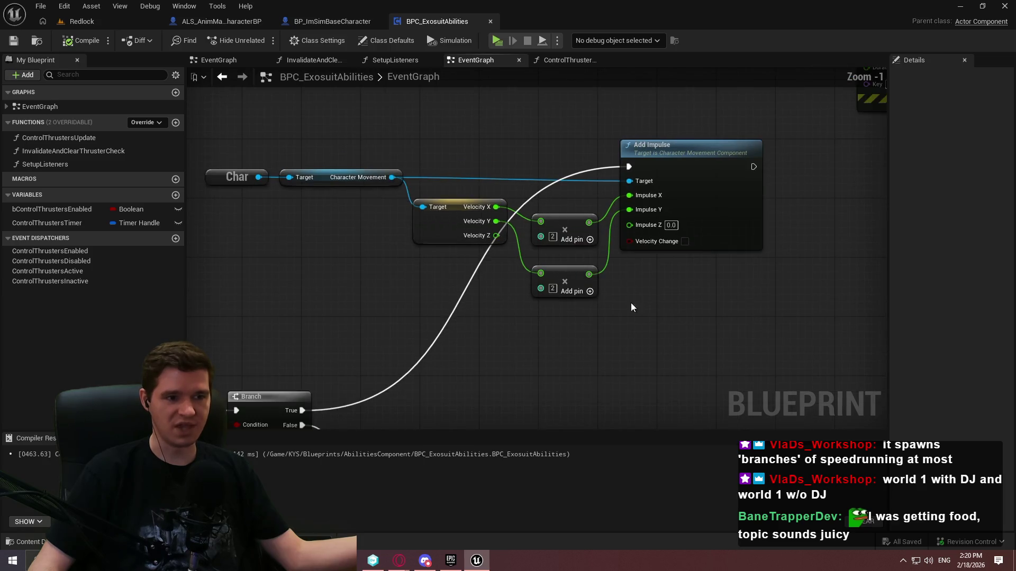
pyautogui.scroll(-2, 665, 309)
pyautogui.moveTo(685, 331); pyautogui.dragTo(405, 194)
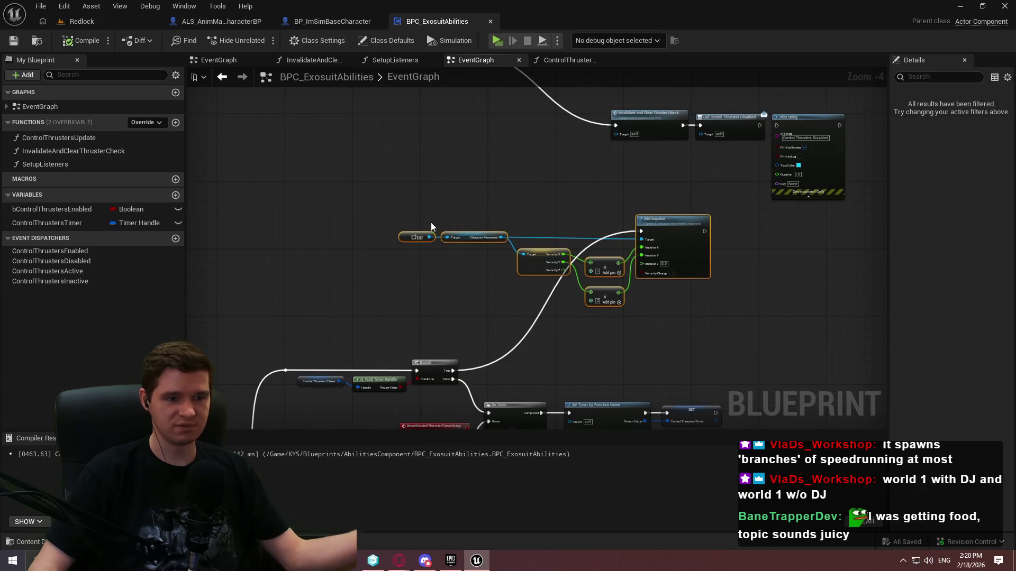
pyautogui.press('Delete')
pyautogui.moveTo(442, 238)
pyautogui.mouseDown()
pyautogui.moveTo(576, 189)
pyautogui.moveTo(742, 275)
pyautogui.moveTo(737, 213)
pyautogui.moveTo(572, 161)
pyautogui.moveTo(513, 281)
pyautogui.moveTo(493, 263)
pyautogui.mouseUp()
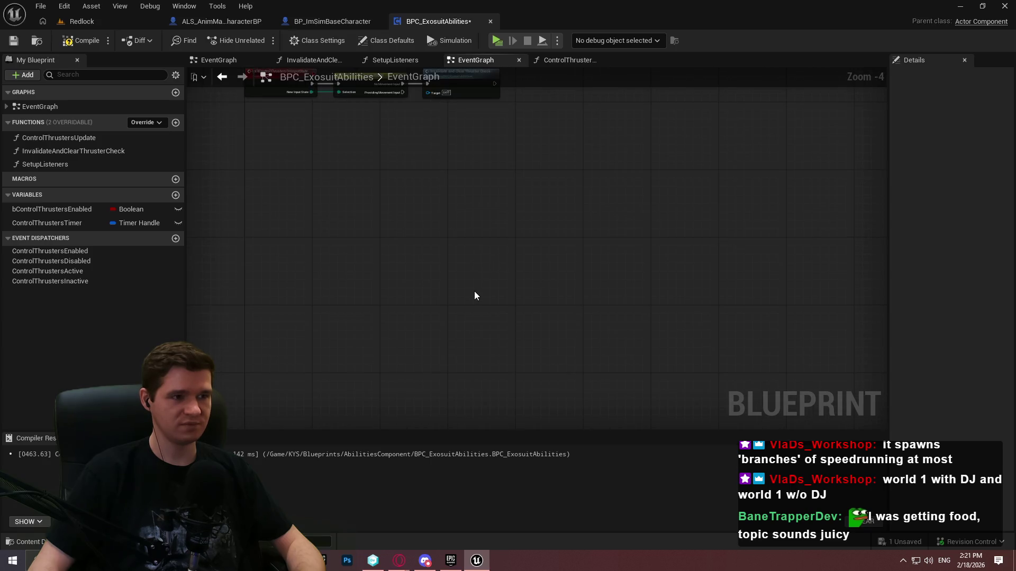
pyautogui.hotkey('ctrl', 'v')
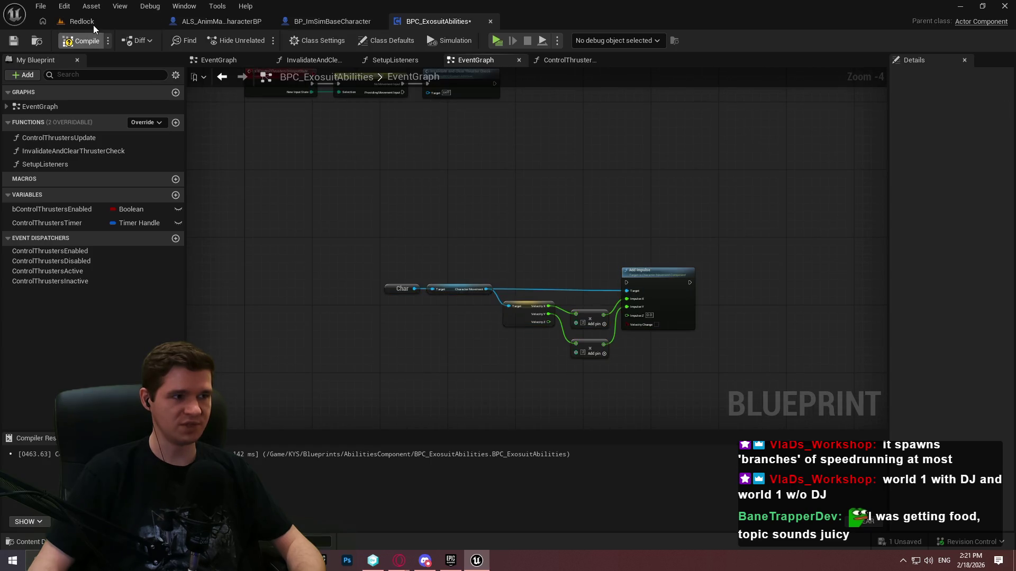
# In the Redlock editor, browse the Content Browser to KYS/Inputs/Abilities
pyautogui.click(93, 25)
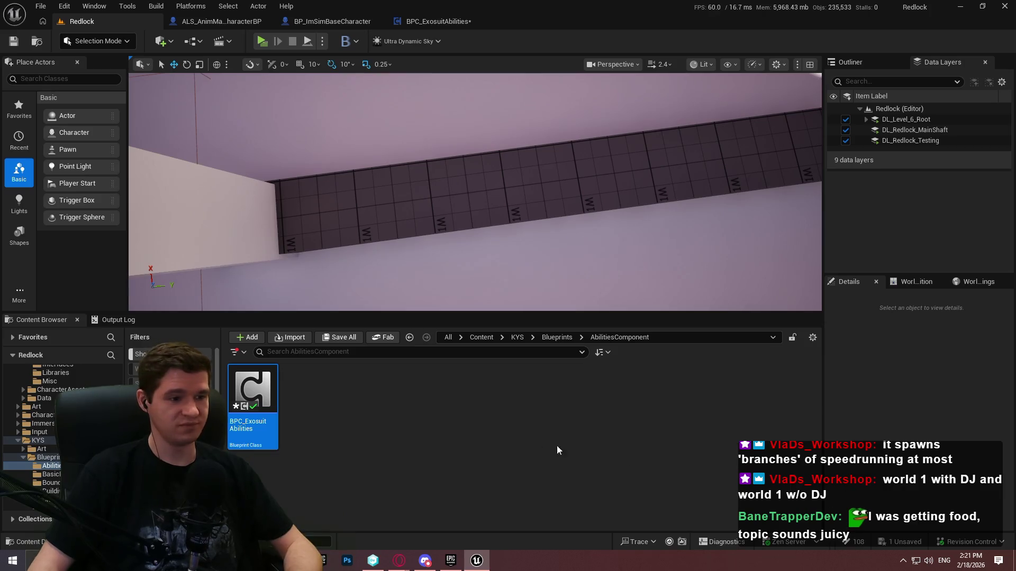
pyautogui.click(557, 337)
pyautogui.click(517, 337)
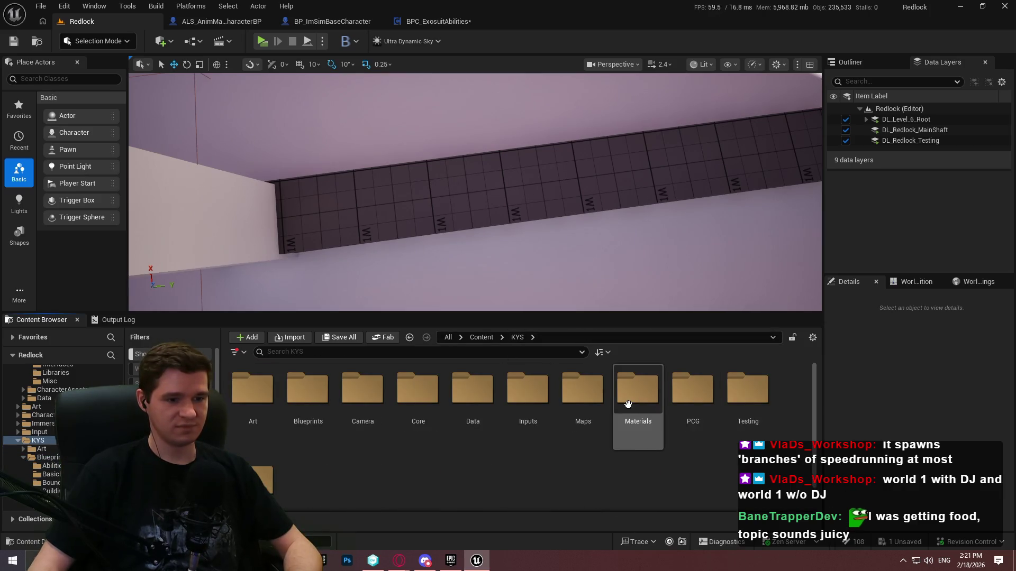
pyautogui.doubleClick(527, 395)
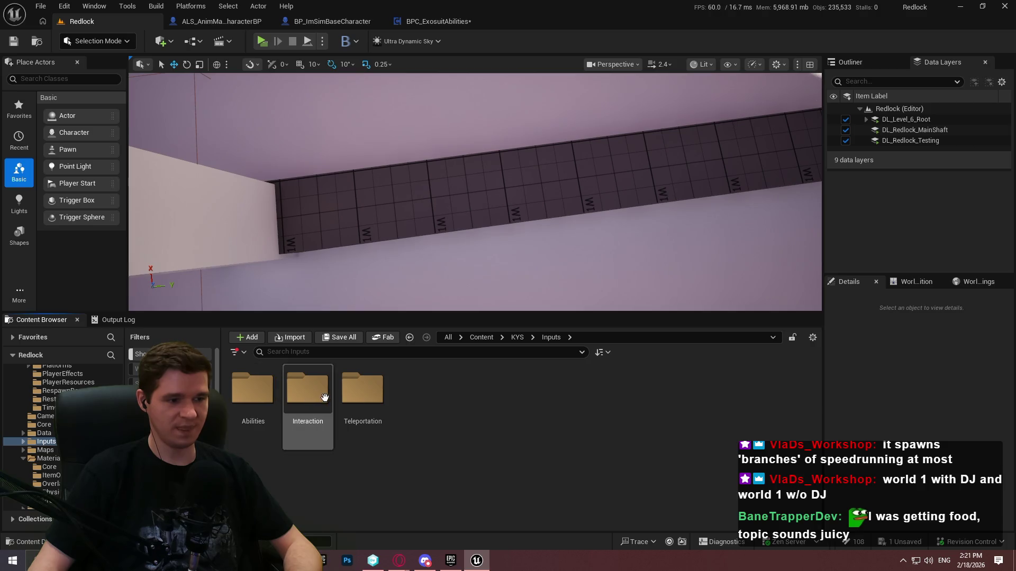
pyautogui.click(347, 401)
pyautogui.doubleClick(255, 418)
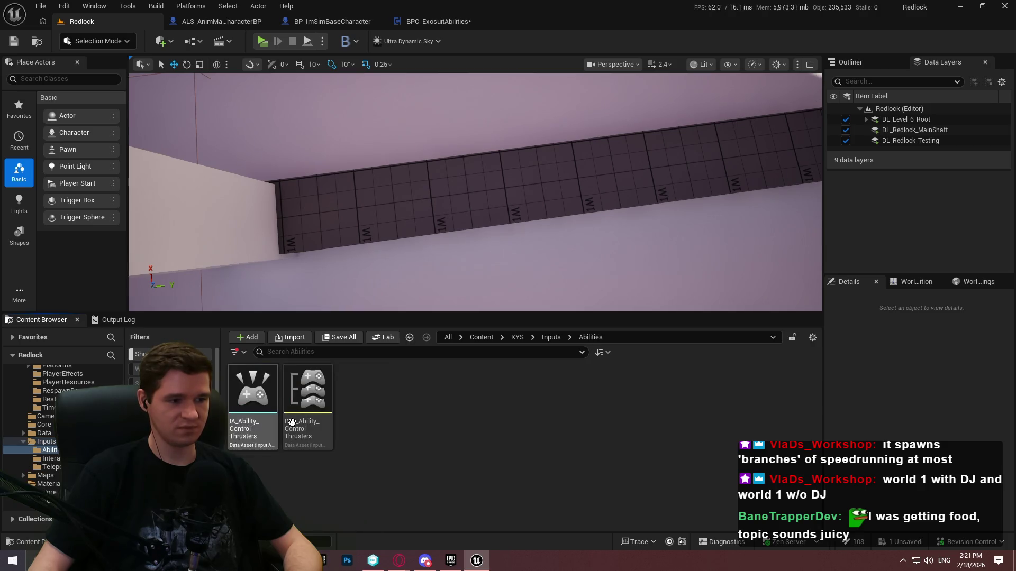
# Add an Input Action asset from the Input menu, named IA_Ability_ControlThrusters_Dash
pyautogui.rightClick(433, 431)
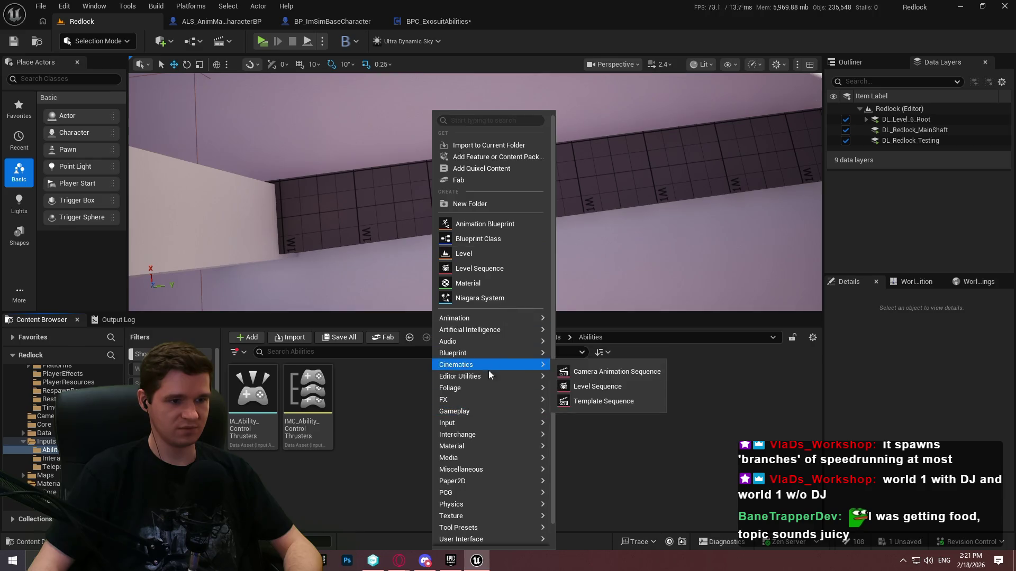
pyautogui.moveTo(492, 423)
pyautogui.click(582, 458)
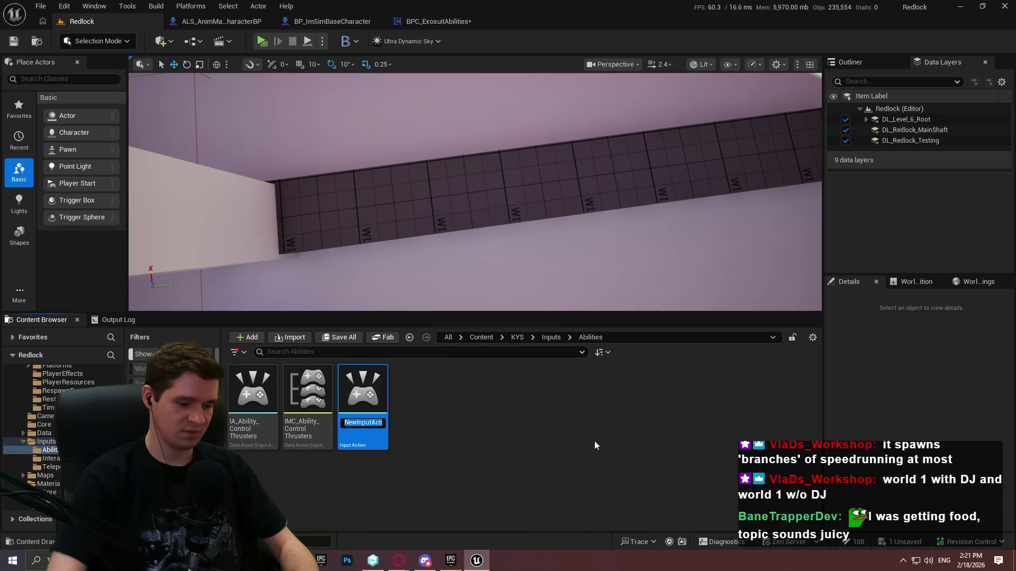
pyautogui.write('IA_Abi')
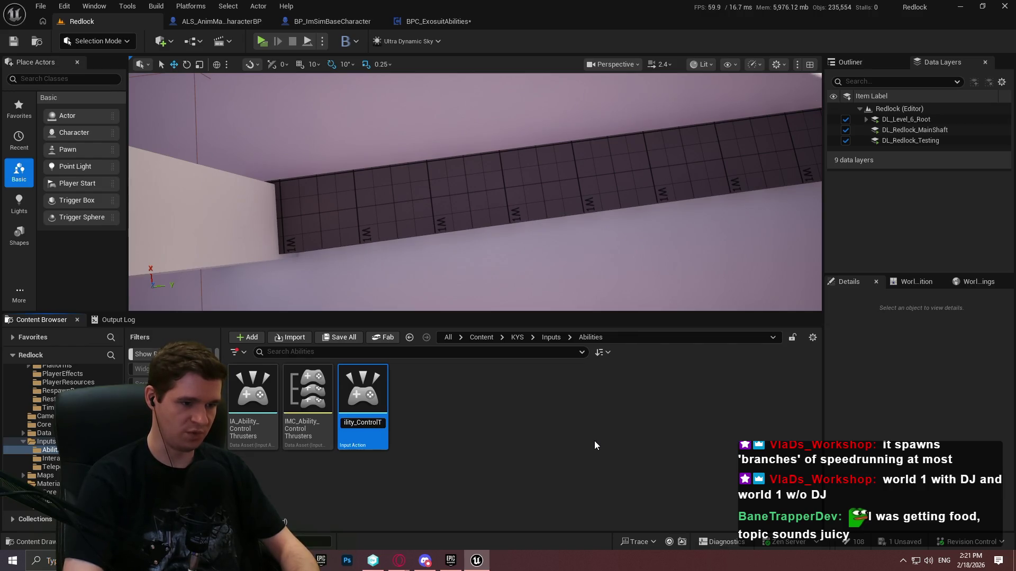
pyautogui.write('sters_')
pyautogui.press('BackSpace')
pyautogui.press('BackSpace')
pyautogui.press('BackSpace')
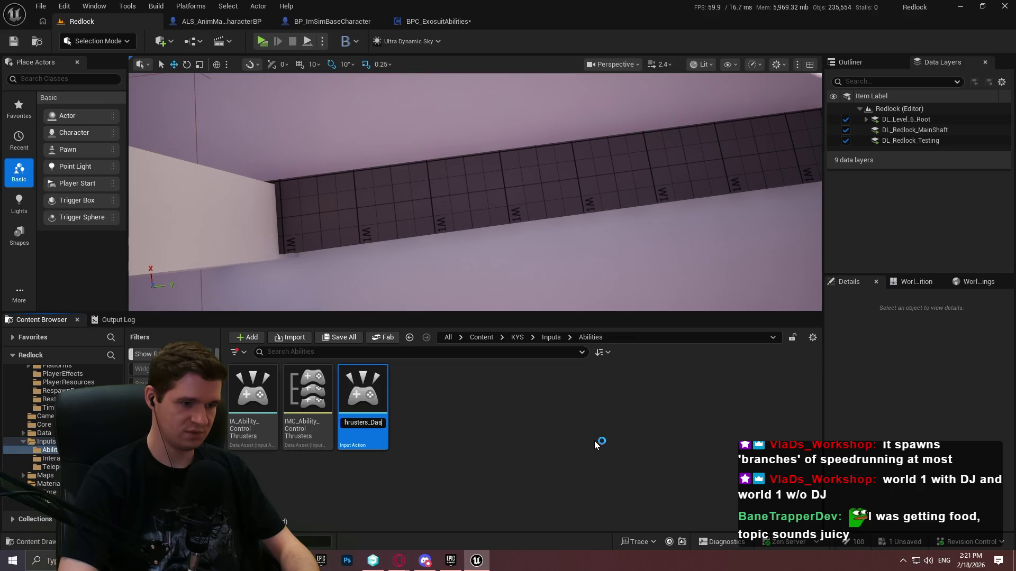
pyautogui.press('BackSpace')
pyautogui.write('_')
pyautogui.press('BackSpace')
pyautogui.write('_D')
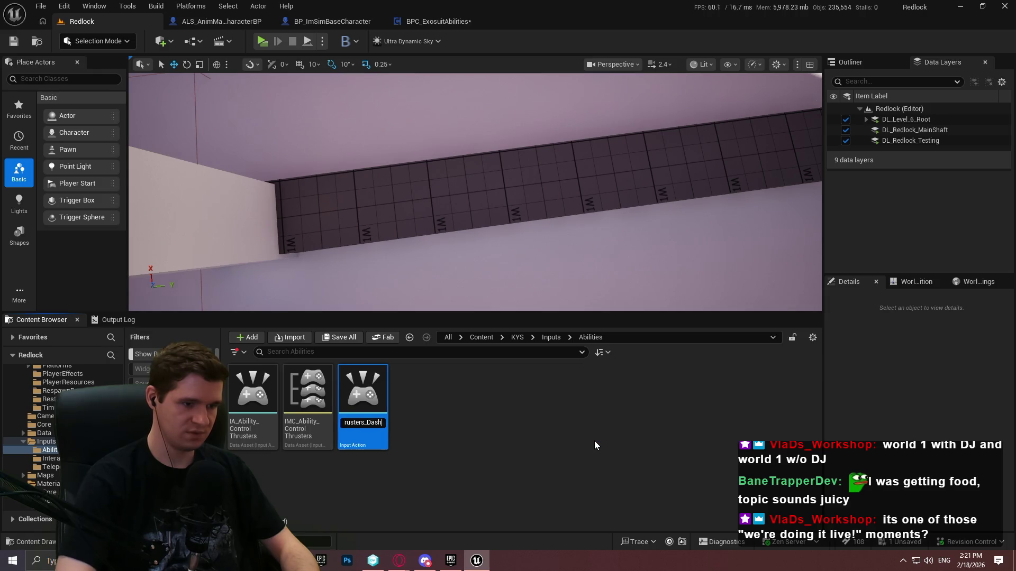
pyautogui.press('Return')
# In IMC_Ability_ControlThrusters, map IA_Ability_ControlThrusters_Dash to Left Shift, then save and check out
pyautogui.doubleClick(362, 432)
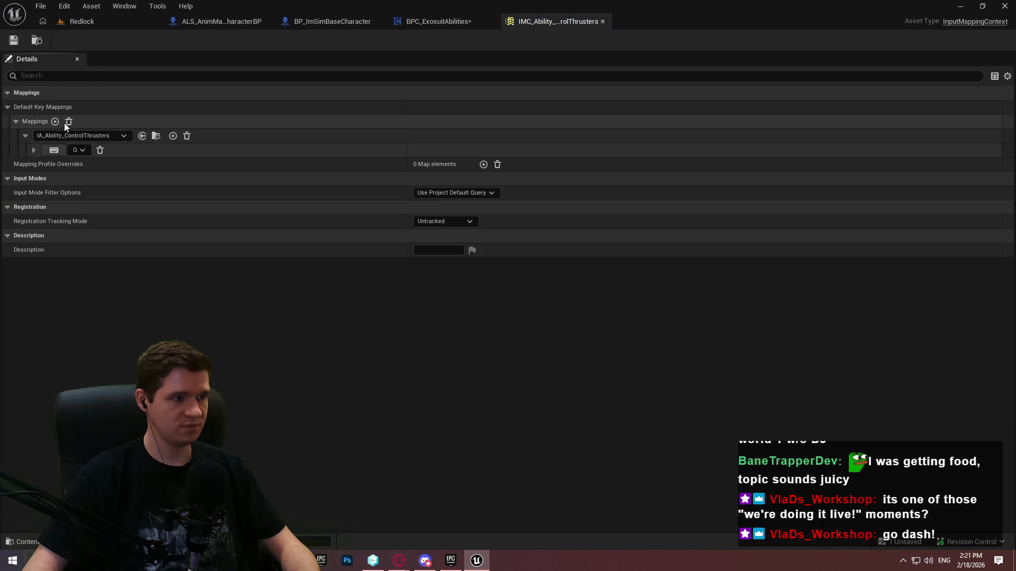
pyautogui.click(55, 121)
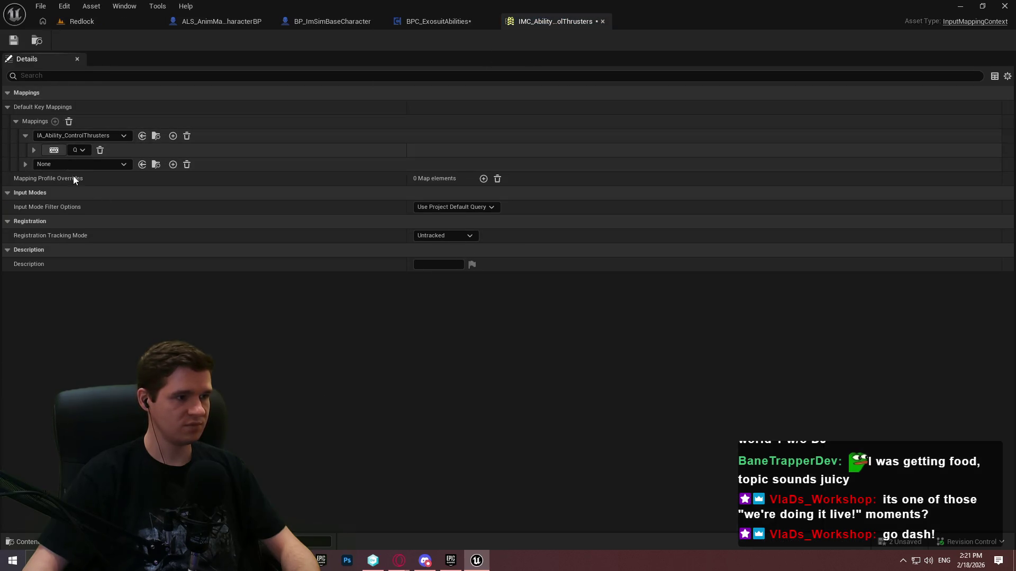
pyautogui.click(132, 315)
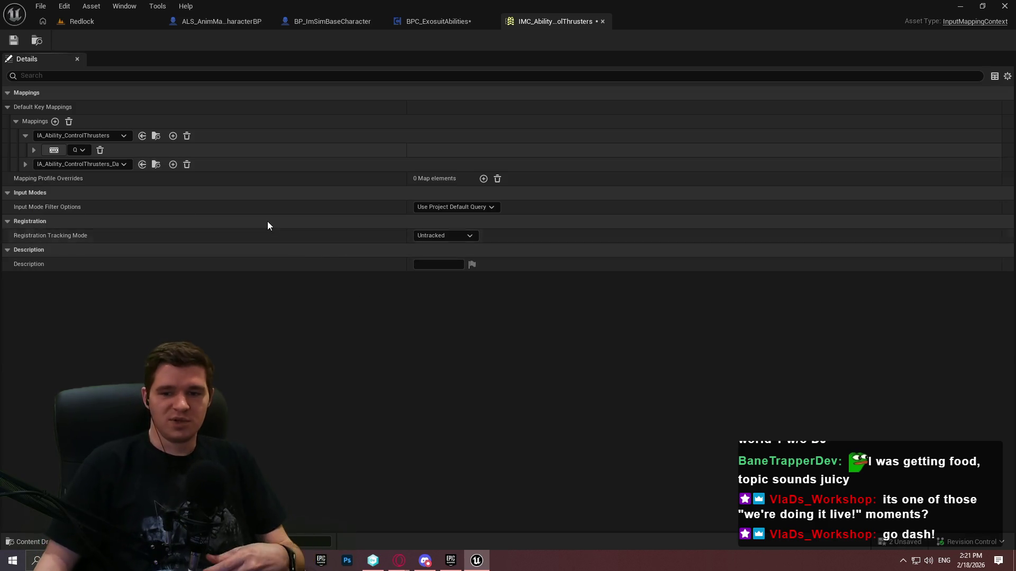
pyautogui.click(25, 164)
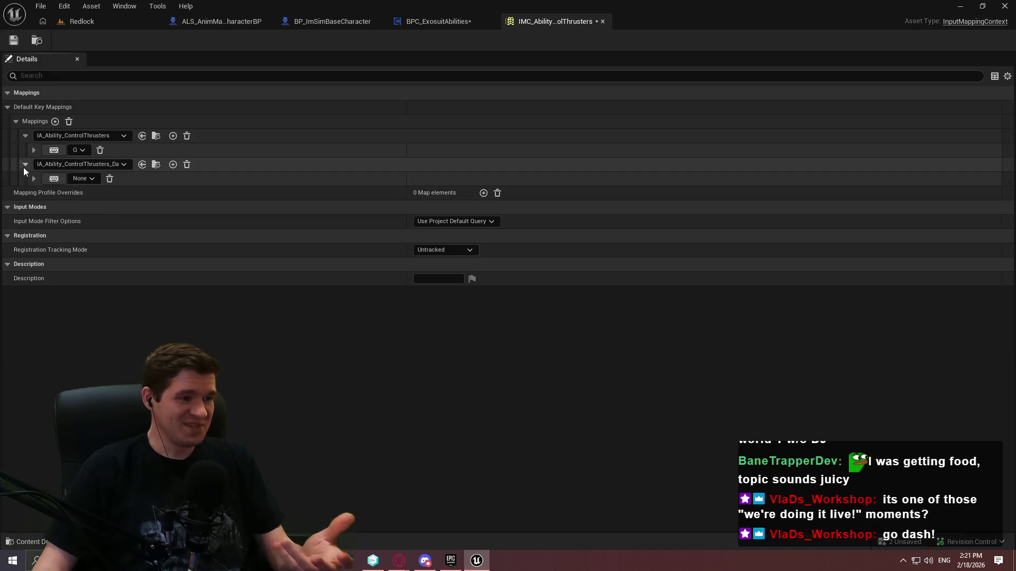
pyautogui.click(53, 178)
pyautogui.press('shift')
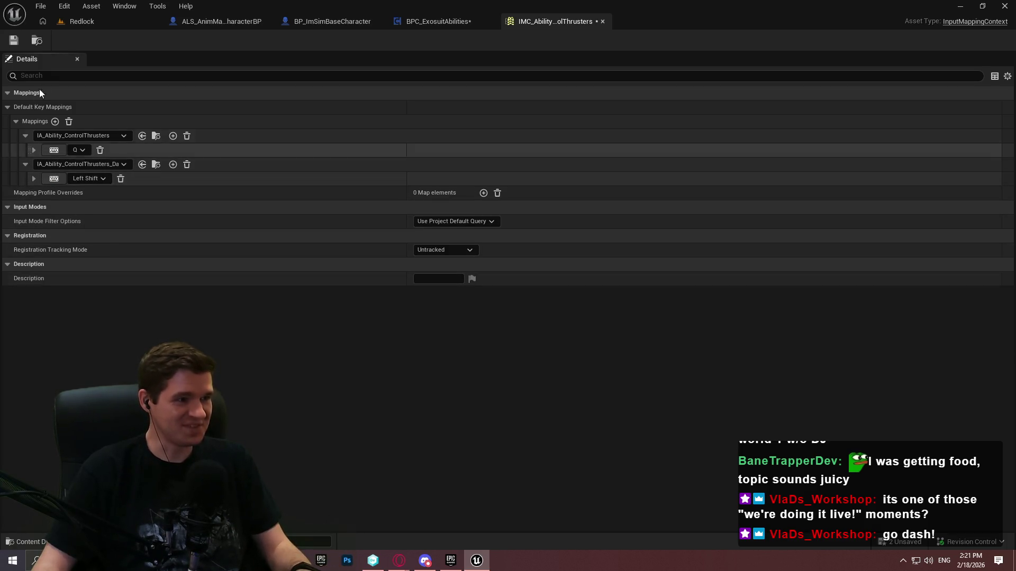
pyautogui.click(13, 41)
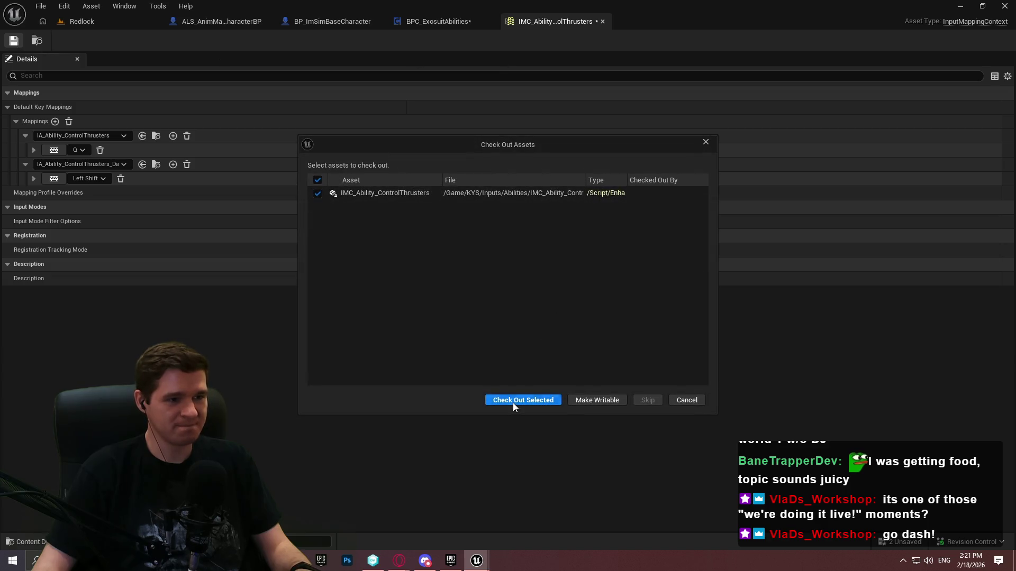
pyautogui.click(513, 401)
# Keep the Left Shift binding inheriting settings from the action, then select the Dash asset in Redlock
pyautogui.click(36, 179)
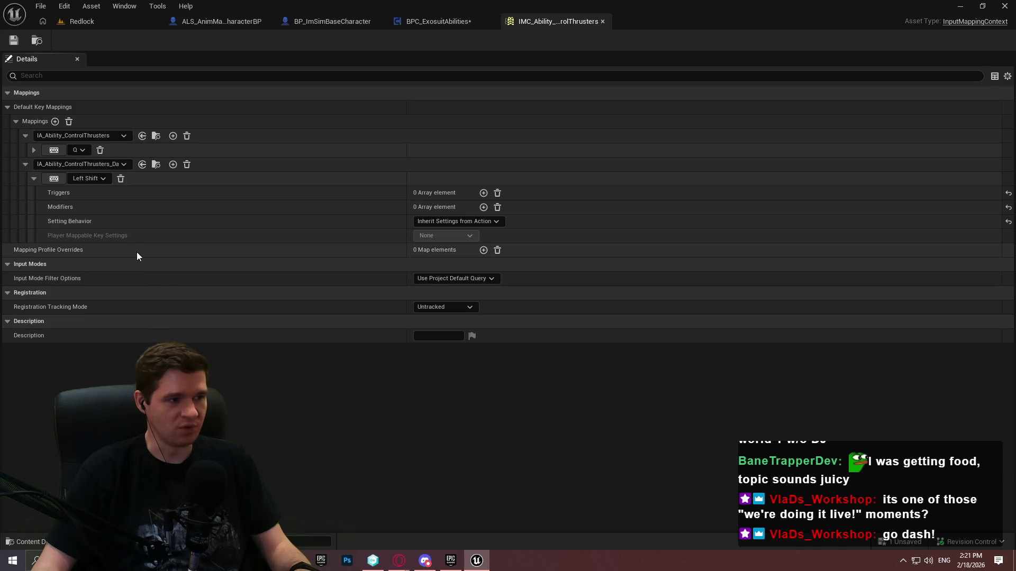
pyautogui.moveTo(87, 236)
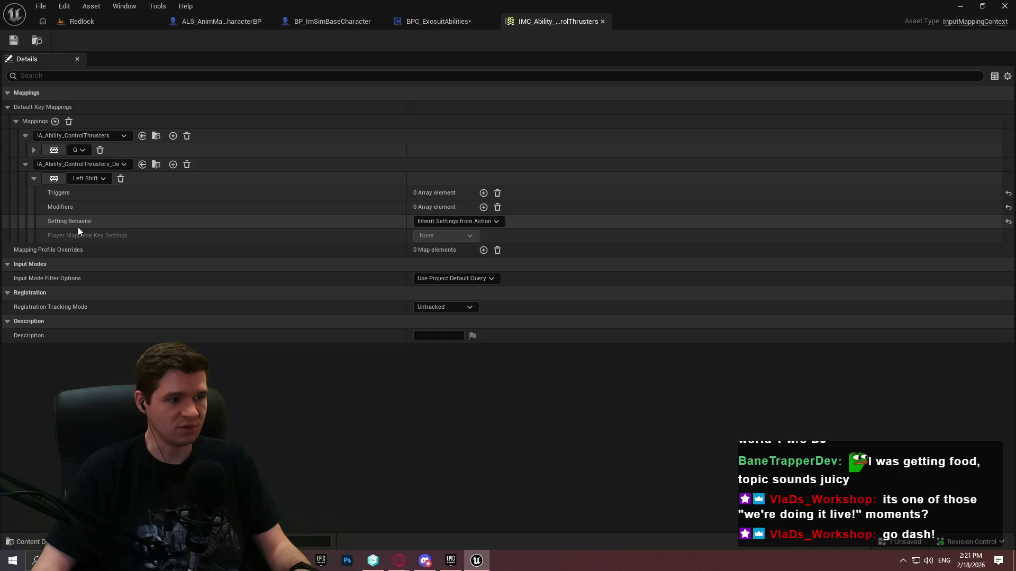
pyautogui.click(466, 221)
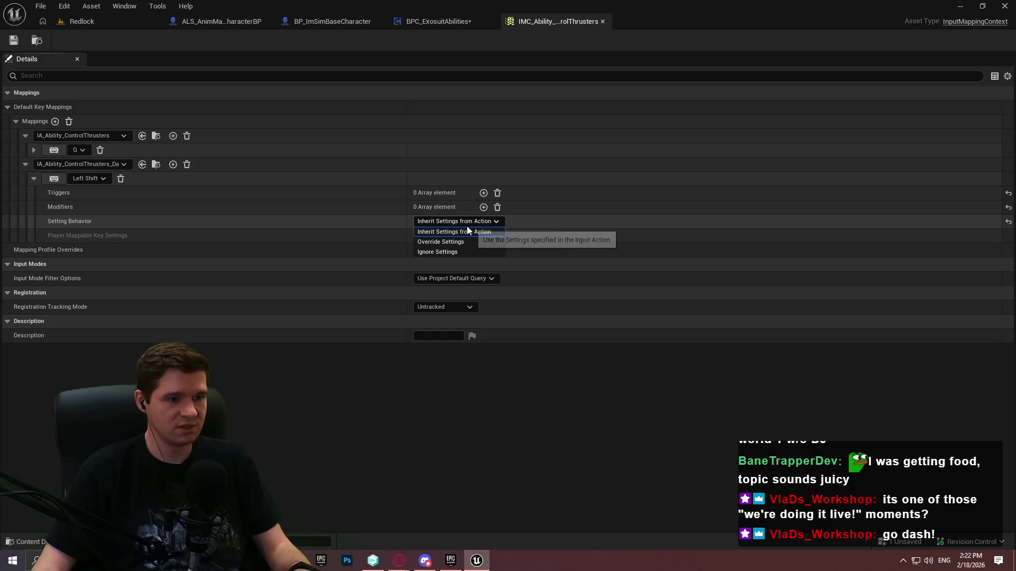
pyautogui.click(569, 221)
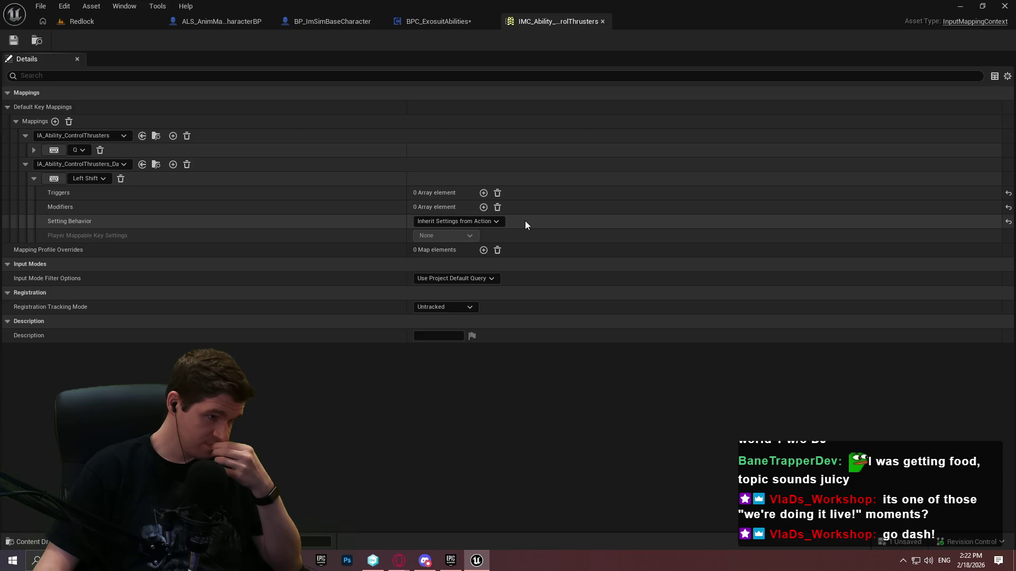
pyautogui.click(65, 7)
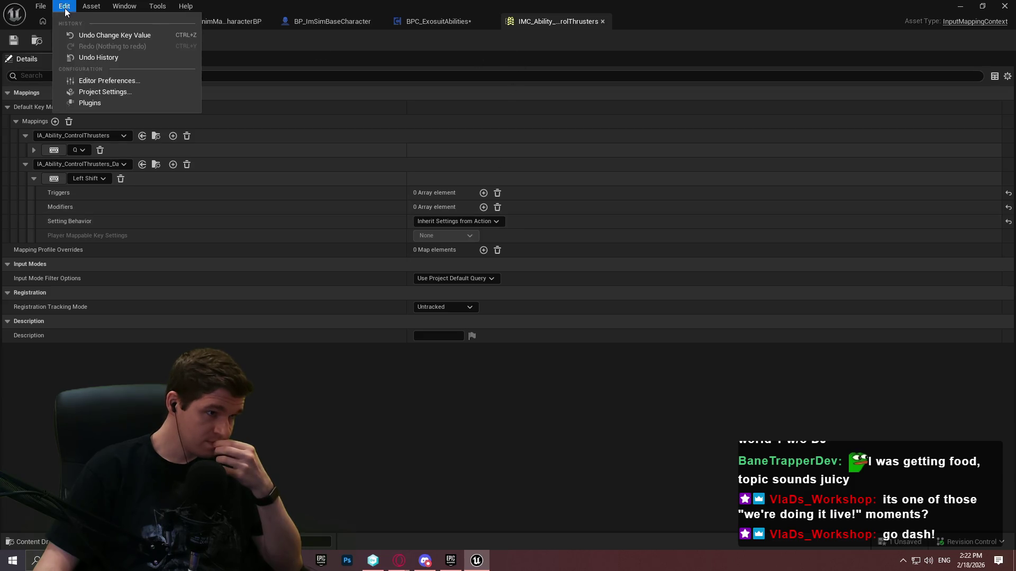
pyautogui.click(64, 7)
pyautogui.click(82, 21)
# Dock the Dash action editor and uncheck Consume Lower Priority Enhanced Input Mappings, then return to BPC_ExosuitAbilities
pyautogui.doubleClick(309, 402)
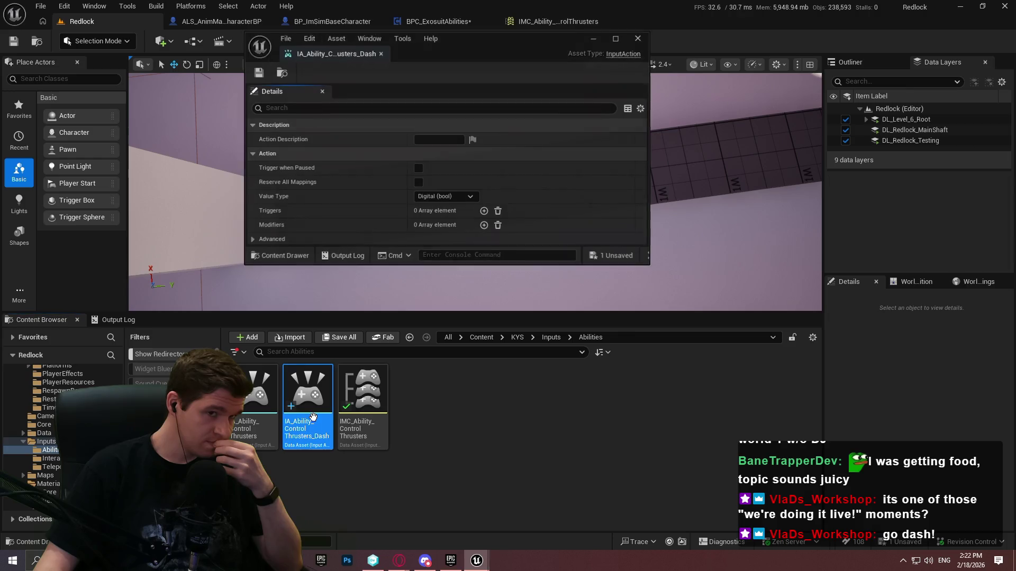
pyautogui.moveTo(534, 54); pyautogui.dragTo(672, 24)
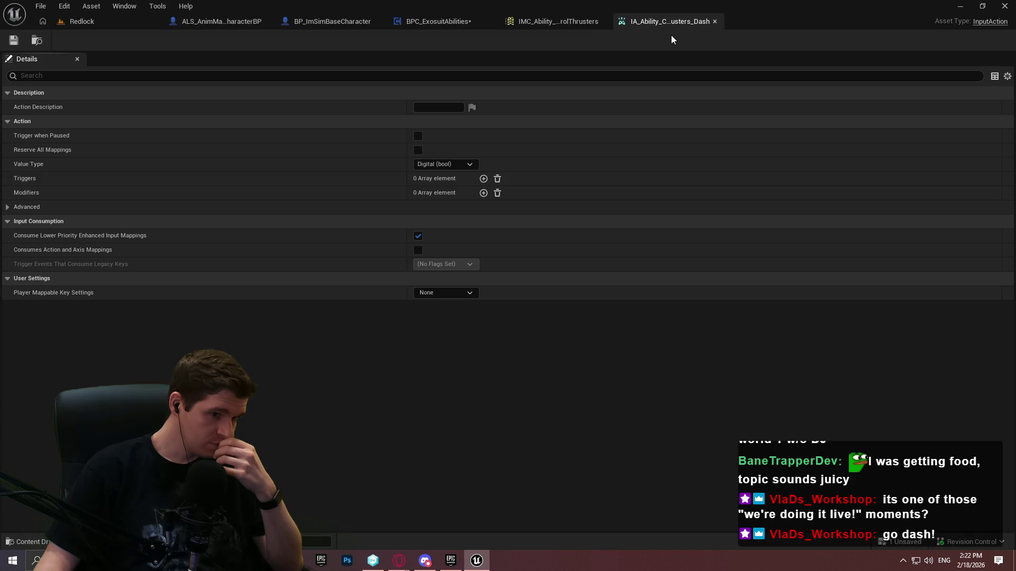
pyautogui.click(418, 235)
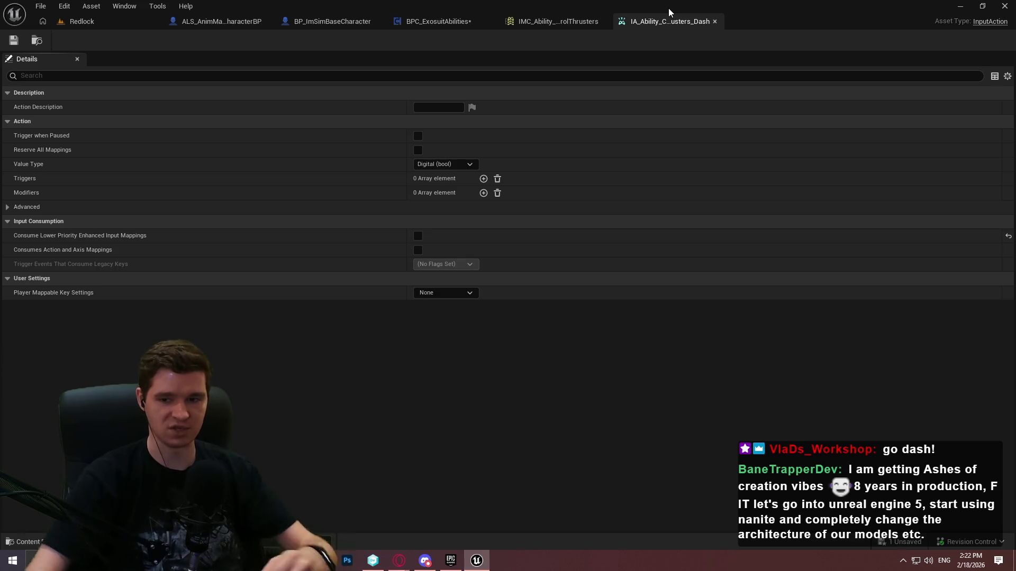
pyautogui.click(554, 16)
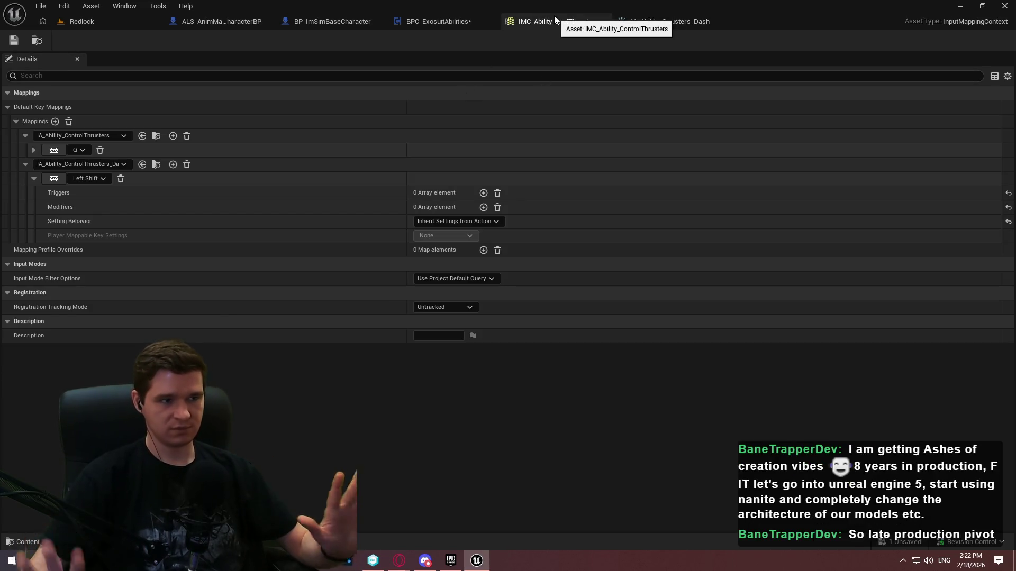
pyautogui.click(440, 23)
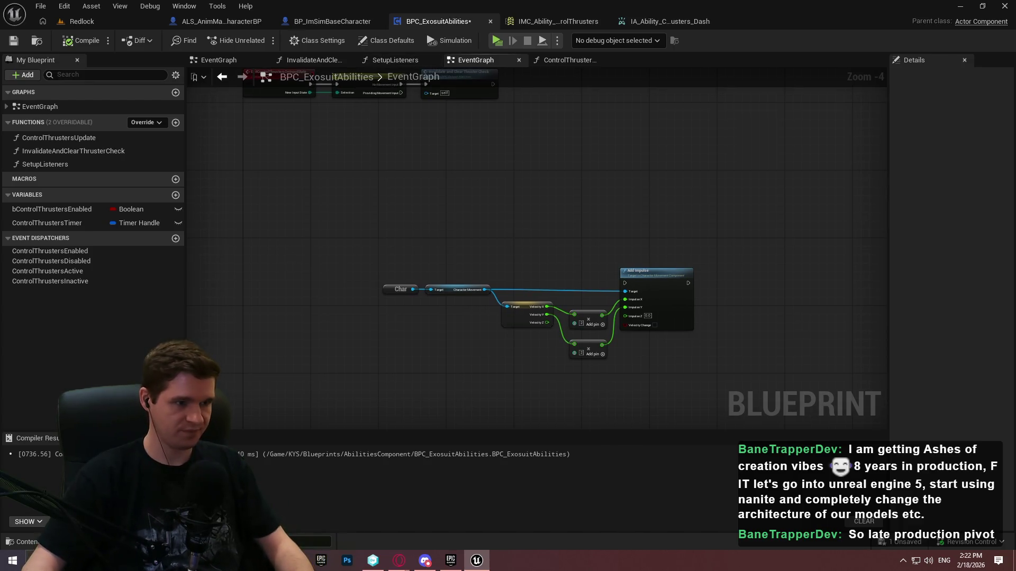
# Place the IA_Ability_ControlThrusters_Dash input event in the graph and check its asset and mapping context
pyautogui.rightClick(283, 246)
pyautogui.write('thrusters')
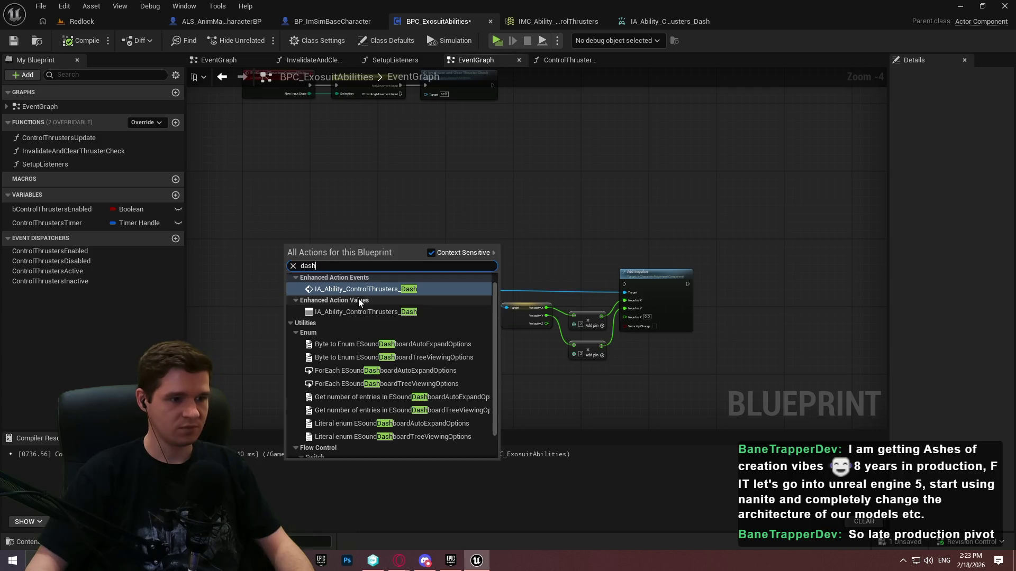
pyautogui.click(358, 299)
pyautogui.scroll(2, 326, 316)
pyautogui.doubleClick(336, 257)
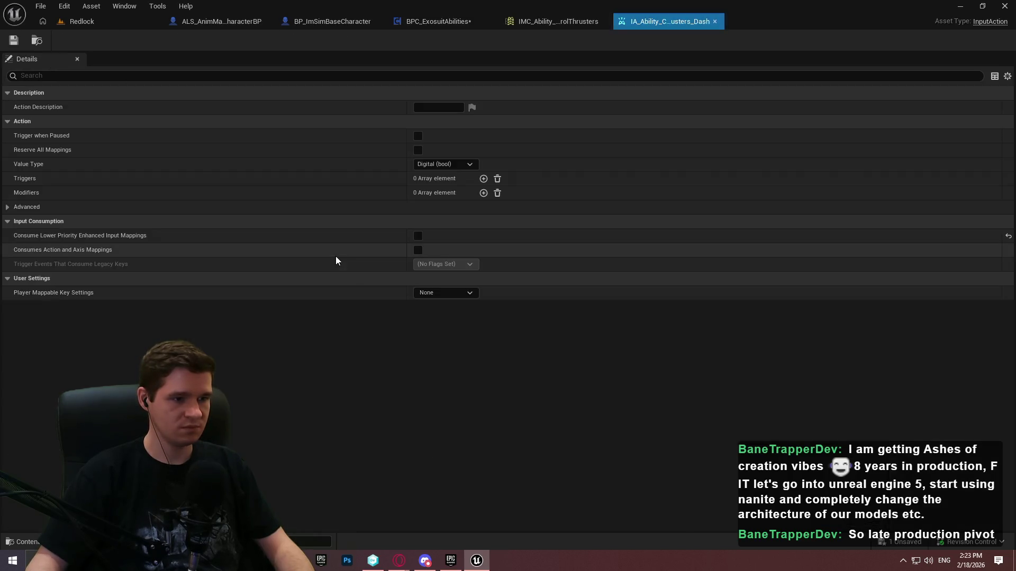
pyautogui.click(540, 24)
pyautogui.click(443, 21)
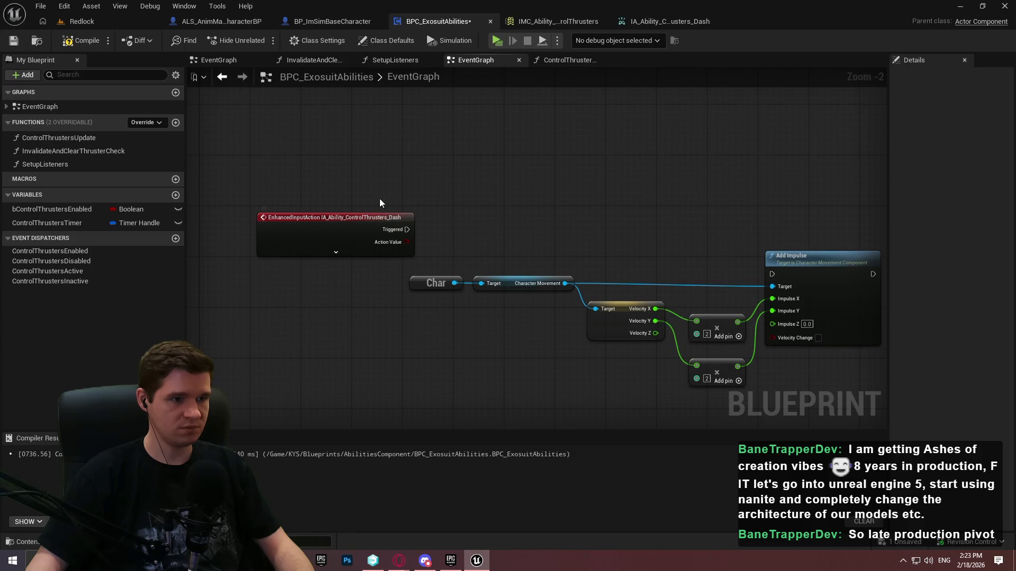
# Expand the Dash event's pins and wire Started into the Add Impulse node
pyautogui.click(371, 256)
pyautogui.moveTo(327, 235); pyautogui.dragTo(269, 201)
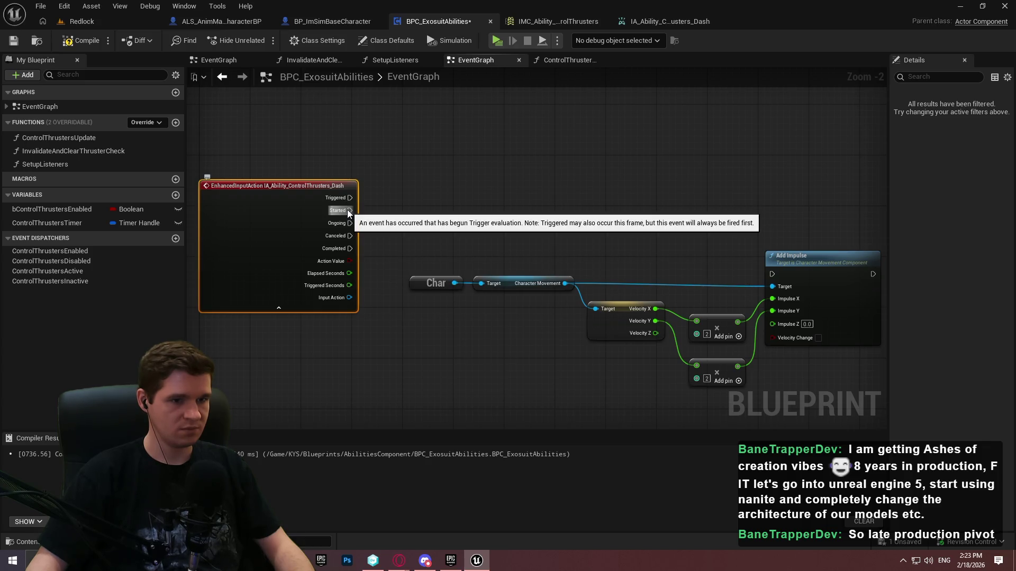
pyautogui.moveTo(347, 209)
pyautogui.mouseDown()
pyautogui.moveTo(829, 278)
pyautogui.moveTo(669, 262)
pyautogui.mouseUp()
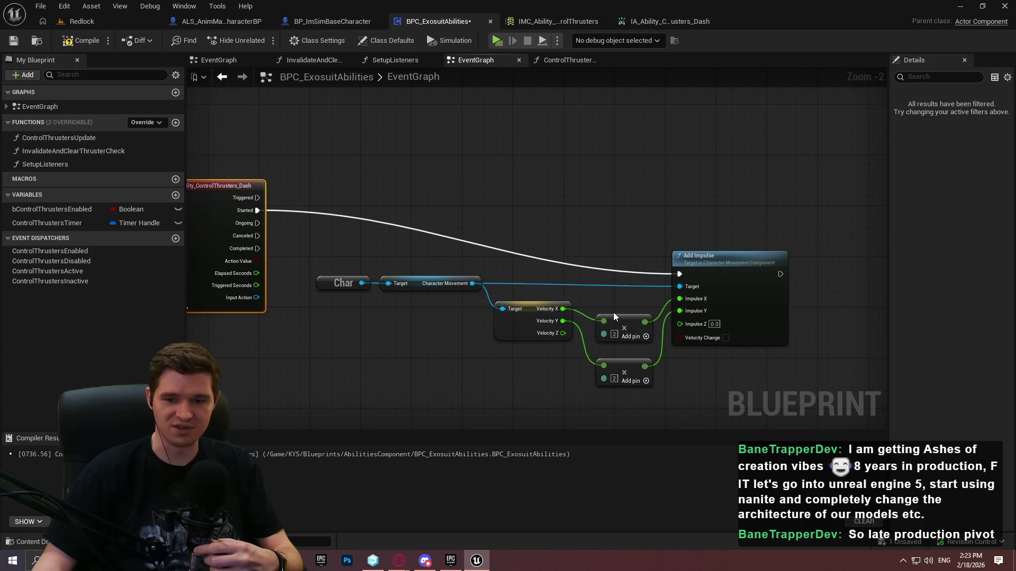
pyautogui.moveTo(440, 246)
pyautogui.mouseDown()
pyautogui.moveTo(653, 252)
pyautogui.moveTo(574, 256)
pyautogui.mouseUp()
# Raise the chain from Char to Add Impulse level with the Dash event
pyautogui.moveTo(544, 182); pyautogui.dragTo(842, 373)
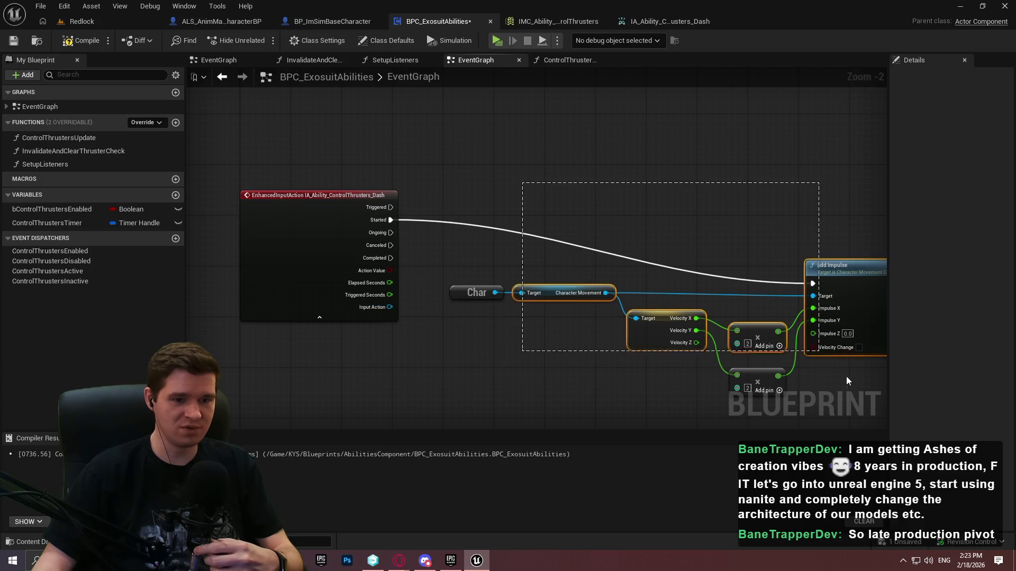
pyautogui.click(637, 224)
pyautogui.moveTo(370, 205)
pyautogui.mouseDown()
pyautogui.moveTo(764, 331)
pyautogui.moveTo(756, 367)
pyautogui.mouseUp()
pyautogui.moveTo(759, 296); pyautogui.dragTo(751, 226)
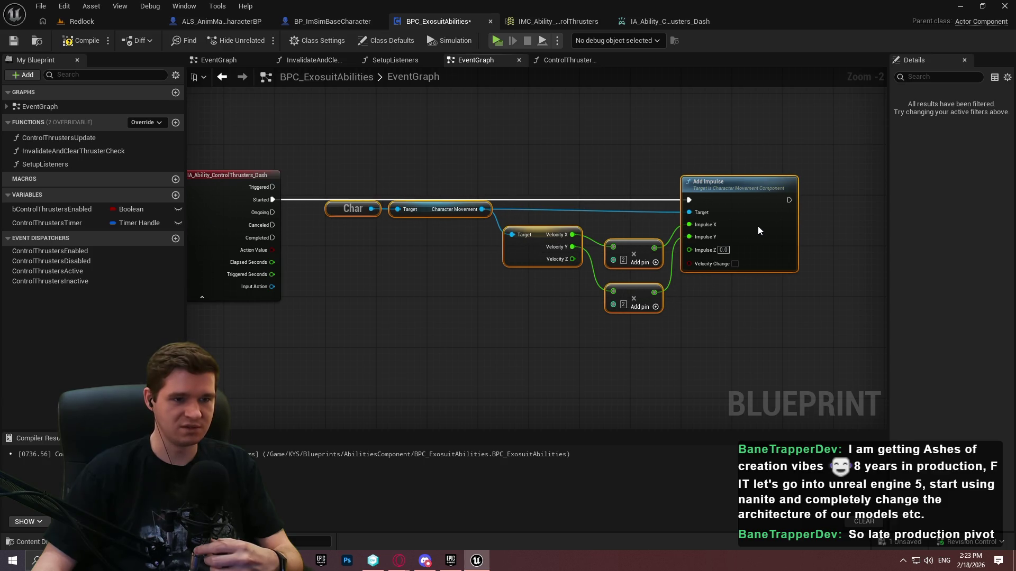
pyautogui.click(649, 204)
pyautogui.moveTo(662, 346)
pyautogui.mouseDown()
pyautogui.moveTo(341, 201)
pyautogui.moveTo(335, 242)
pyautogui.mouseUp()
pyautogui.click(662, 314)
# Stack the two multiply nodes neatly and collapse the Dash event's extra pins
pyautogui.scroll(2, 665, 319)
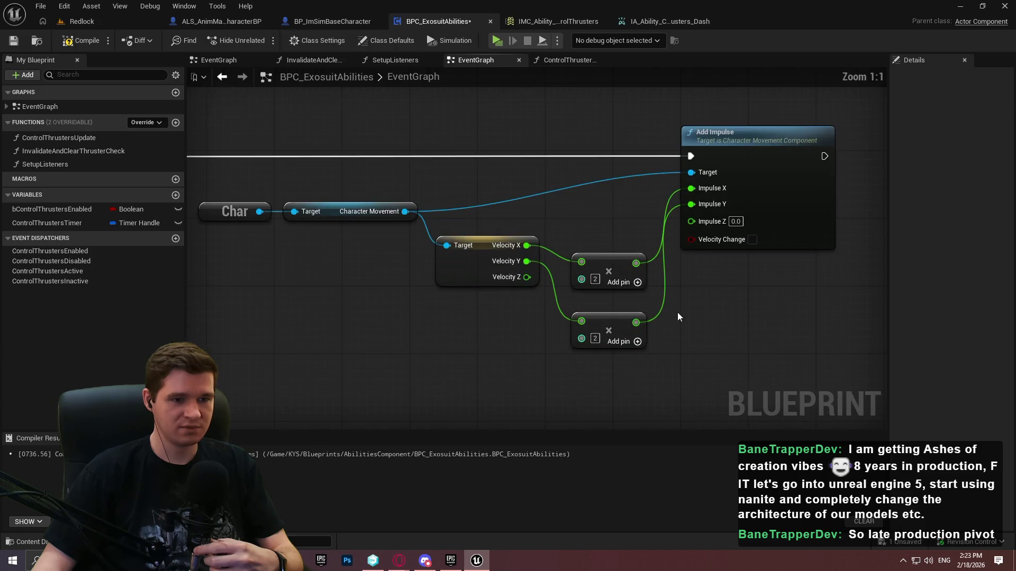
pyautogui.moveTo(608, 275); pyautogui.dragTo(605, 257)
pyautogui.moveTo(603, 322); pyautogui.dragTo(601, 288)
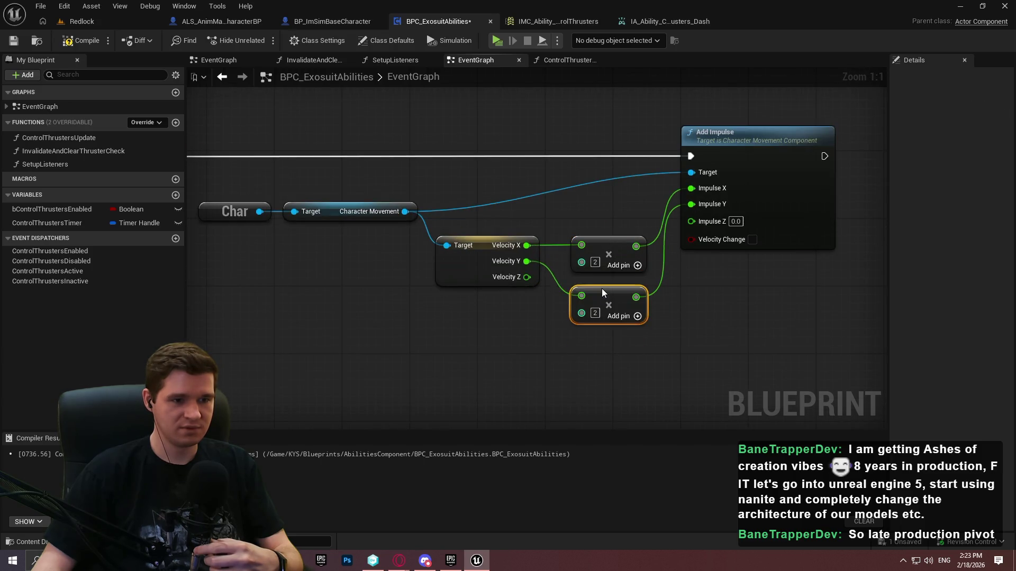
pyautogui.keyDown('ctrl'); pyautogui.click(602, 251); pyautogui.keyUp('ctrl')
pyautogui.moveTo(602, 251); pyautogui.dragTo(594, 251)
pyautogui.click(654, 331)
pyautogui.moveTo(697, 186)
pyautogui.mouseDown()
pyautogui.moveTo(658, 218)
pyautogui.moveTo(329, 258)
pyautogui.moveTo(216, 245)
pyautogui.mouseUp()
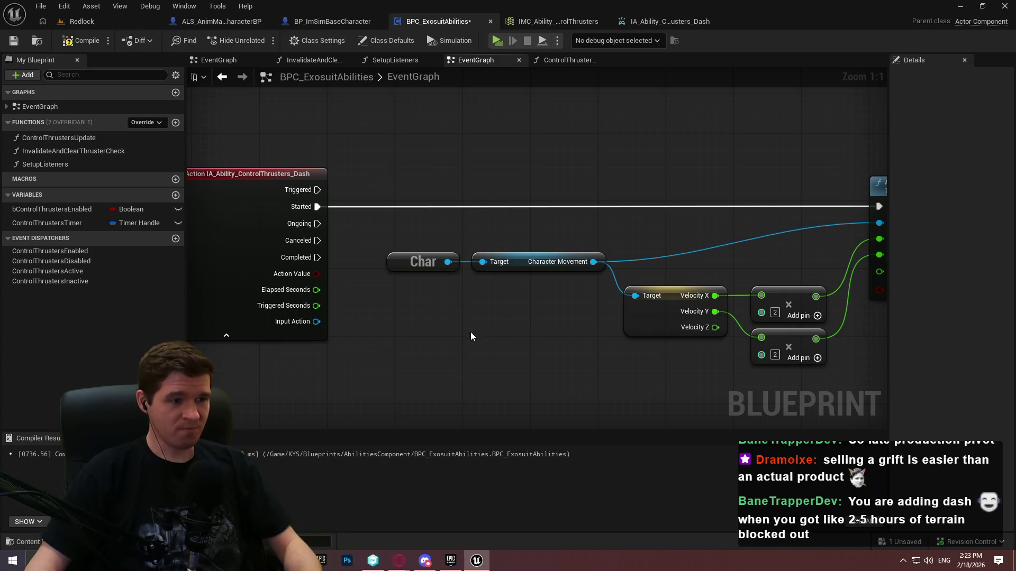
pyautogui.moveTo(328, 351); pyautogui.dragTo(246, 334)
pyautogui.click(209, 323)
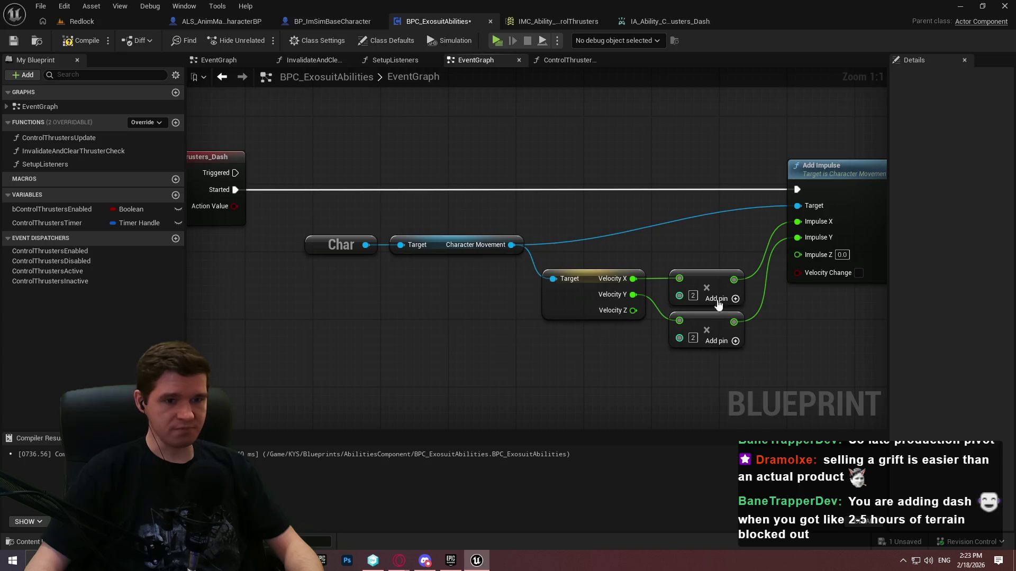
# Enter 200 for both velocity multipliers feeding Add Impulse
pyautogui.click(692, 296)
pyautogui.write('200')
pyautogui.press('Return')
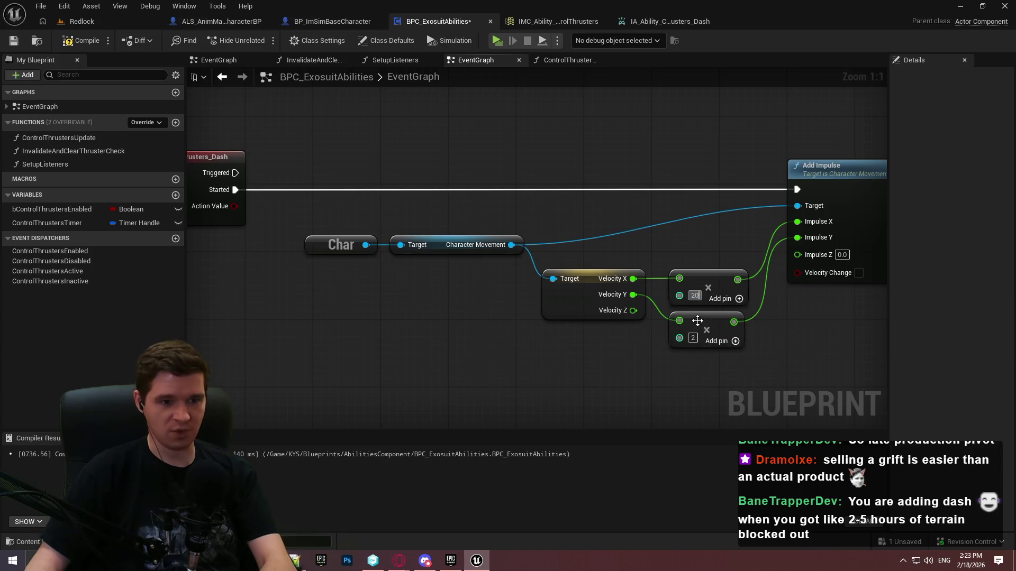
pyautogui.write('200')
pyautogui.press('Return')
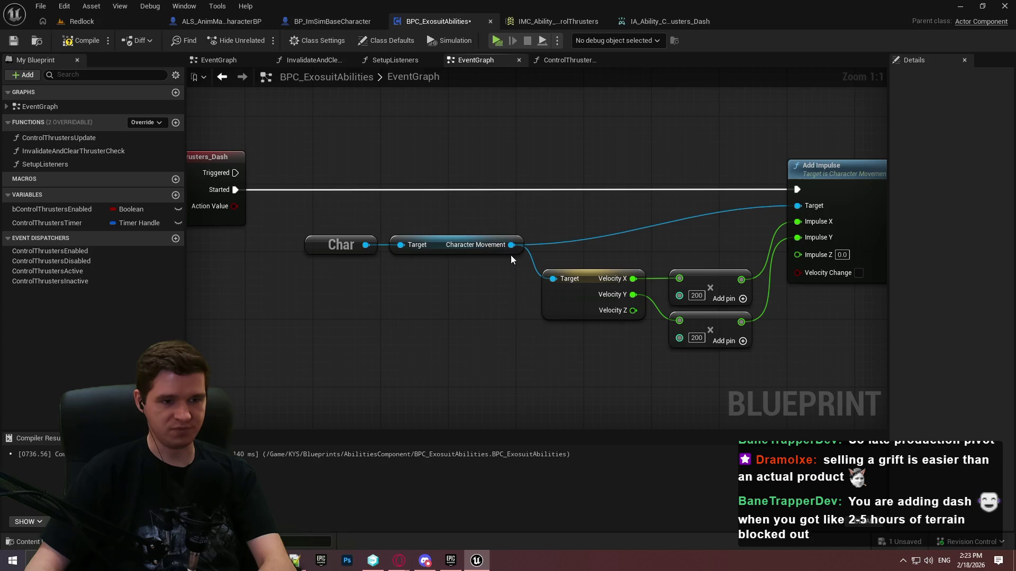
pyautogui.moveTo(511, 244); pyautogui.dragTo(451, 337)
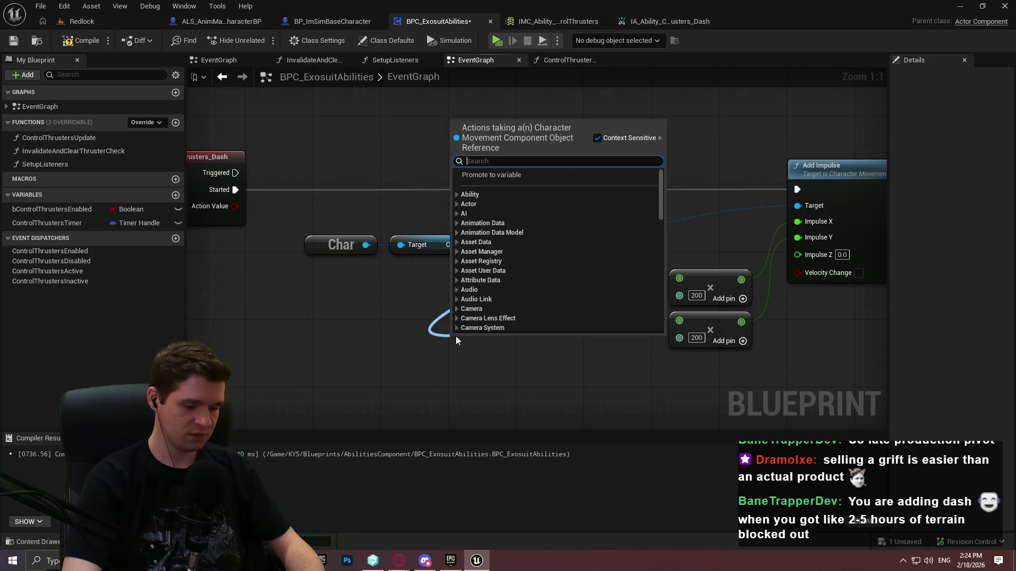
# Add a Player Movement Axis getter pulled from the Char node
pyautogui.write('player input')
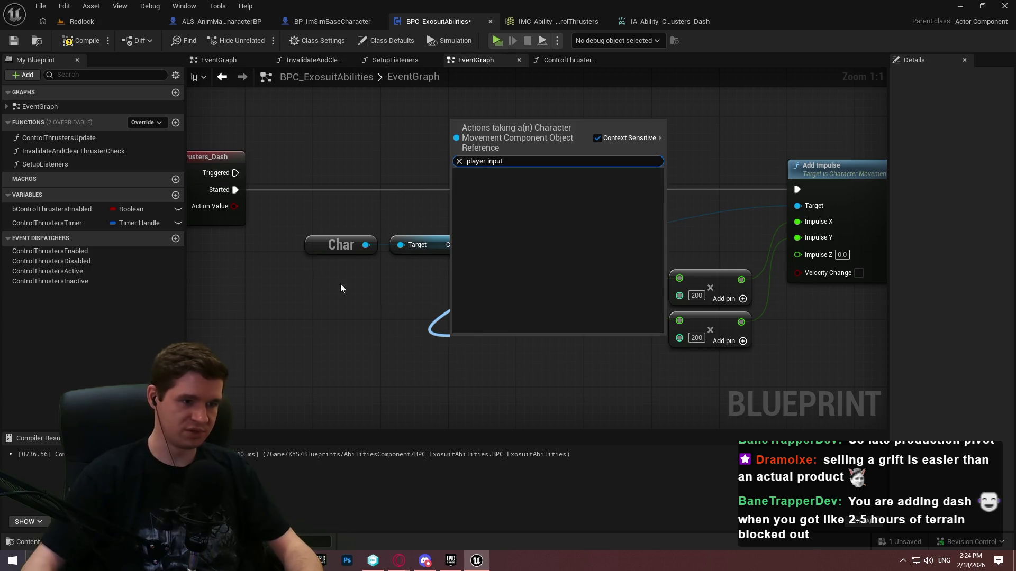
pyautogui.press('Escape')
pyautogui.moveTo(365, 245); pyautogui.dragTo(424, 330)
pyautogui.write('player inp')
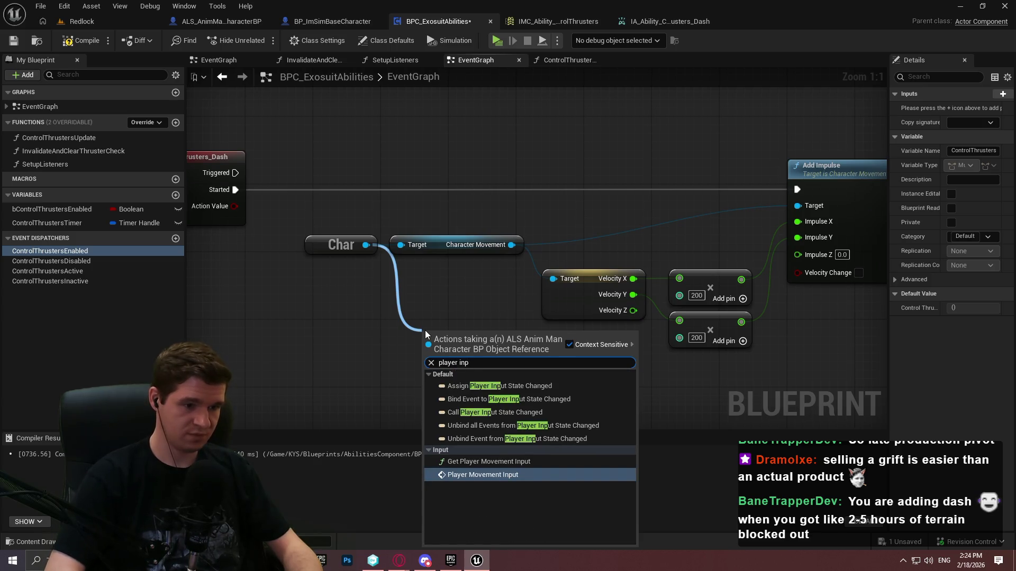
pyautogui.hotkey('ctrl', 'a')
pyautogui.write('player movement axis')
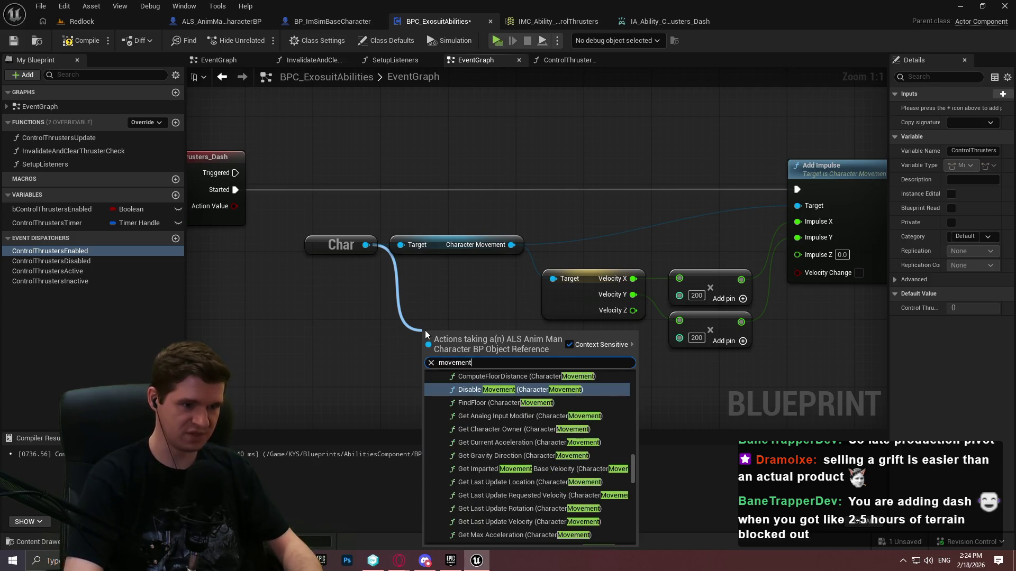
pyautogui.press('Return')
# Split the movement axis, delete the Velocity node, and wire X and Y into the multiplies
pyautogui.rightClick(518, 343)
pyautogui.click(542, 381)
pyautogui.click(587, 276)
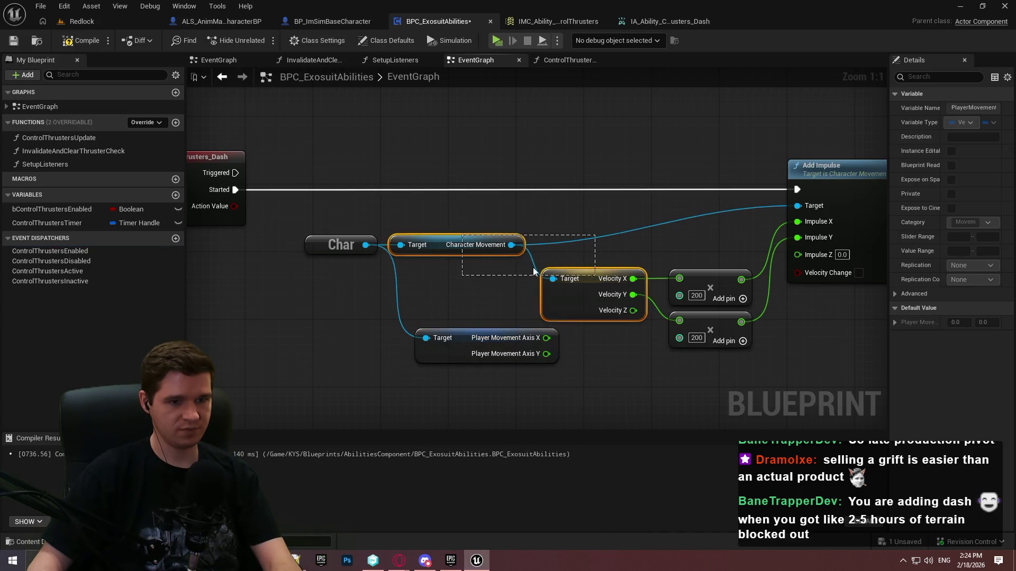
pyautogui.press('Delete')
pyautogui.moveTo(547, 337); pyautogui.dragTo(679, 280)
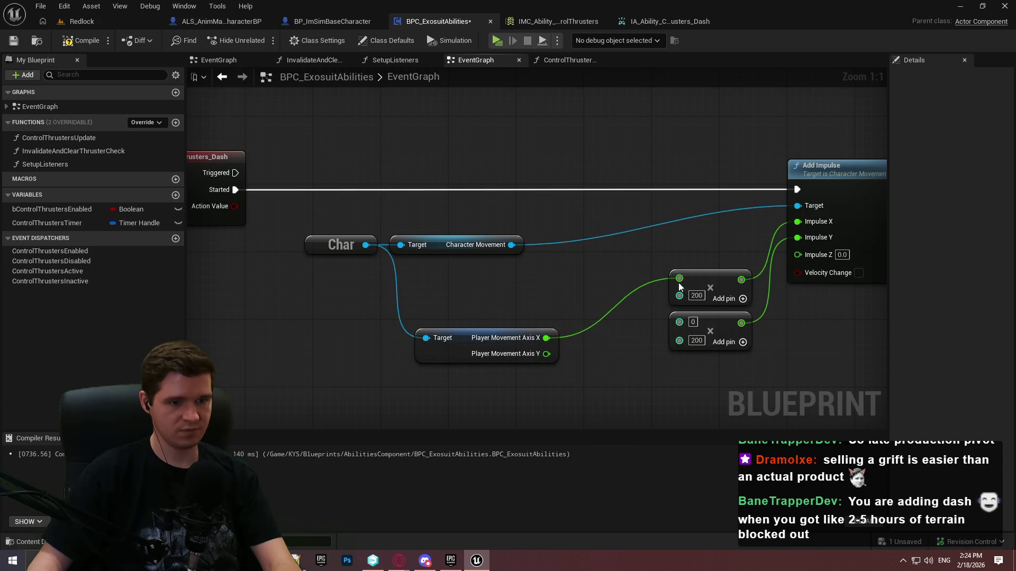
pyautogui.moveTo(678, 324)
pyautogui.mouseDown()
pyautogui.moveTo(546, 354)
pyautogui.moveTo(537, 288)
pyautogui.mouseUp()
pyautogui.press('q')
# Tidy the multiply, feeding and Add Impulse nodes, then save BPC_ExosuitAbilities
pyautogui.moveTo(695, 281)
pyautogui.mouseDown()
pyautogui.moveTo(650, 290)
pyautogui.moveTo(577, 280)
pyautogui.mouseUp()
pyautogui.click(676, 255)
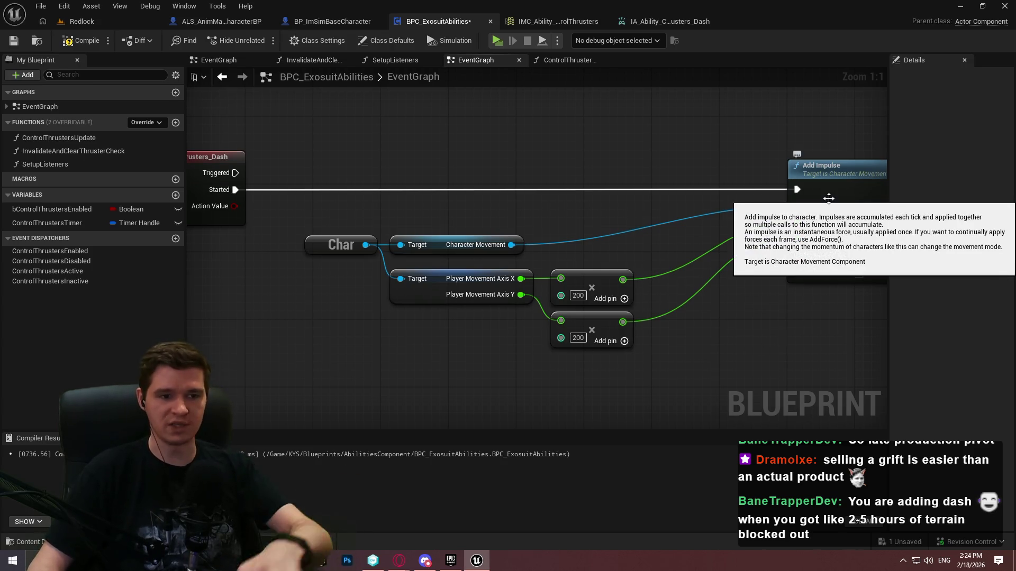
pyautogui.moveTo(834, 177)
pyautogui.mouseDown()
pyautogui.moveTo(733, 190)
pyautogui.moveTo(691, 179)
pyautogui.mouseUp()
pyautogui.moveTo(643, 365); pyautogui.dragTo(299, 232)
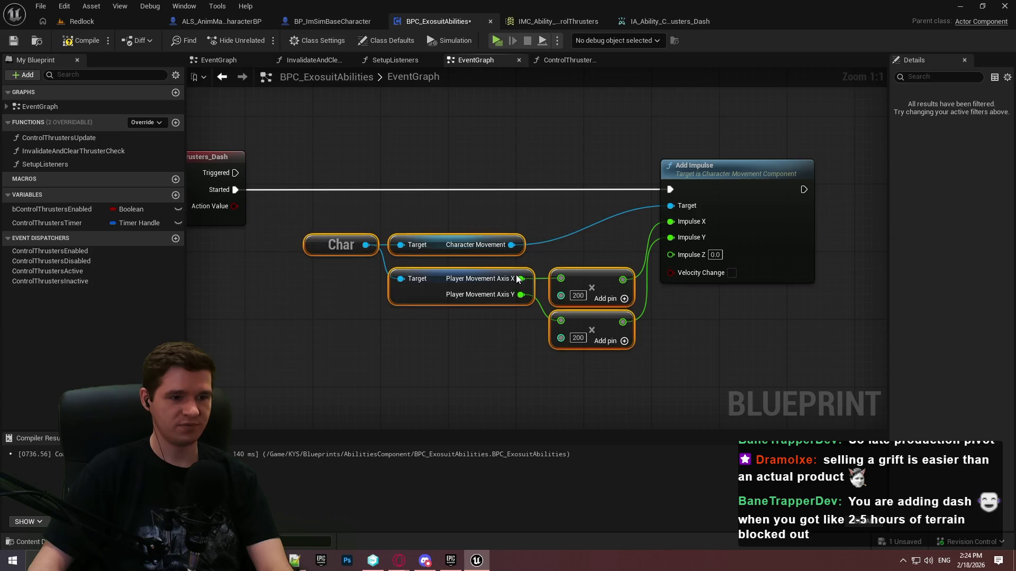
pyautogui.moveTo(441, 286); pyautogui.dragTo(441, 265)
pyautogui.click(609, 212)
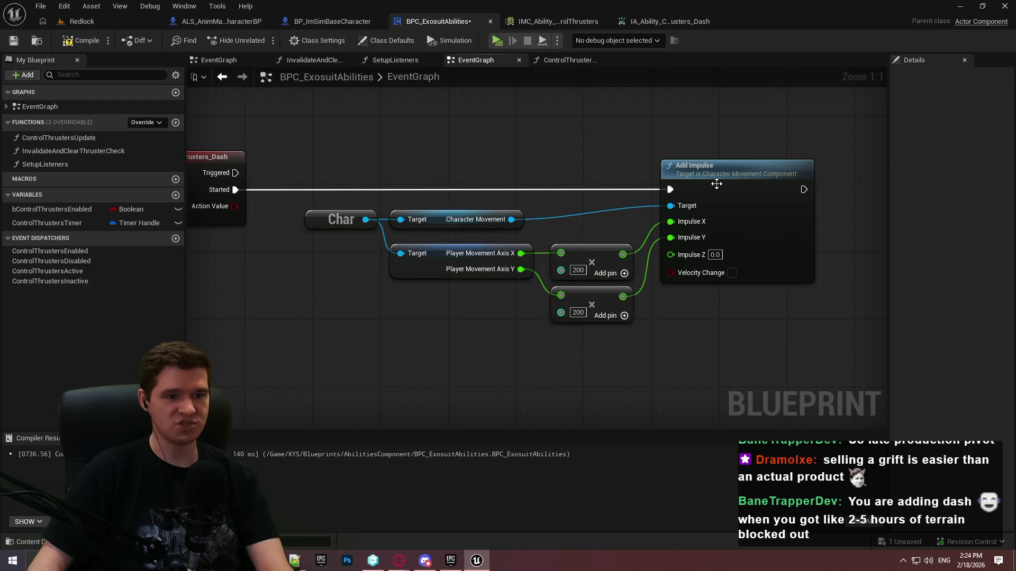
pyautogui.moveTo(716, 184); pyautogui.dragTo(724, 183)
pyautogui.click(703, 343)
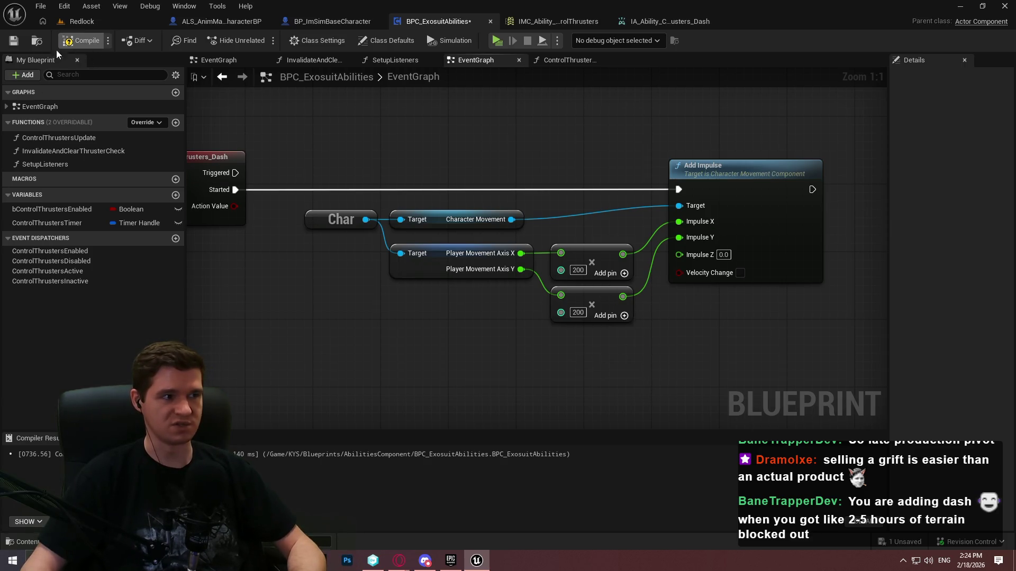
pyautogui.click(13, 42)
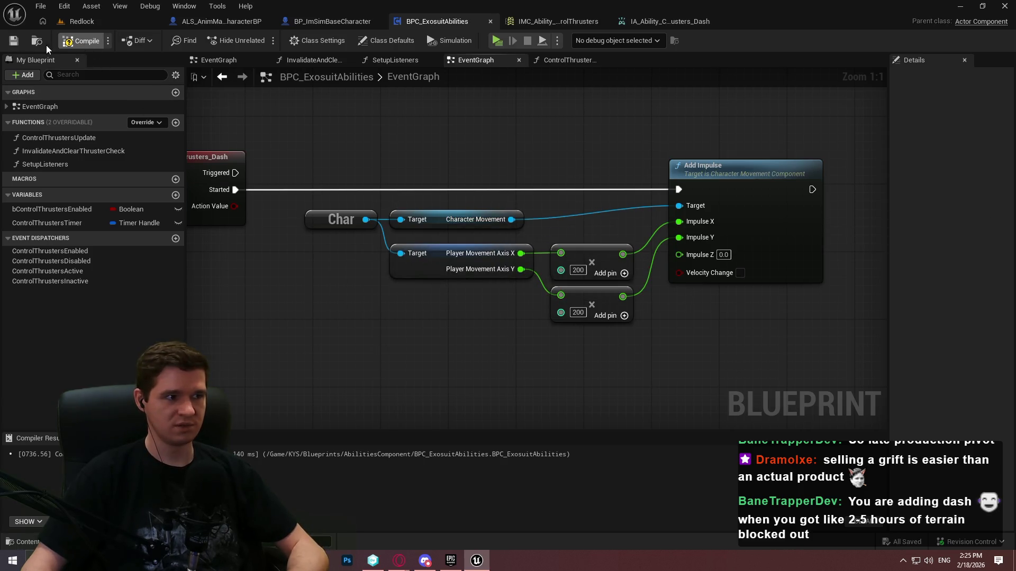
# Play-test, debug the spawned ALS_AnimMan_CharacterBP0's exosuit component, then stop the session
pyautogui.scroll(-1, 571, 165)
pyautogui.moveTo(482, 147)
pyautogui.mouseDown()
pyautogui.moveTo(681, 156)
pyautogui.moveTo(516, 165)
pyautogui.mouseUp()
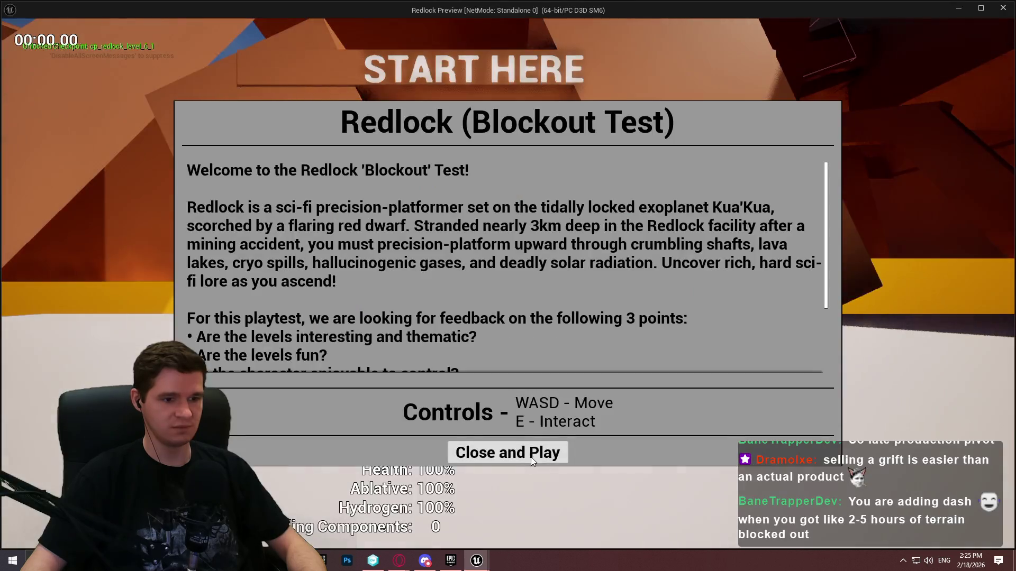
pyautogui.click(508, 451)
pyautogui.press('super')
pyautogui.hotkey('alt', 'Tab')
pyautogui.click(599, 39)
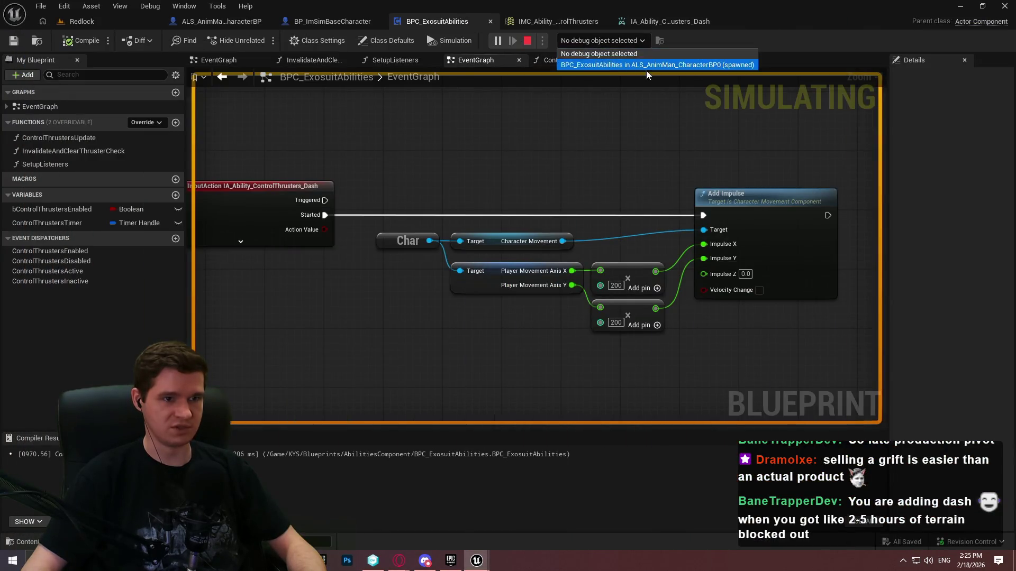
pyautogui.click(631, 65)
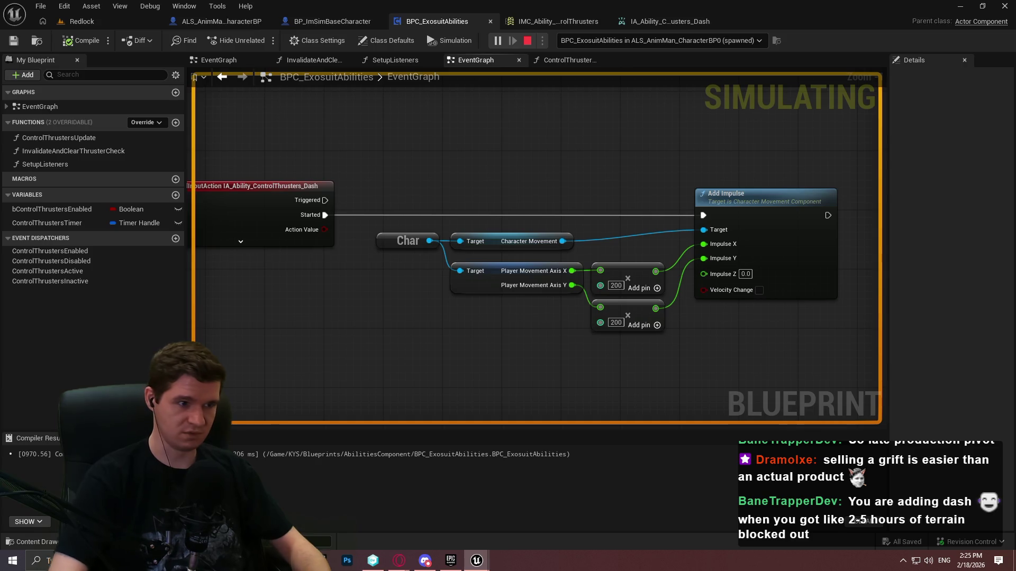
pyautogui.press('Escape')
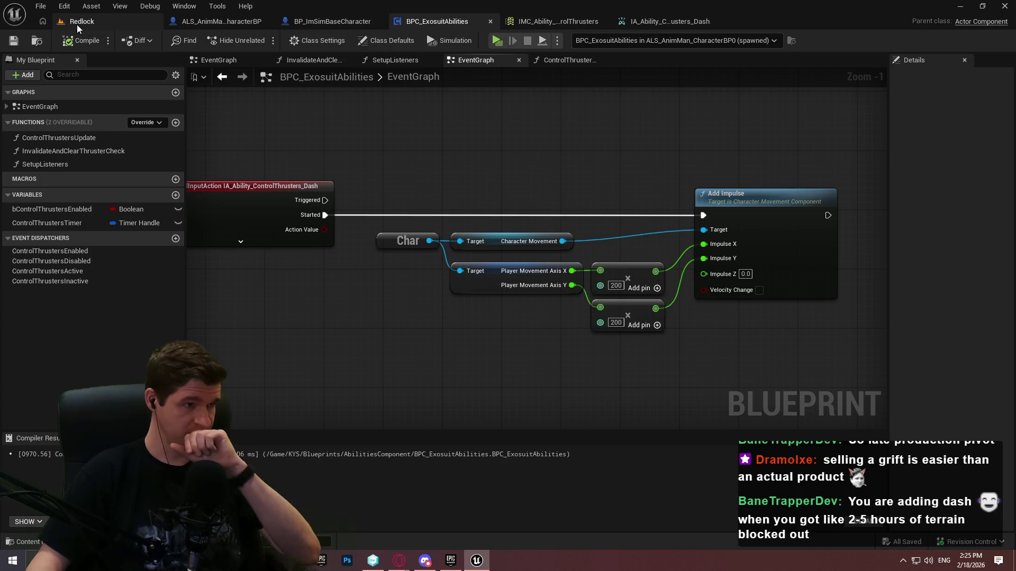
# Review the Dash action, the mapping context, and the abilities component's Begin Play setup
pyautogui.click(682, 20)
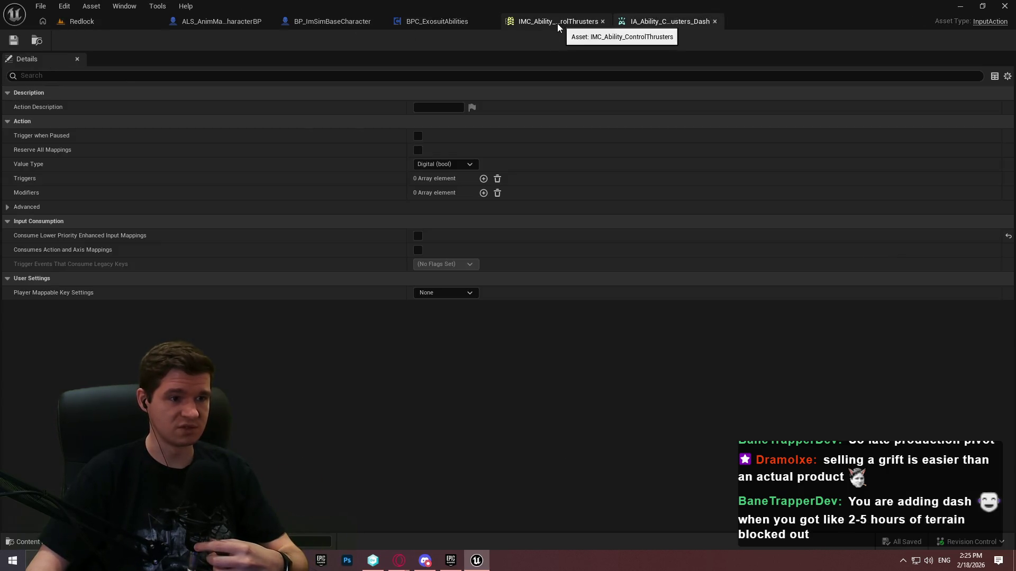
pyautogui.click(535, 24)
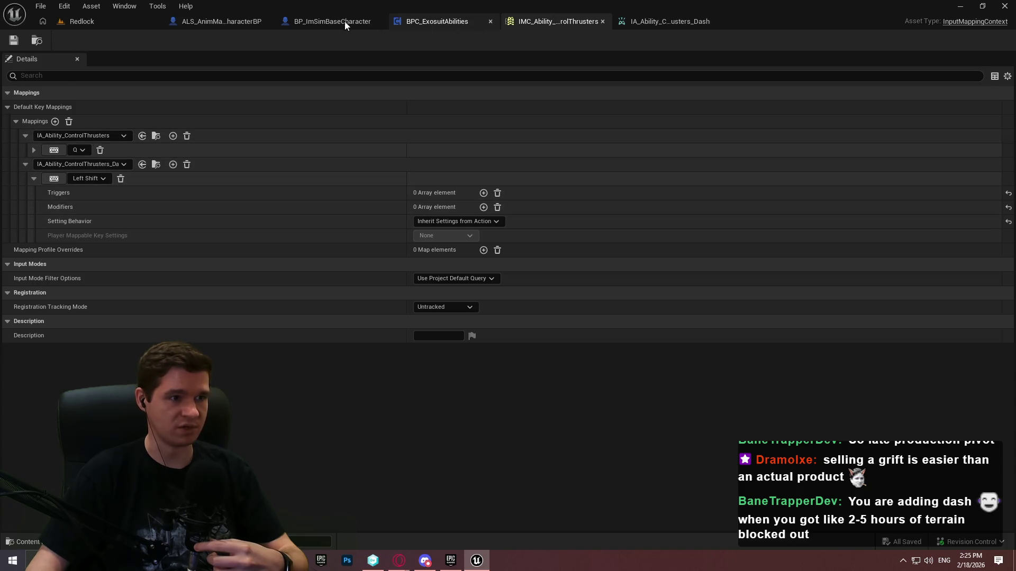
pyautogui.click(455, 21)
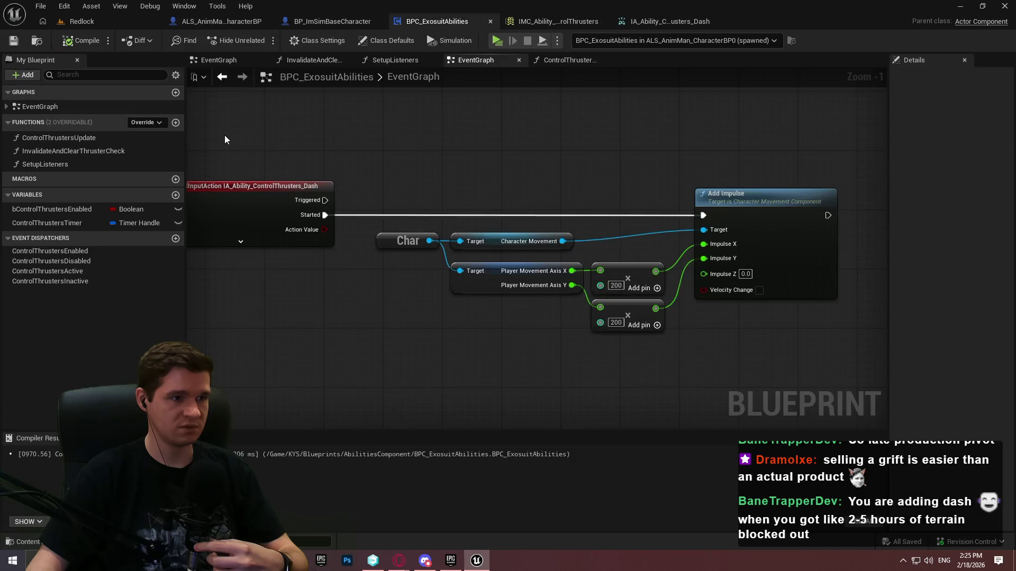
pyautogui.scroll(-4, 507, 94)
pyautogui.click(267, 63)
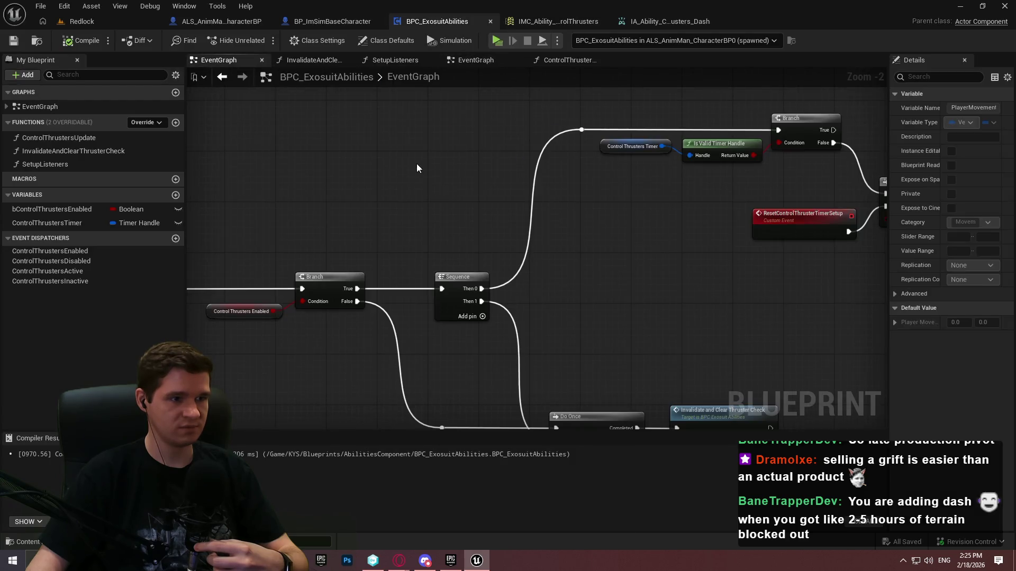
pyautogui.moveTo(349, 95)
pyautogui.mouseDown()
pyautogui.moveTo(369, 271)
pyautogui.moveTo(446, 91)
pyautogui.mouseUp()
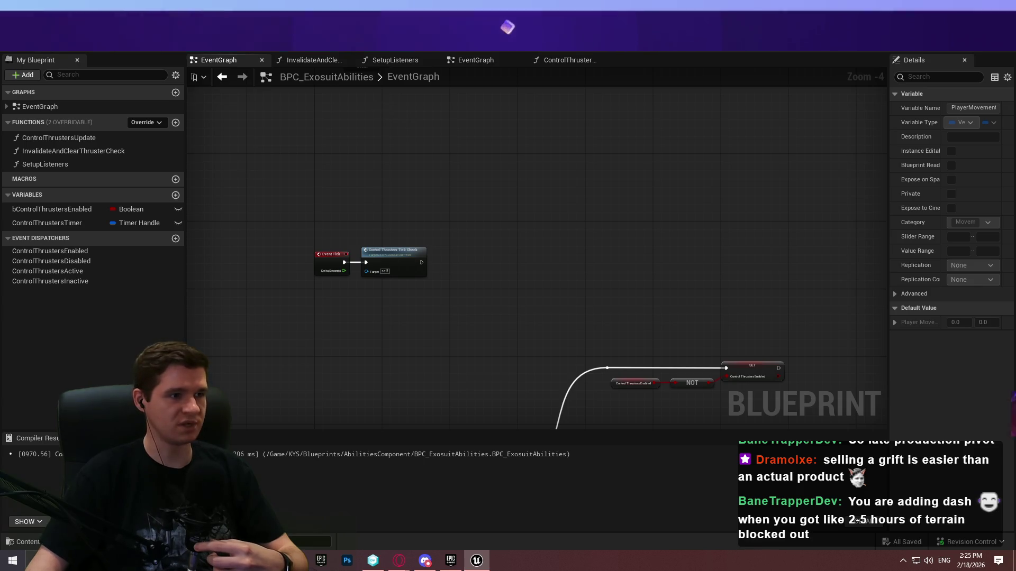
# Look through the animated character's event and abilities graphs and the exosuit component's lower nodes
pyautogui.click(221, 21)
pyautogui.scroll(-9, 589, 335)
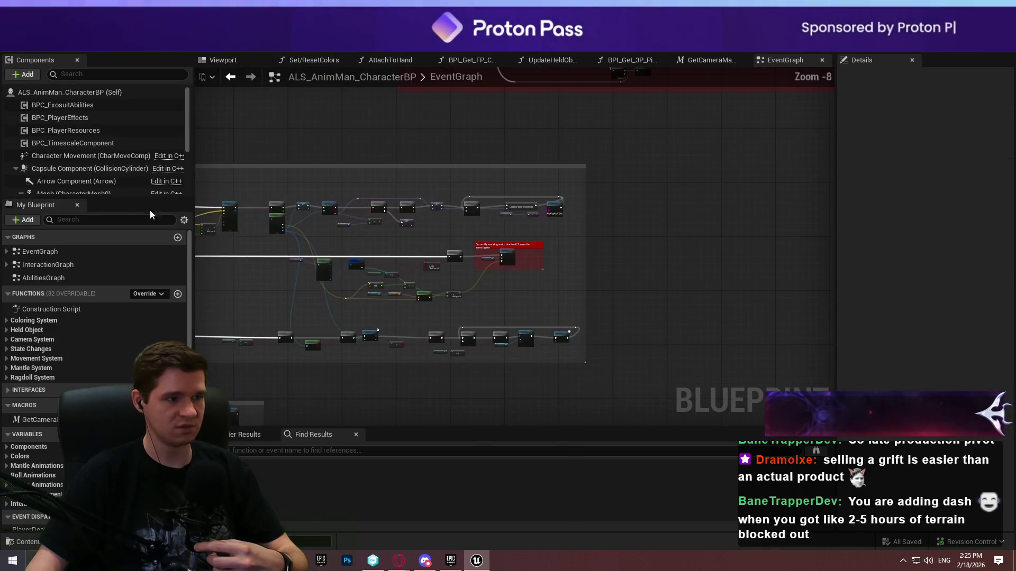
pyautogui.doubleClick(56, 251)
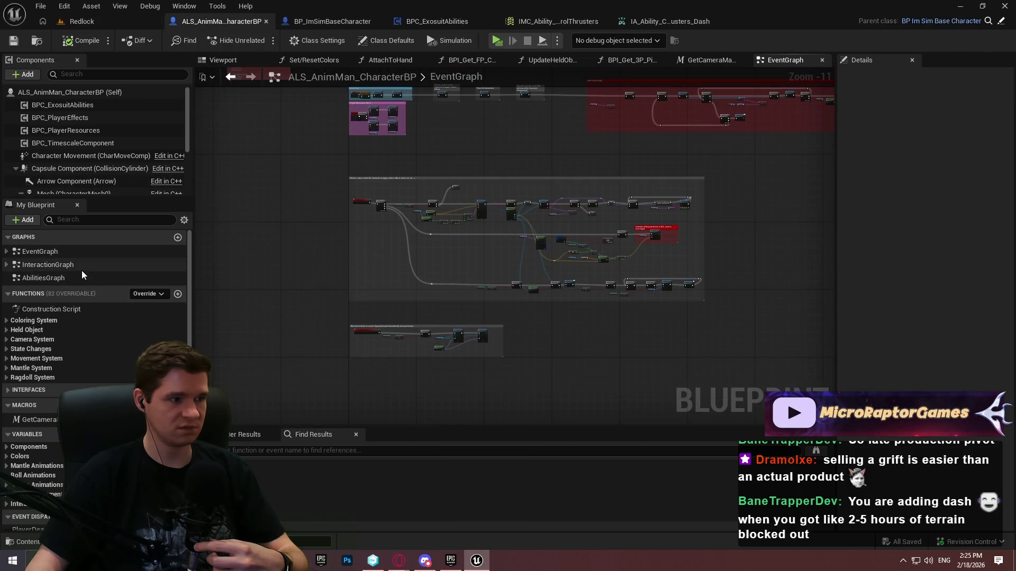
pyautogui.moveTo(319, 164); pyautogui.dragTo(307, 358)
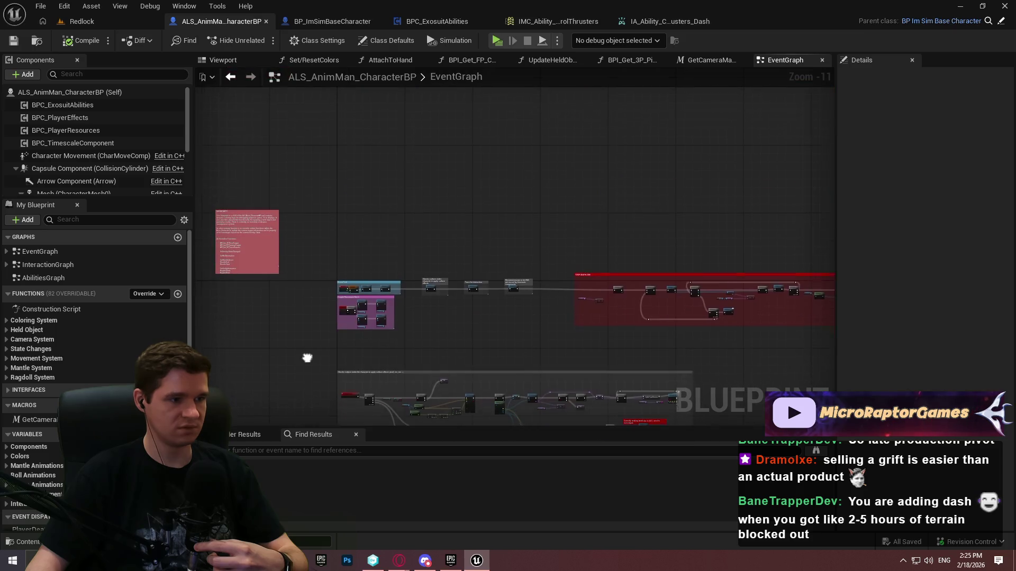
pyautogui.doubleClick(47, 278)
pyautogui.click(437, 22)
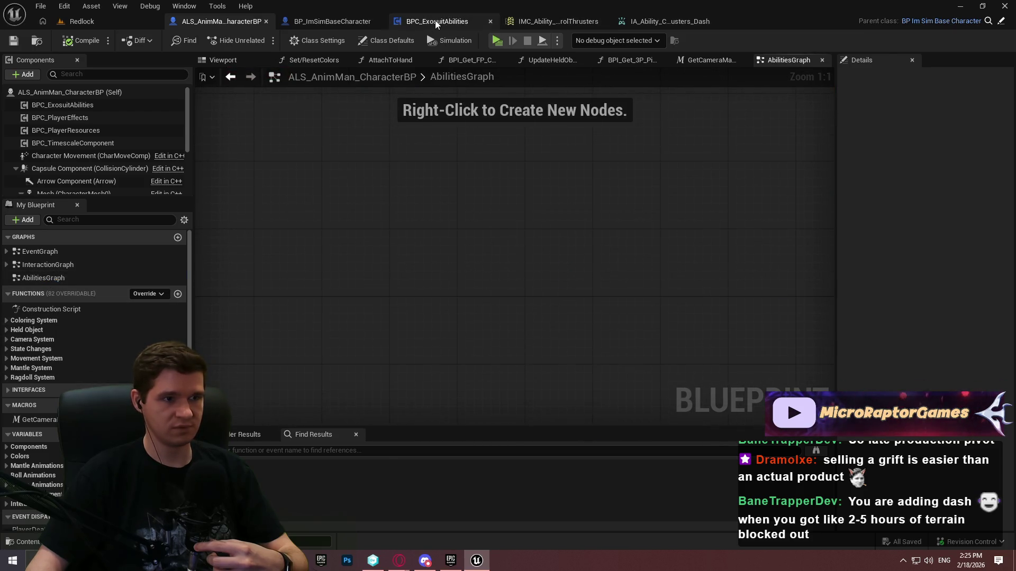
pyautogui.scroll(2, 399, 230)
pyautogui.moveTo(471, 362); pyautogui.dragTo(477, 298)
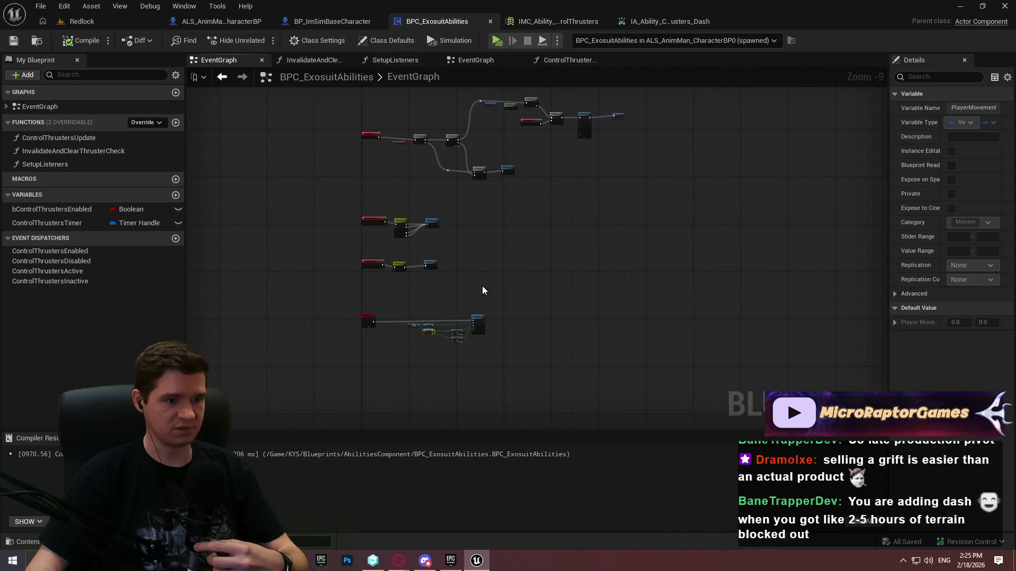
# Show BP_ImSimBaseCharacter's Debug Key O Flip Flop nodes, then bring the YouTrack article forward
pyautogui.click(300, 21)
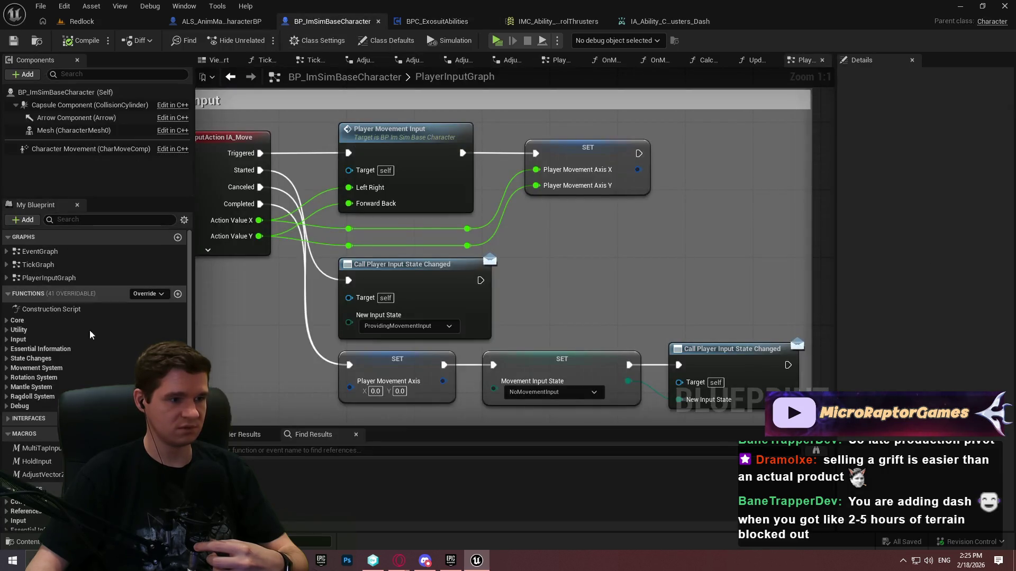
pyautogui.scroll(-8, 339, 308)
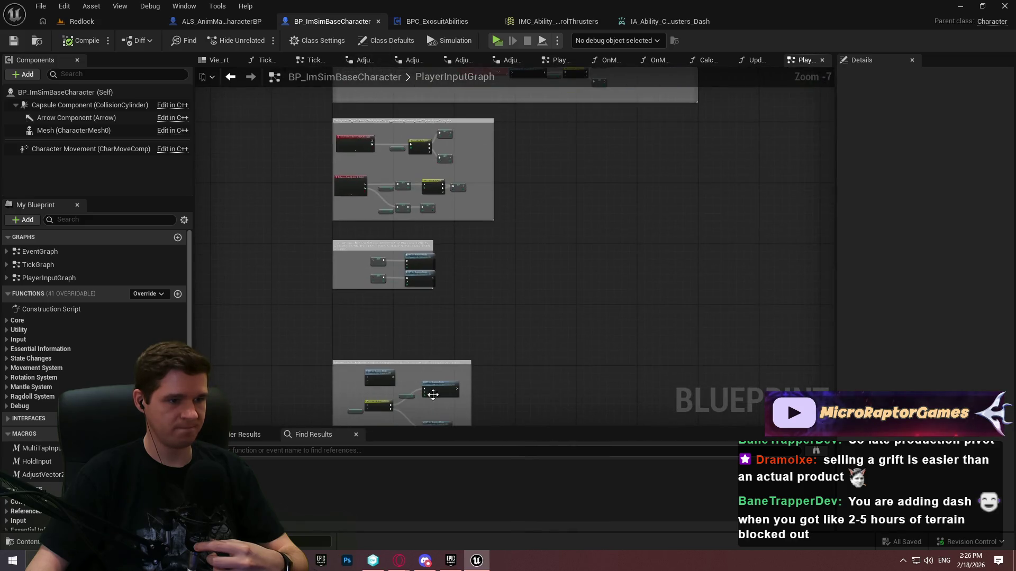
pyautogui.moveTo(412, 253); pyautogui.dragTo(408, 170)
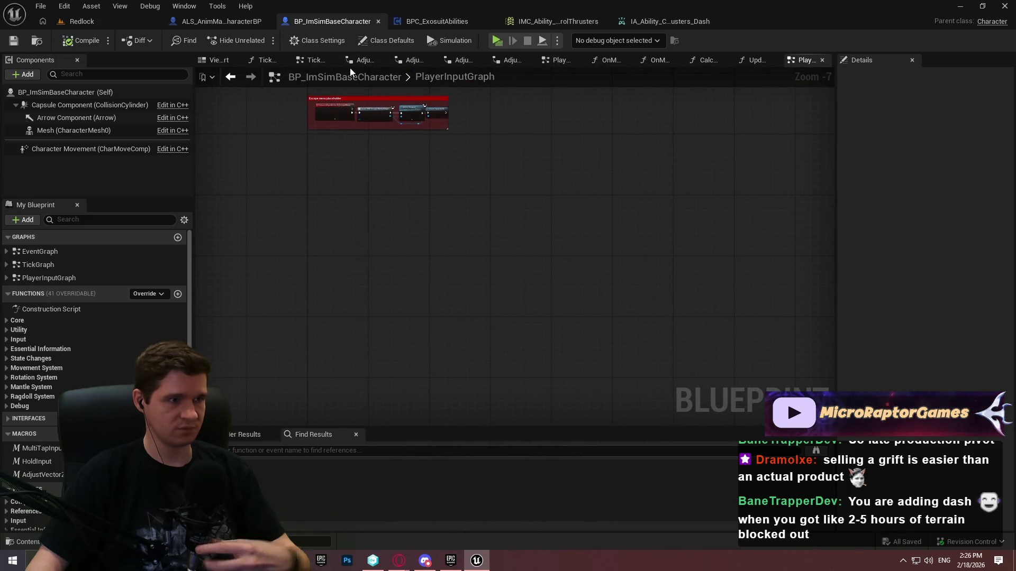
pyautogui.click(252, 23)
pyautogui.hotkey('ctrl', 'z')
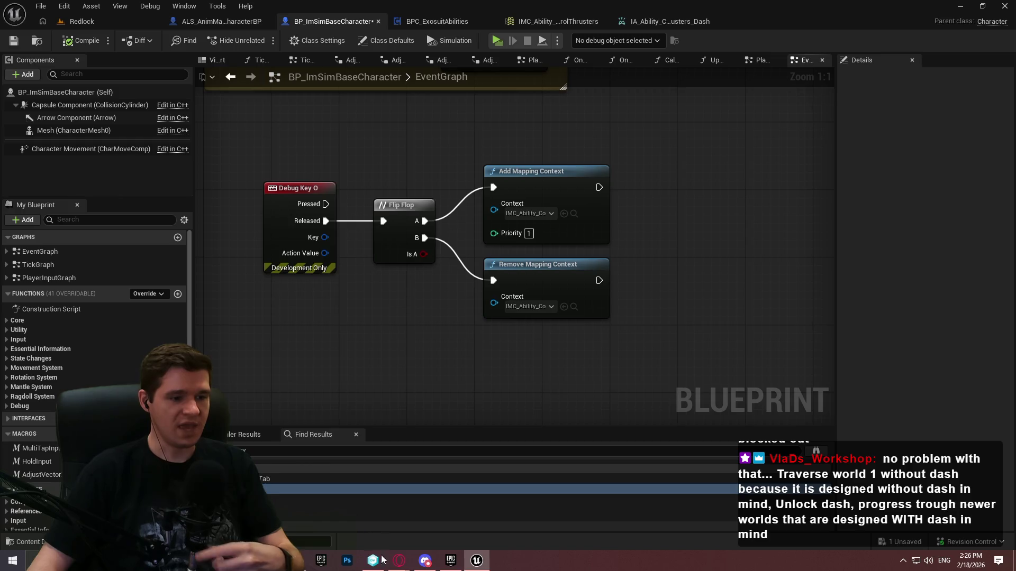
pyautogui.moveTo(399, 560)
pyautogui.click(454, 511)
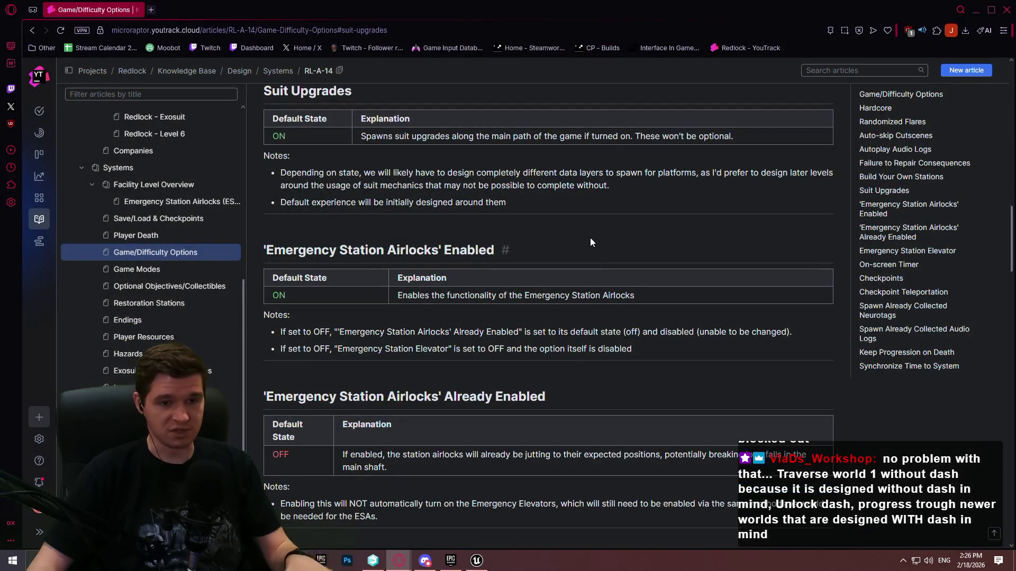
pyautogui.scroll(2, 548, 283)
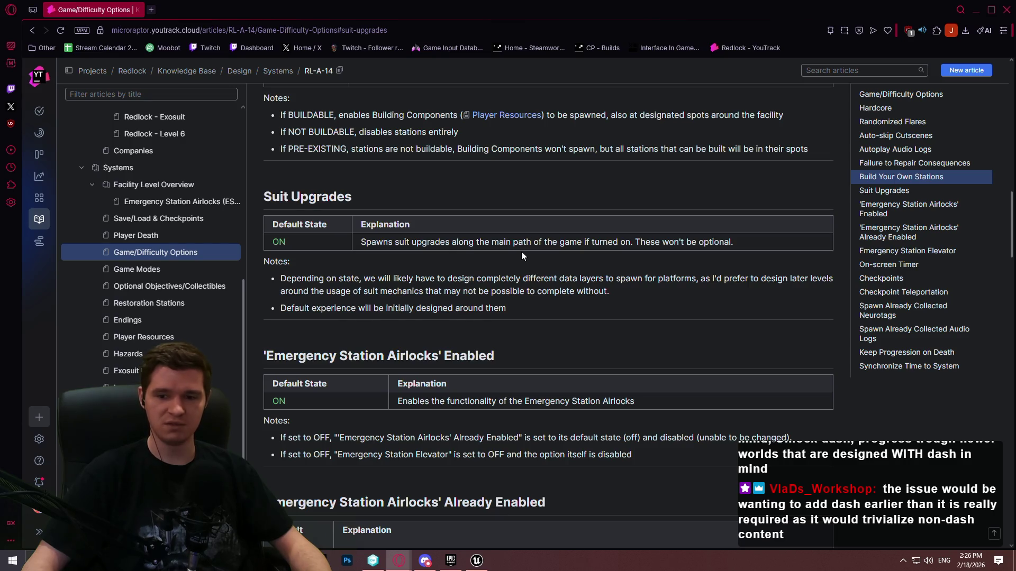
pyautogui.click(973, 11)
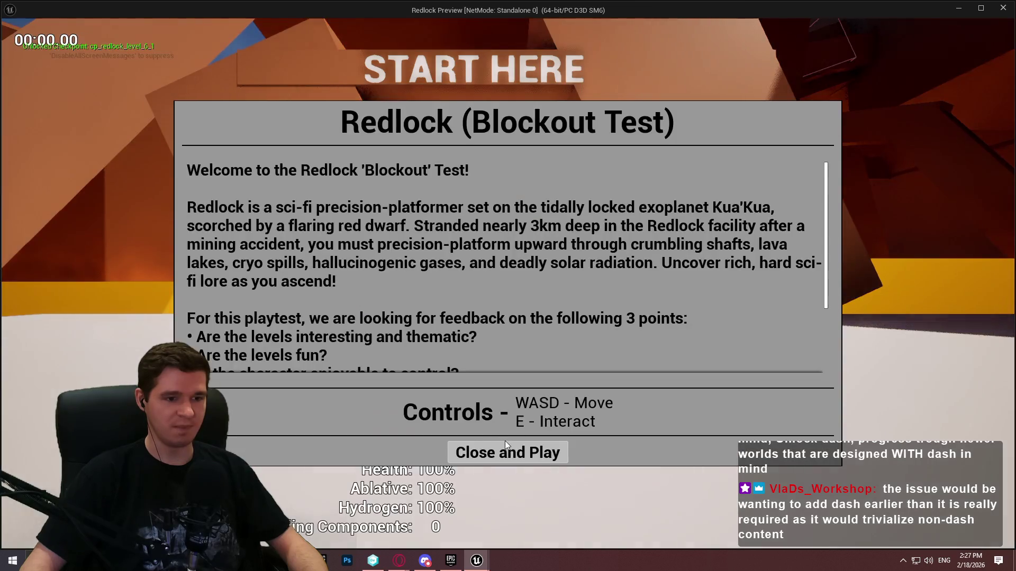
pyautogui.click(505, 440)
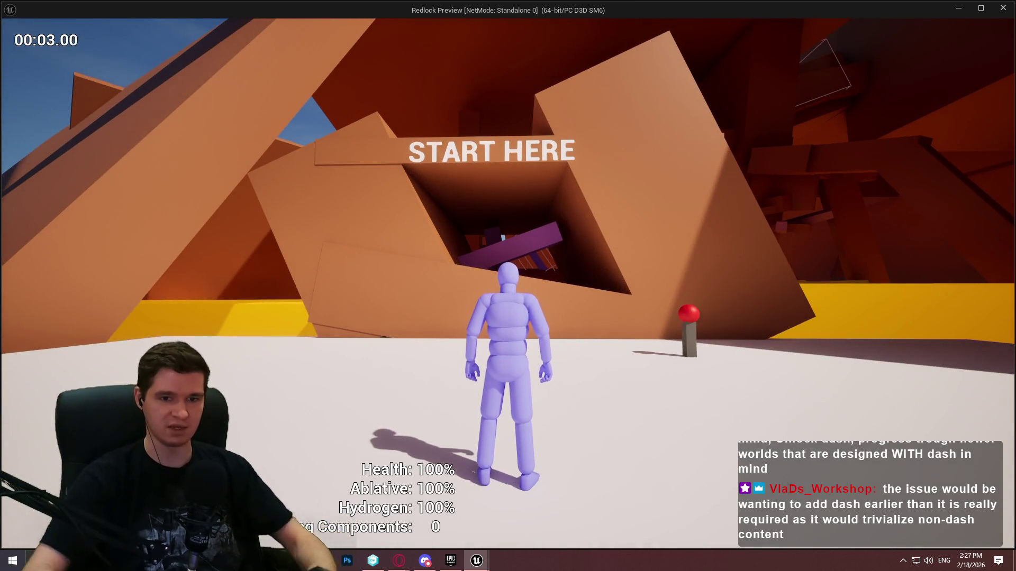
pyautogui.press('w')
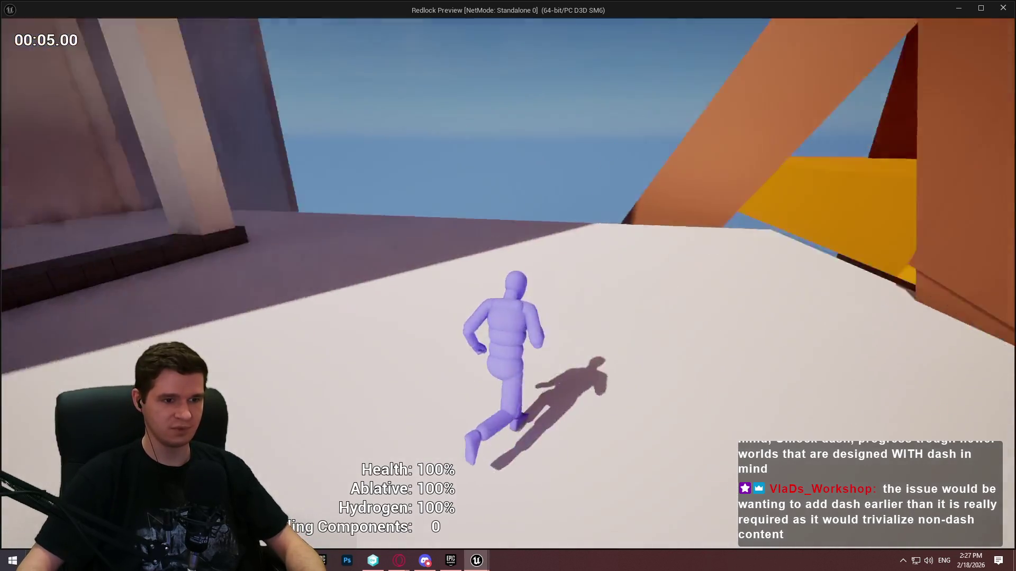
pyautogui.press('space')
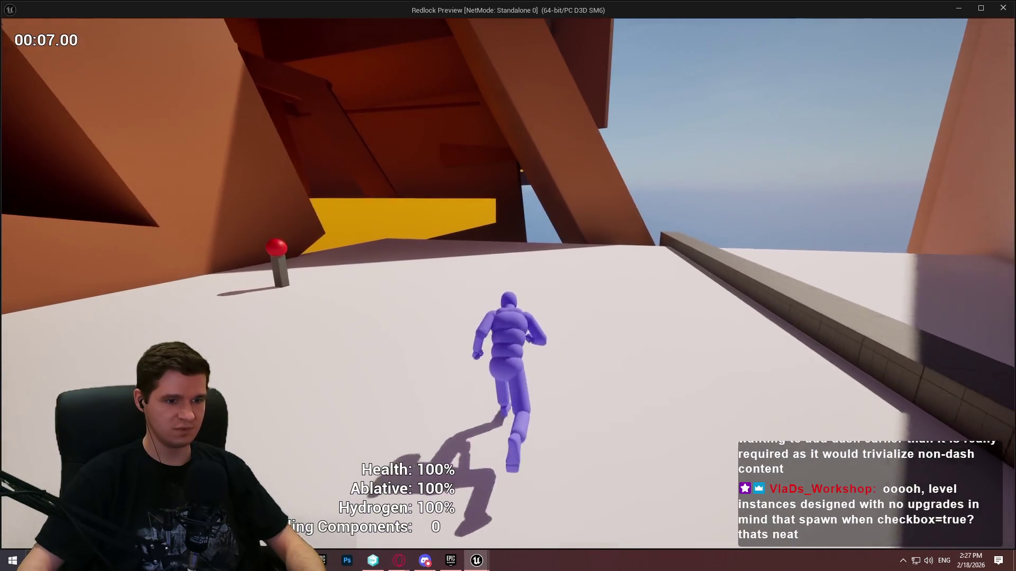
pyautogui.press('space')
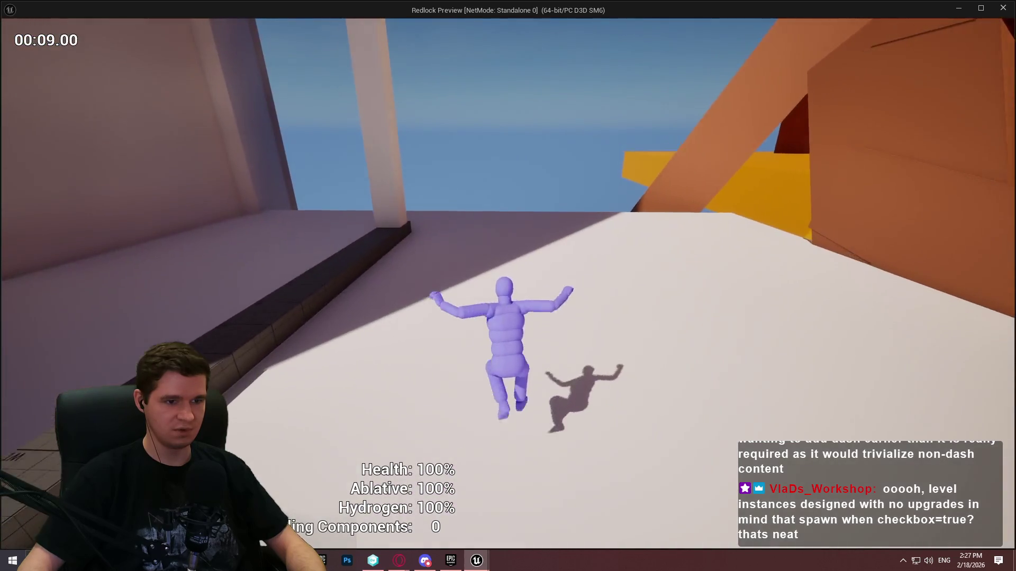
pyautogui.press('space')
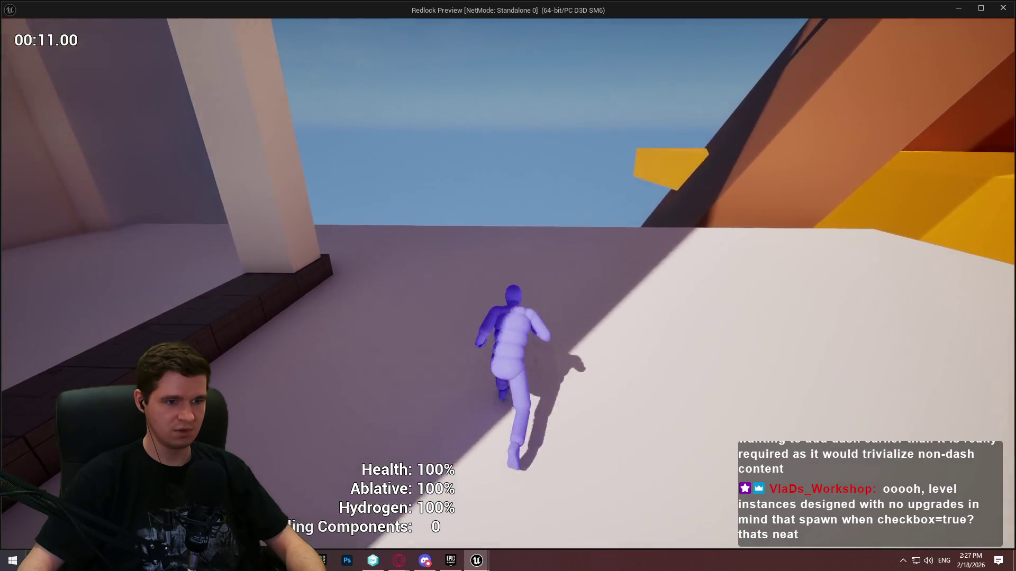
pyautogui.press('space')
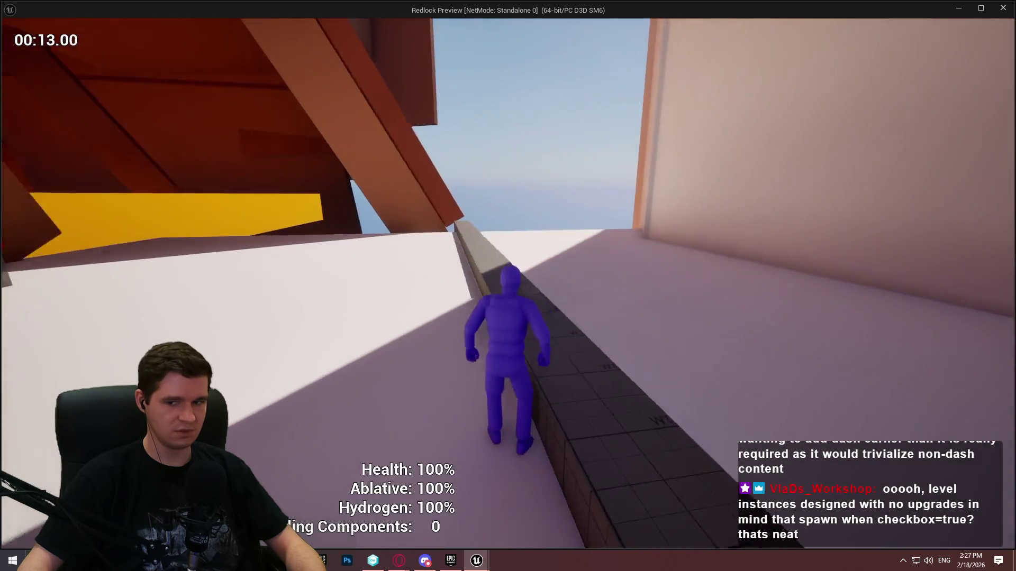
pyautogui.press('Escape')
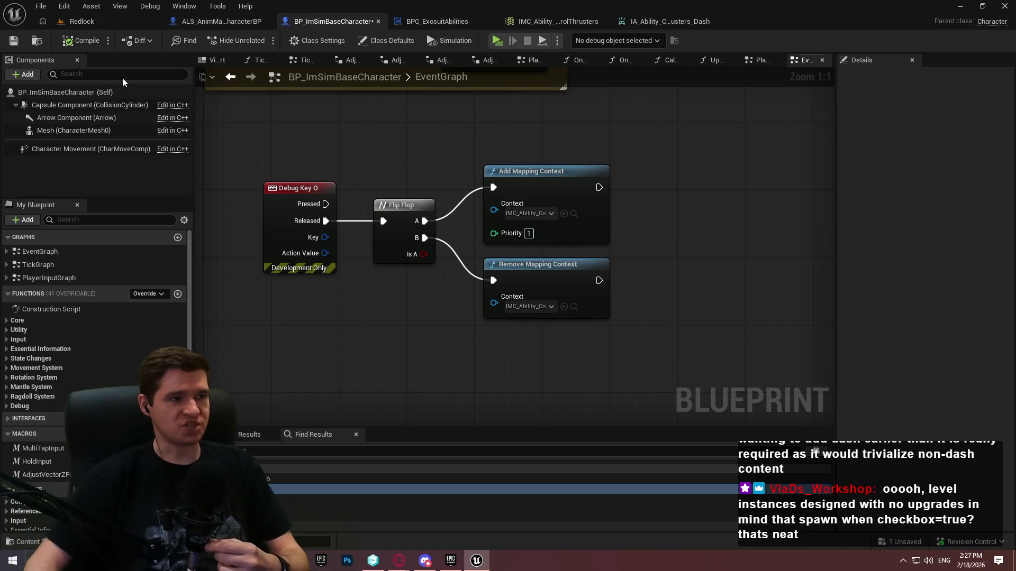
pyautogui.click(113, 22)
# Expand DL_Level_6_Root and DL_Level_6_Blockout in Data Layers and fly around the Redlock level
pyautogui.moveTo(655, 313); pyautogui.dragTo(656, 429)
pyautogui.moveTo(914, 176); pyautogui.dragTo(916, 236)
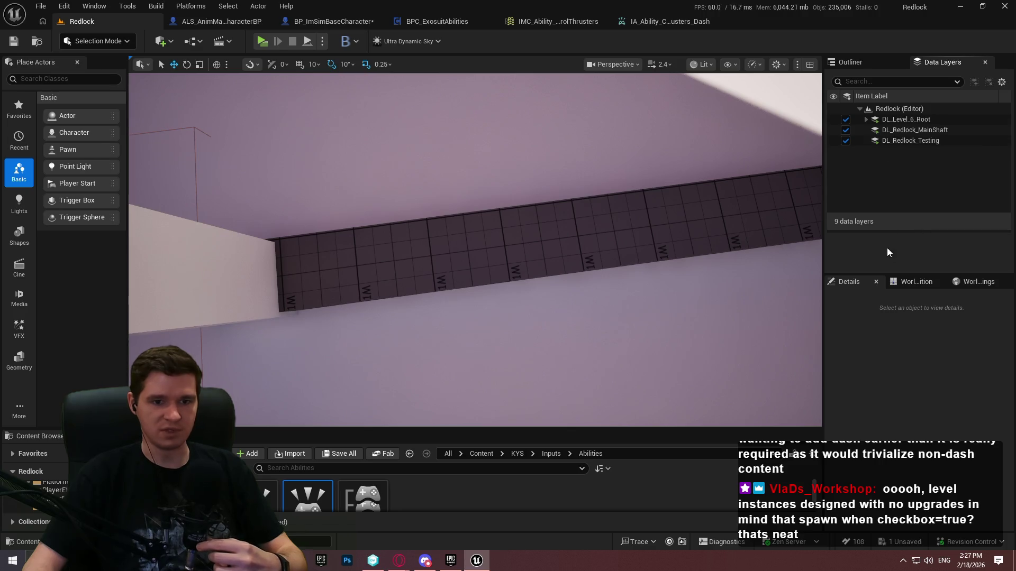
pyautogui.moveTo(476, 249); pyautogui.dragTo(429, 190)
pyautogui.click(866, 119)
pyautogui.click(873, 140)
pyautogui.moveTo(476, 249); pyautogui.dragTo(460, 233)
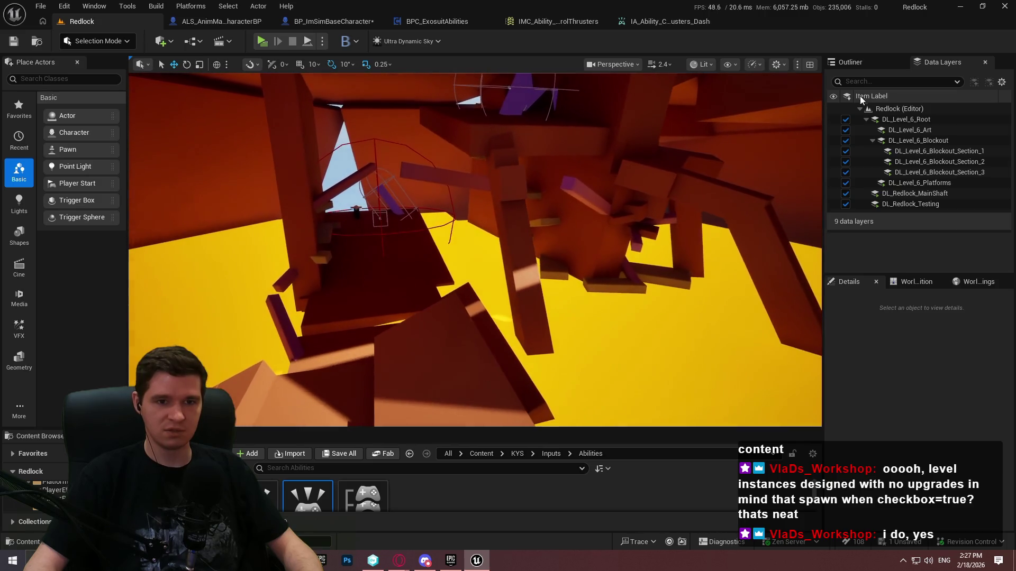
pyautogui.moveTo(595, 209)
pyautogui.mouseDown()
pyautogui.moveTo(519, 185)
pyautogui.moveTo(459, 148)
pyautogui.mouseUp()
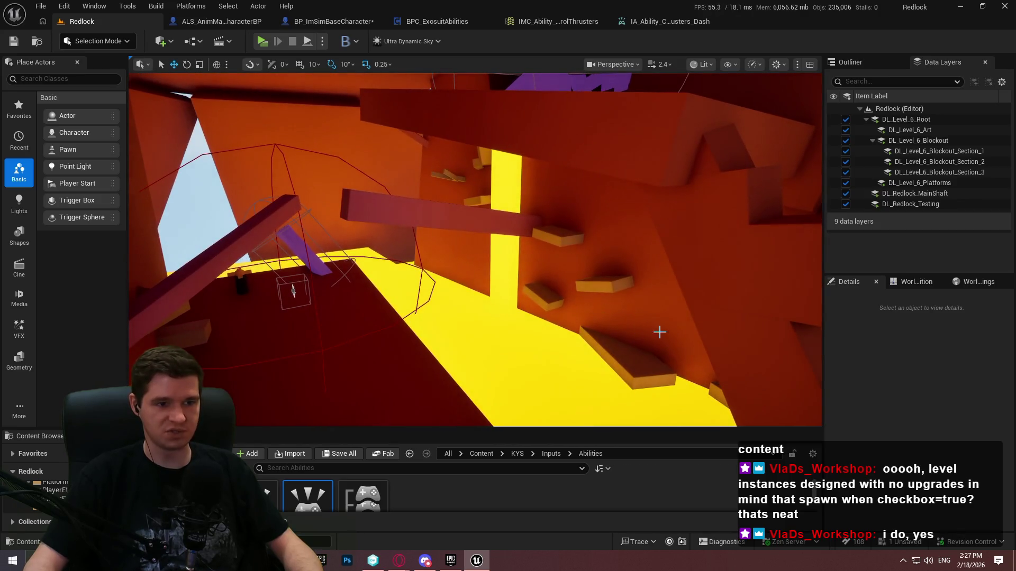
pyautogui.moveTo(628, 187); pyautogui.dragTo(610, 190)
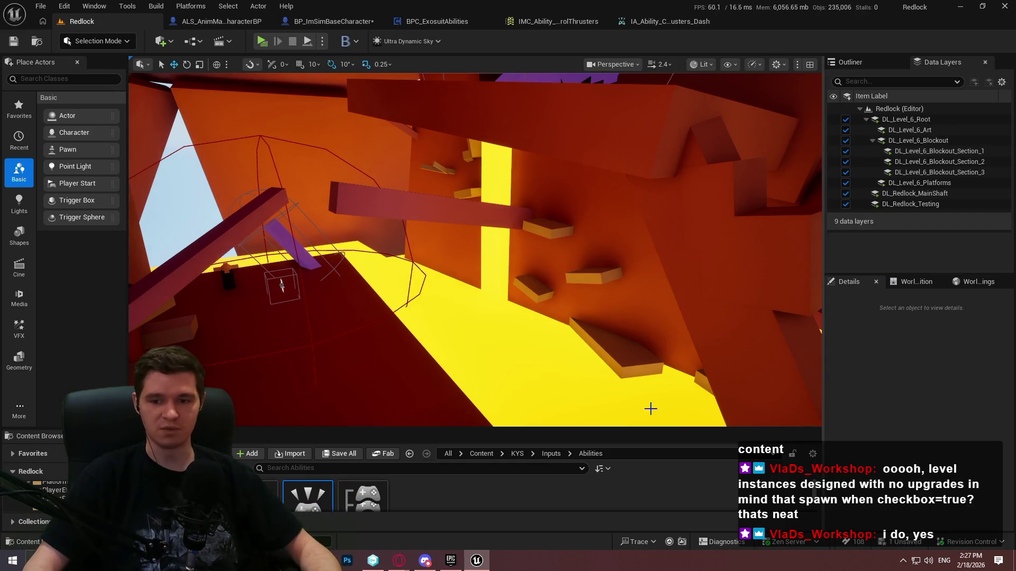
pyautogui.moveTo(492, 428); pyautogui.dragTo(476, 365)
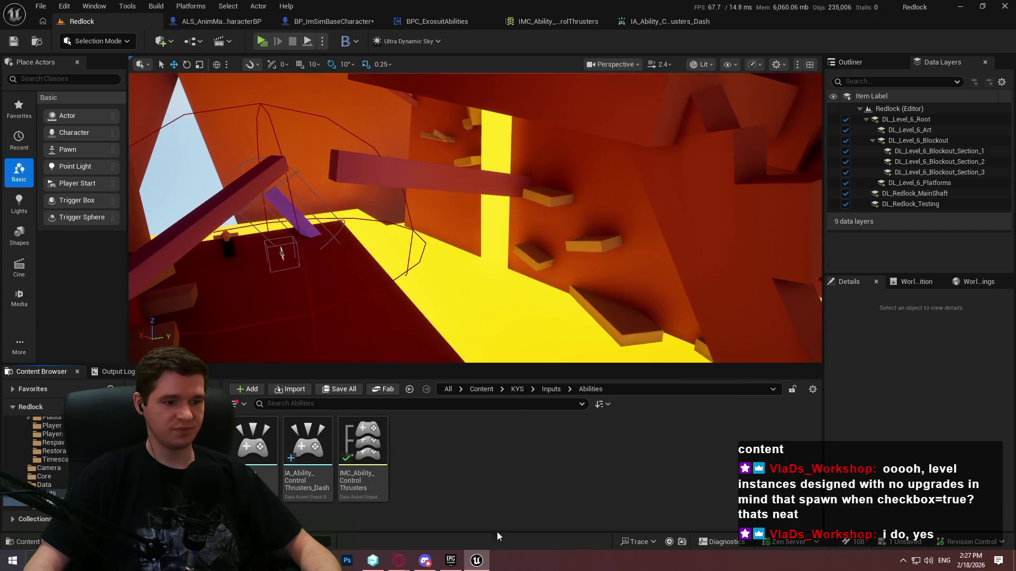
pyautogui.moveTo(398, 560)
pyautogui.click(553, 508)
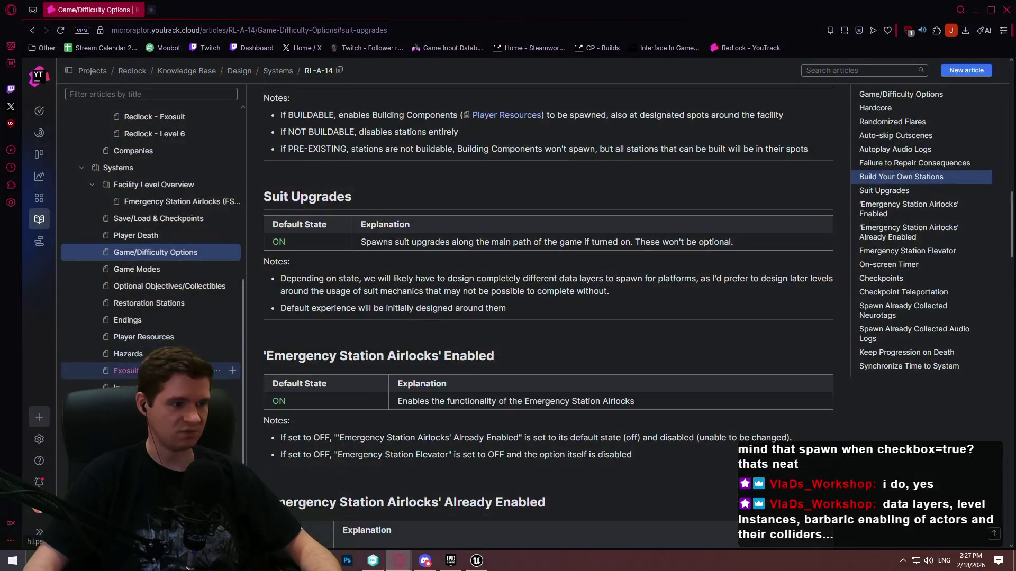
pyautogui.click(783, 545)
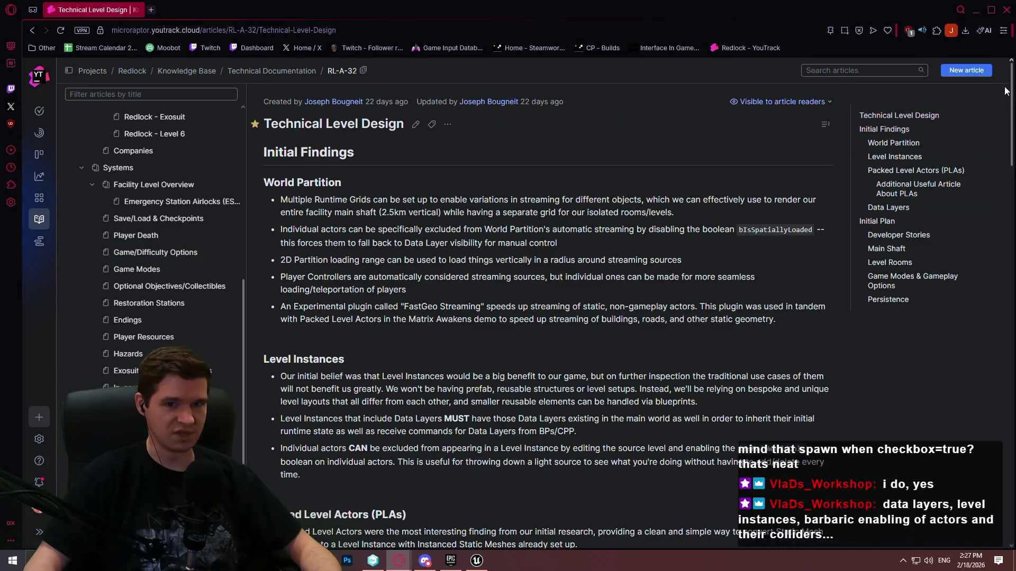
pyautogui.moveTo(1012, 82)
pyautogui.mouseDown()
pyautogui.moveTo(994, 404)
pyautogui.moveTo(1005, 167)
pyautogui.moveTo(1000, 199)
pyautogui.moveTo(1002, 178)
pyautogui.mouseUp()
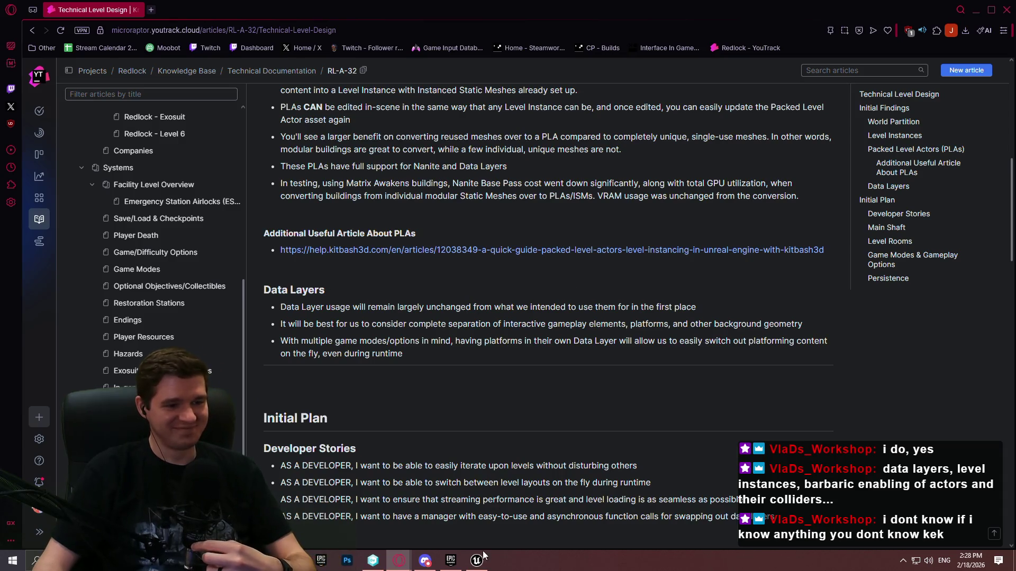
pyautogui.moveTo(482, 568)
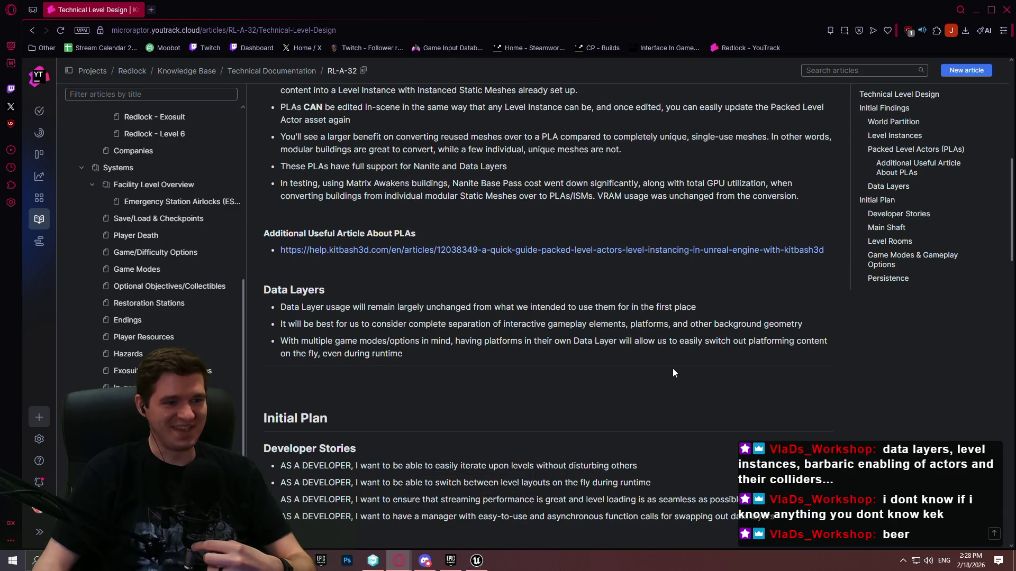
pyautogui.rightClick(583, 365)
pyautogui.click(578, 372)
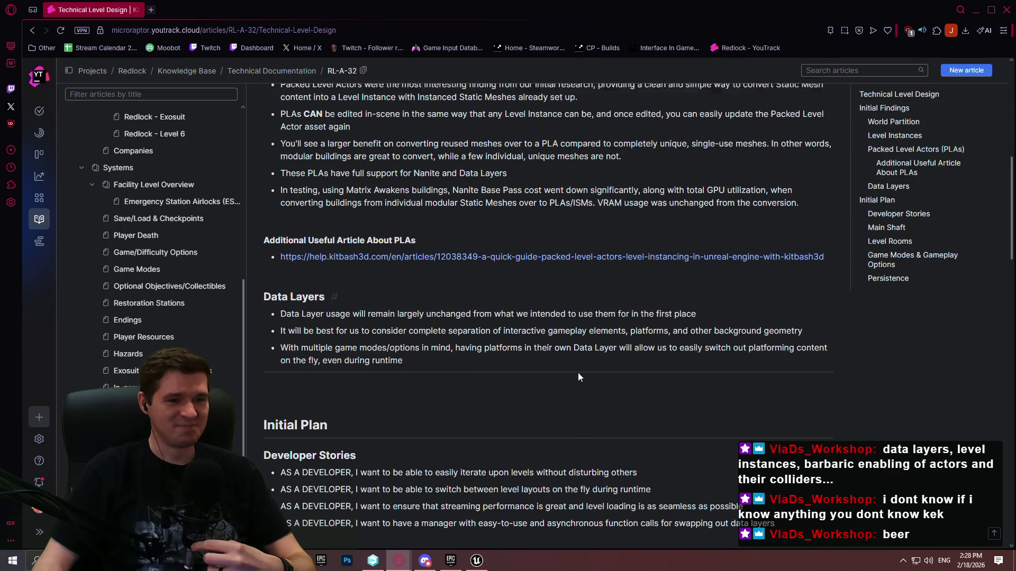
pyautogui.scroll(4, 582, 349)
pyautogui.click(476, 561)
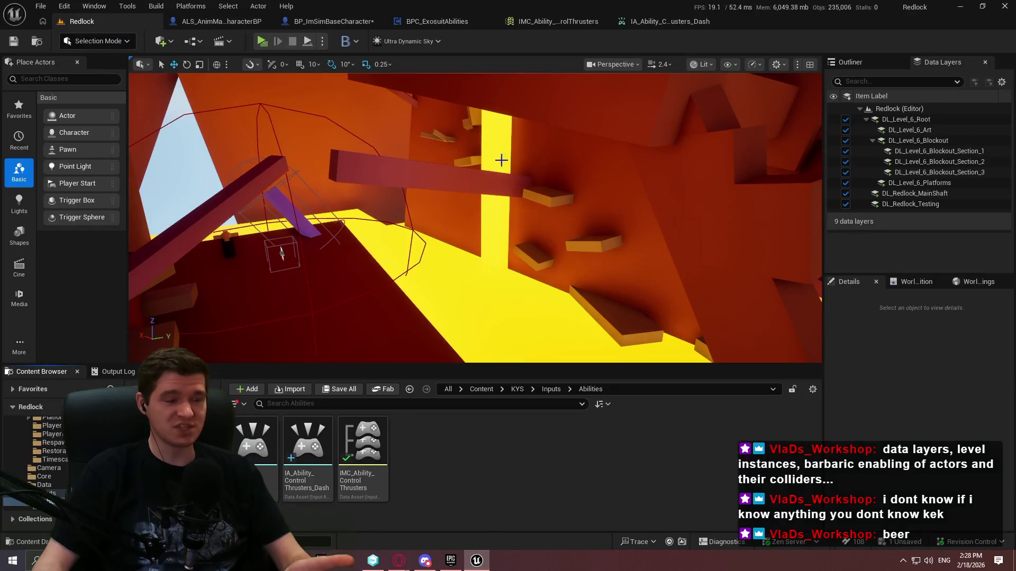
pyautogui.click(263, 47)
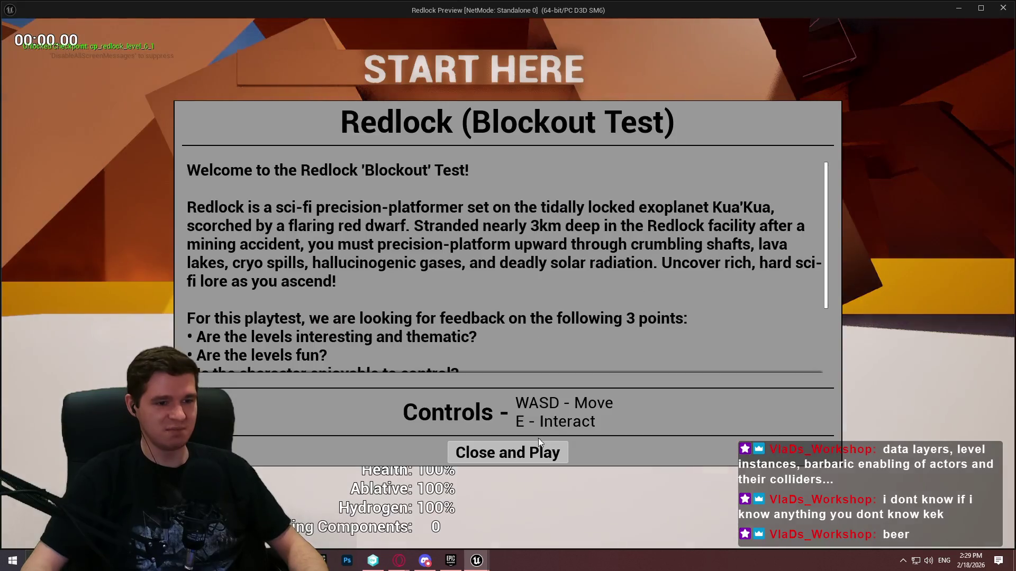
# Start the preview, run to the shaft, and climb the wall and slanted purple beam
pyautogui.click(541, 447)
pyautogui.press('w')
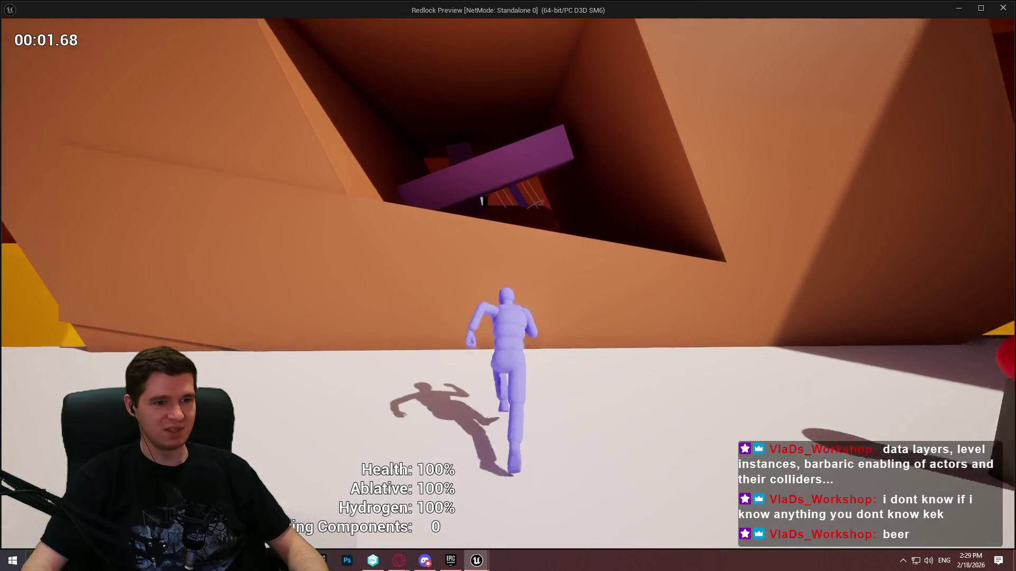
pyautogui.press('w')
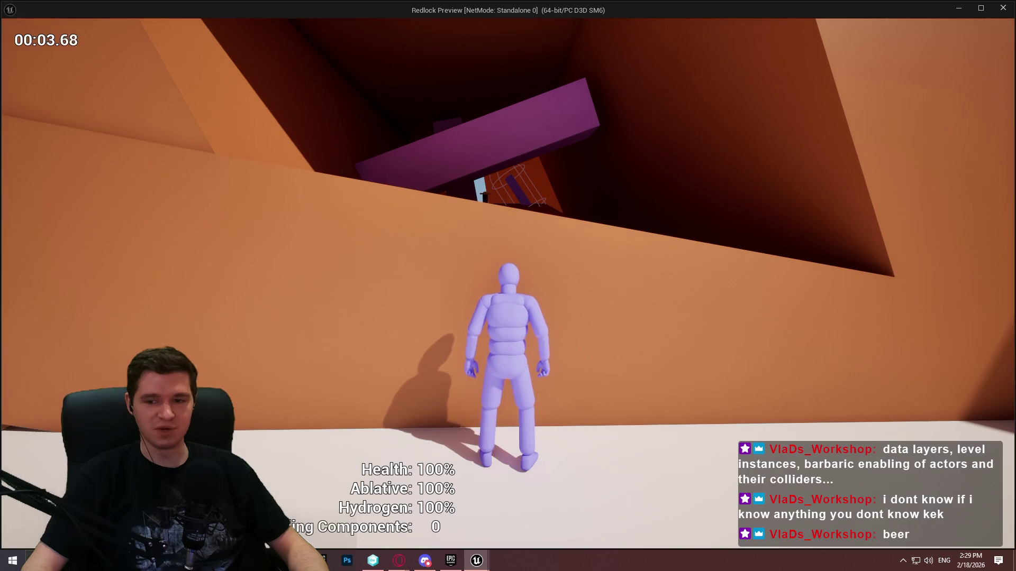
pyautogui.press('space')
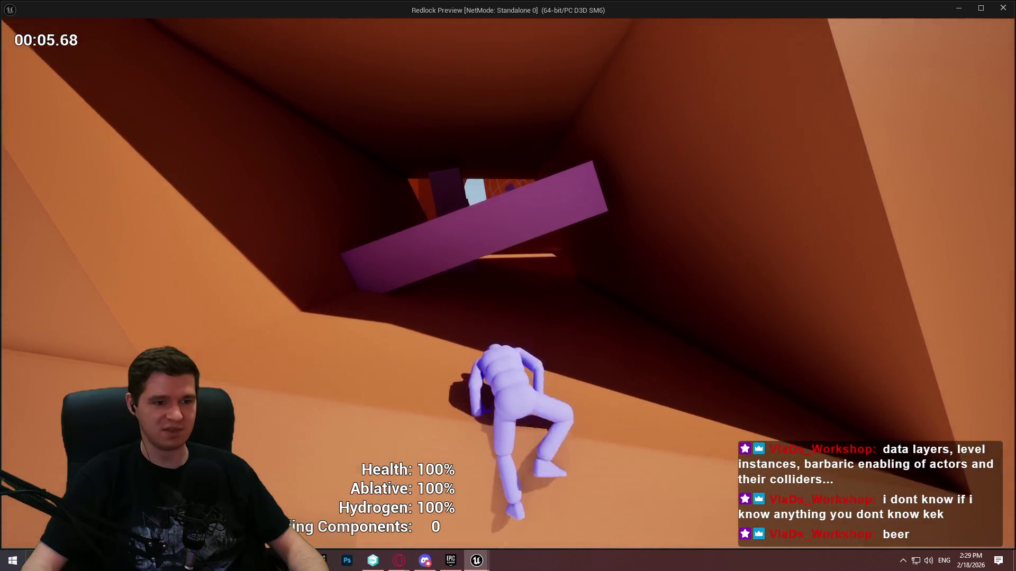
pyautogui.press('w')
pyautogui.press('space')
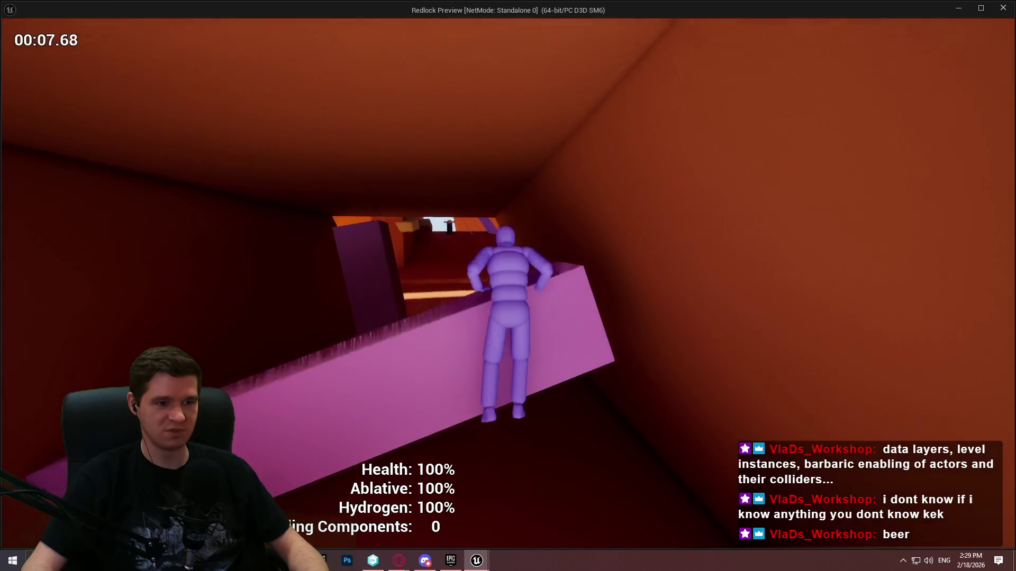
# Run back to the beam, hang on the wall, jump off, and close the preview
pyautogui.press('w')
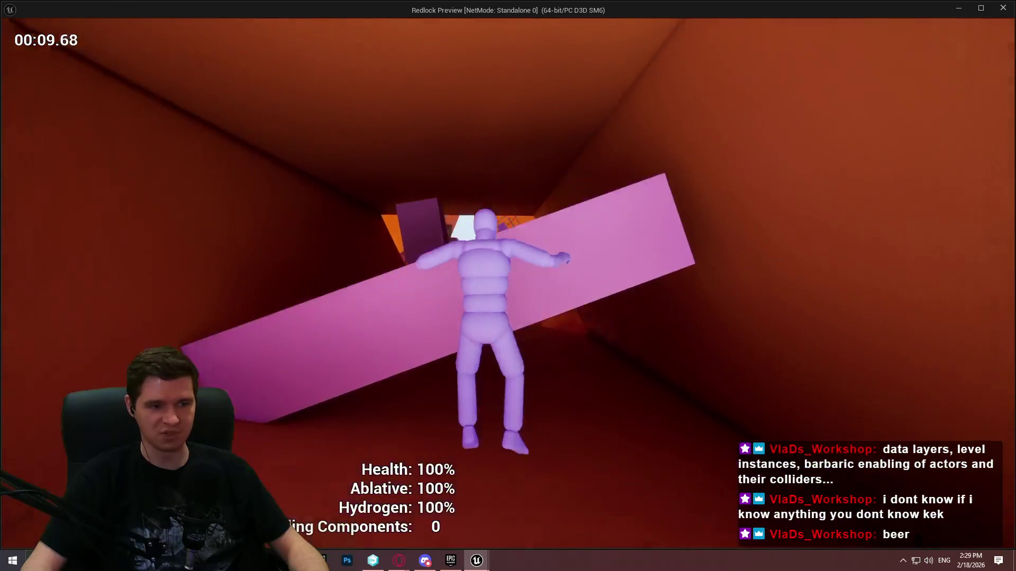
pyautogui.press('space')
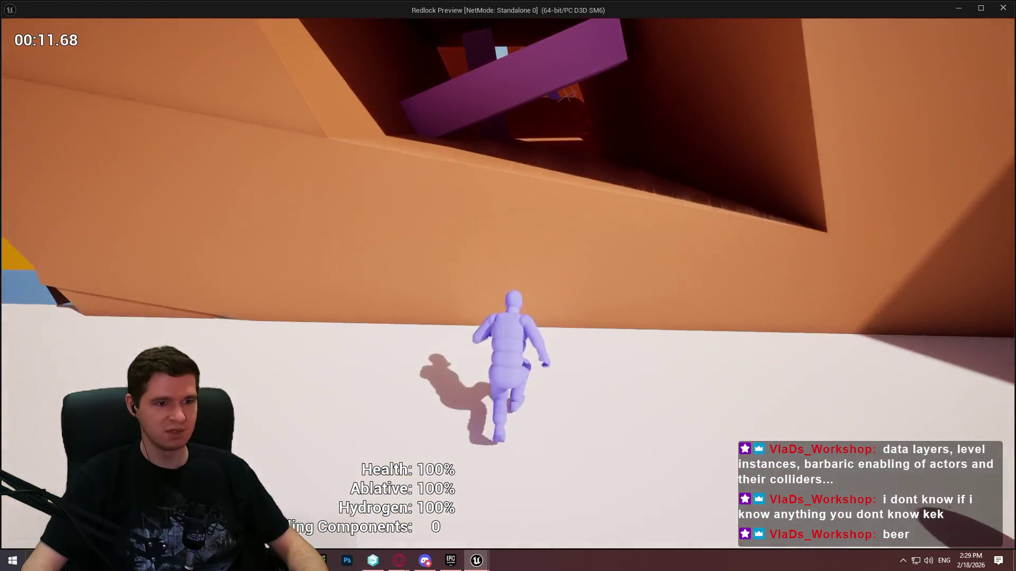
pyautogui.press('space')
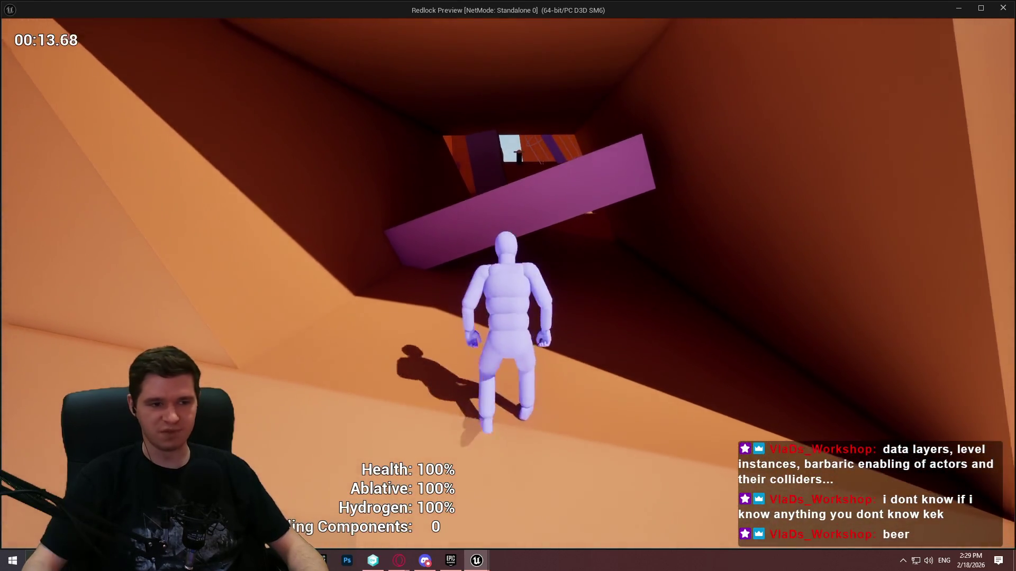
pyautogui.press('space')
pyautogui.press('Escape')
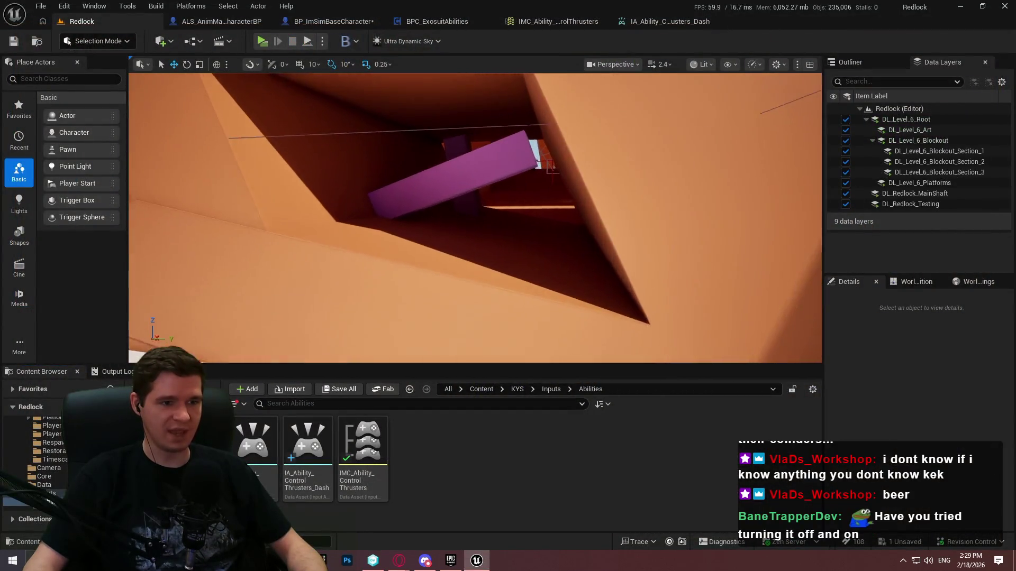
# Add a BPC_Climbable component to the wall cube Cube2
pyautogui.click(368, 275)
pyautogui.click(937, 299)
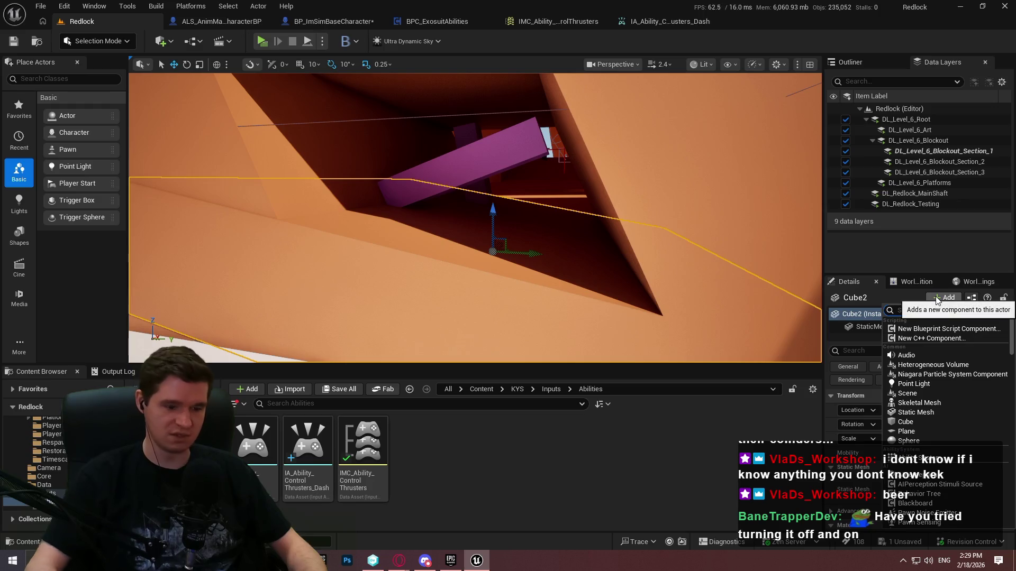
pyautogui.click(938, 394)
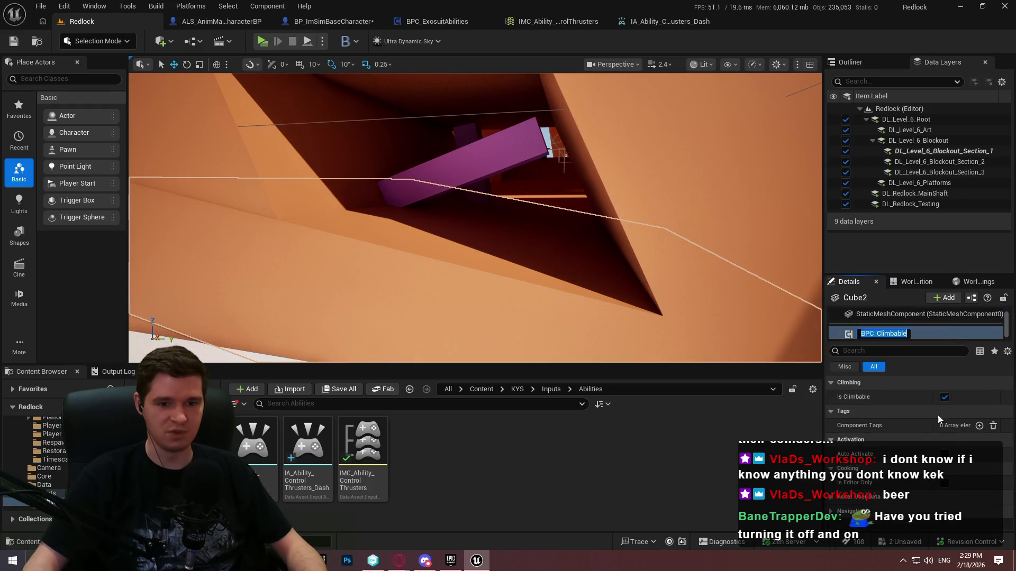
# Playtest running up onto the lower Cube2 wall in standalone play, then end the session
pyautogui.moveTo(448, 195); pyautogui.dragTo(242, 29)
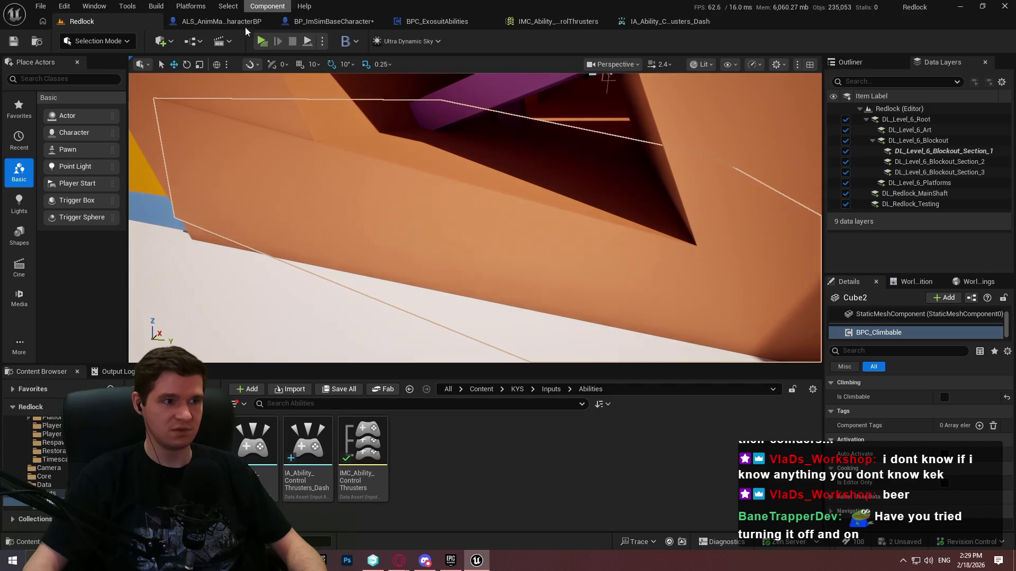
pyautogui.press('w')
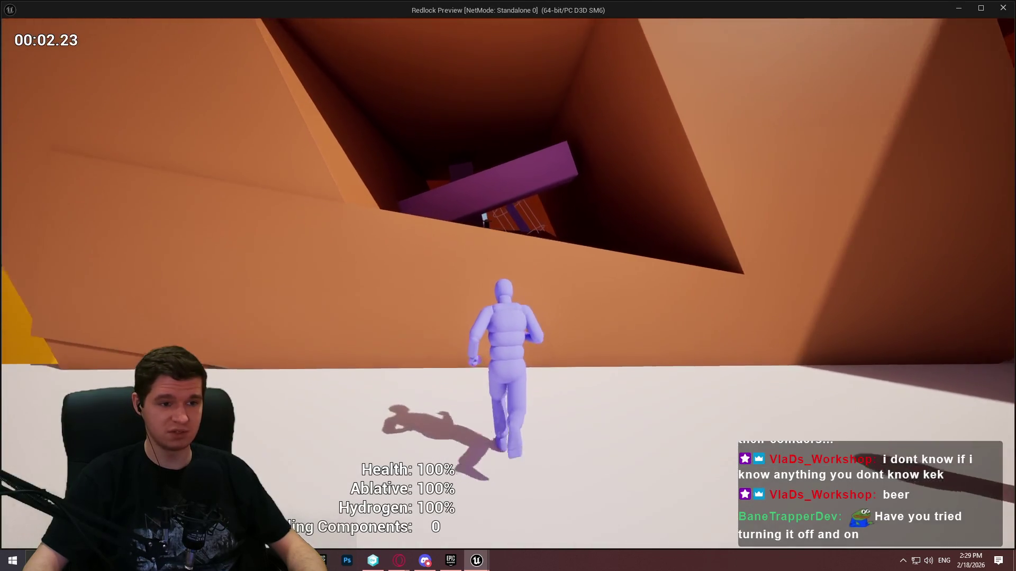
pyautogui.press('space')
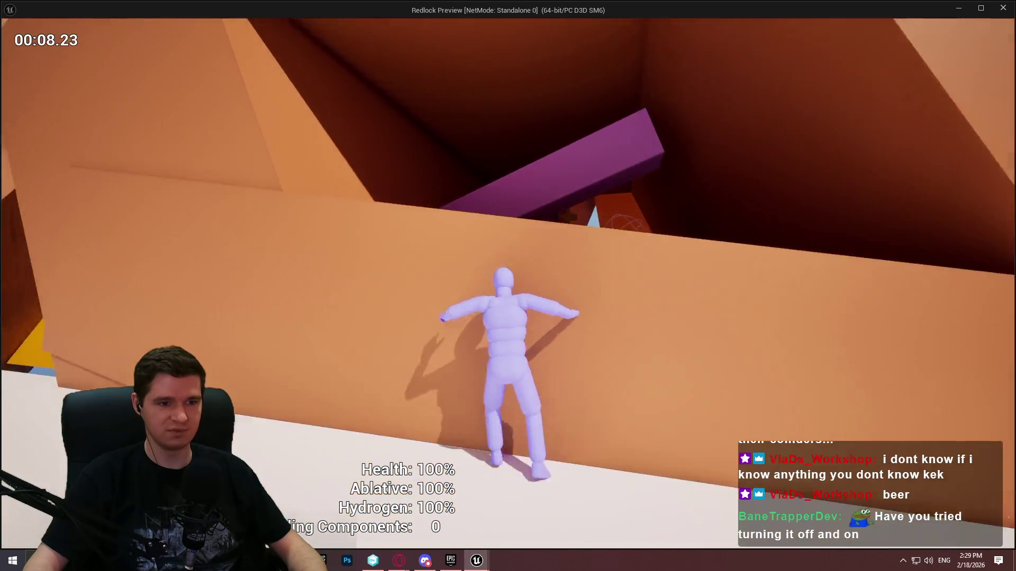
pyautogui.press('Escape')
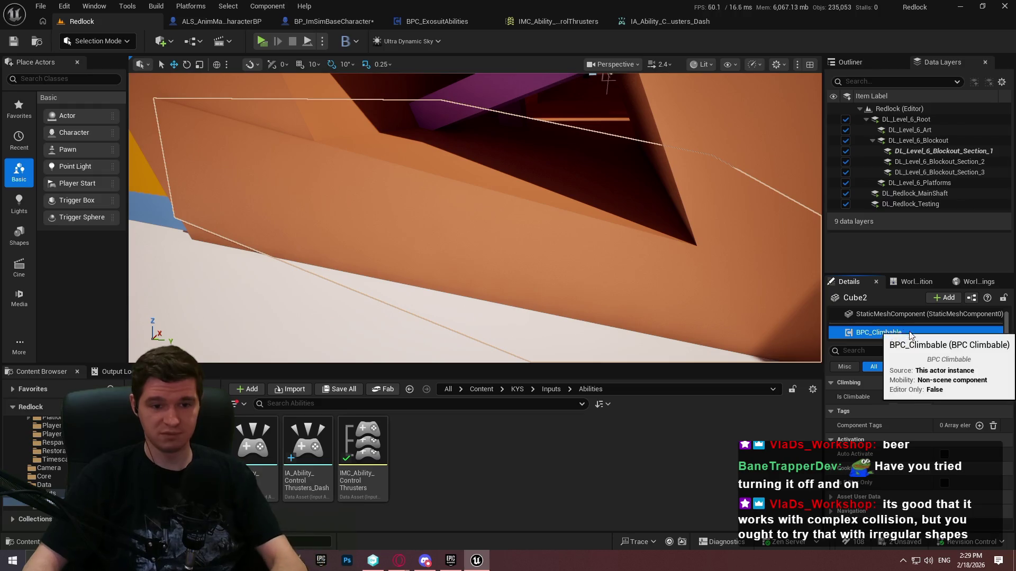
# Remove the BPC_Climbable component from Cube2 and move the view to the red room
pyautogui.press('Delete')
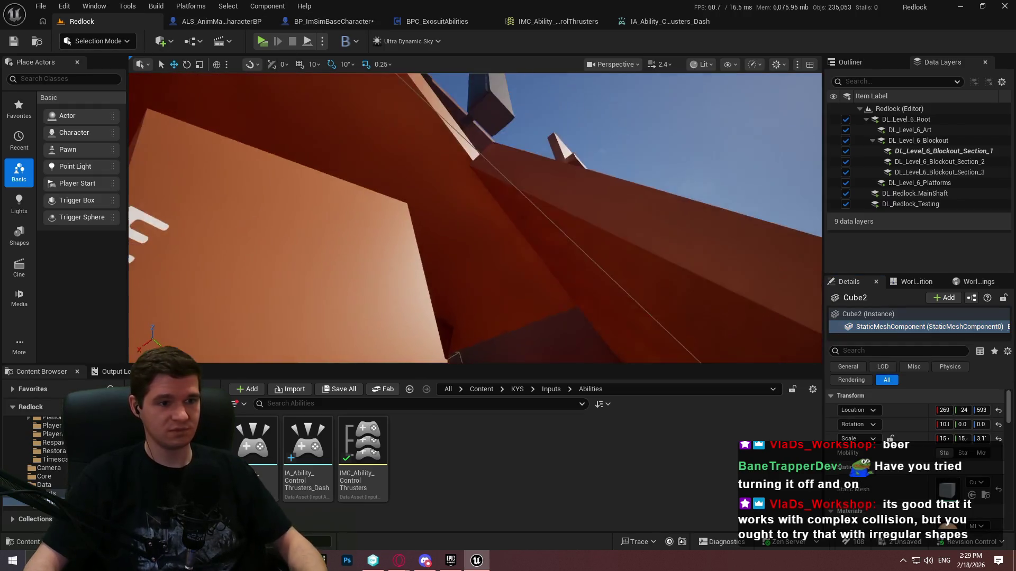
pyautogui.scroll(3, 475, 218)
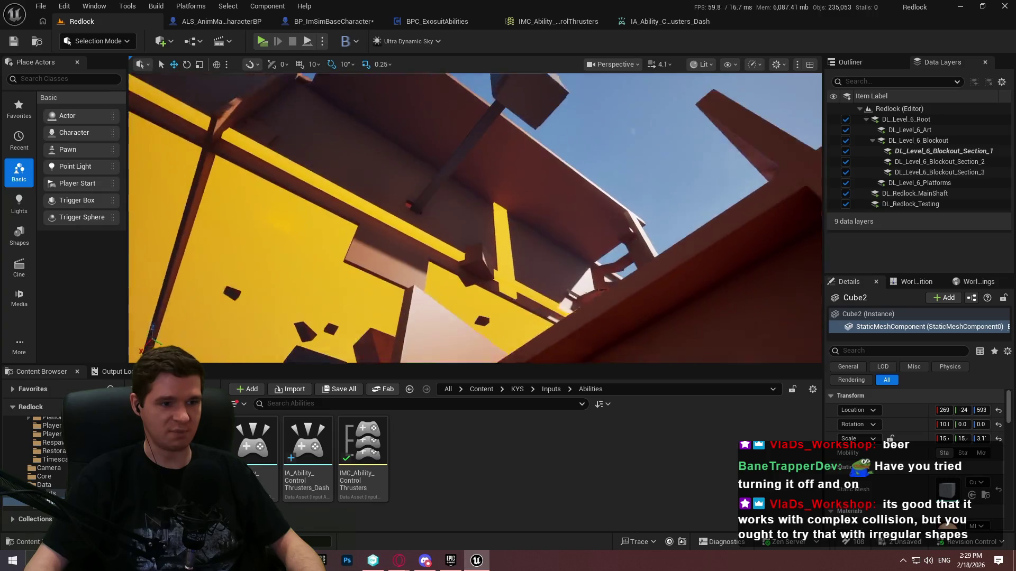
pyautogui.scroll(1, 475, 218)
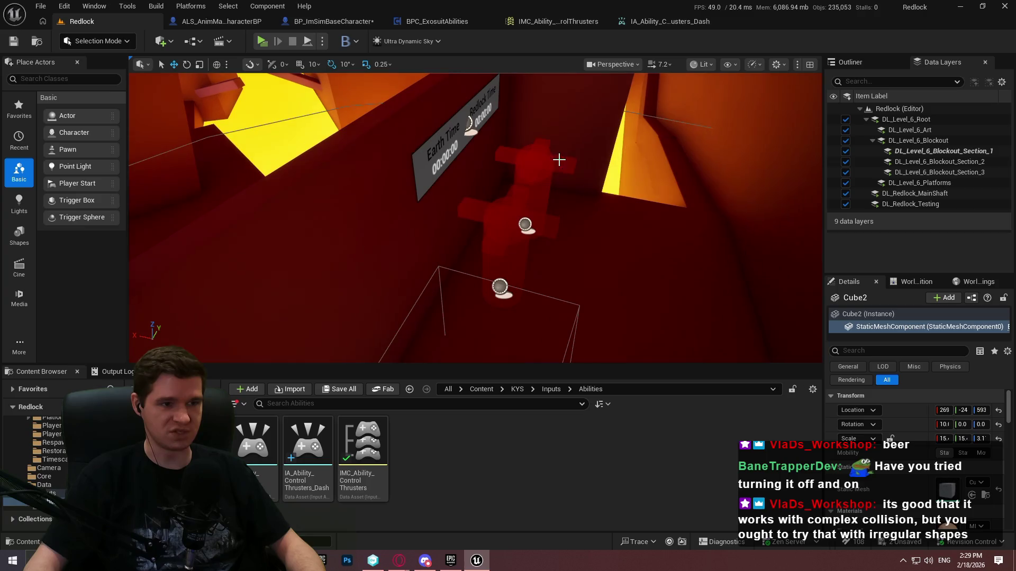
# Play from a spot on Cube208, run to the Ablative Restoration Station, then stop playing
pyautogui.rightClick(662, 308)
pyautogui.click(709, 540)
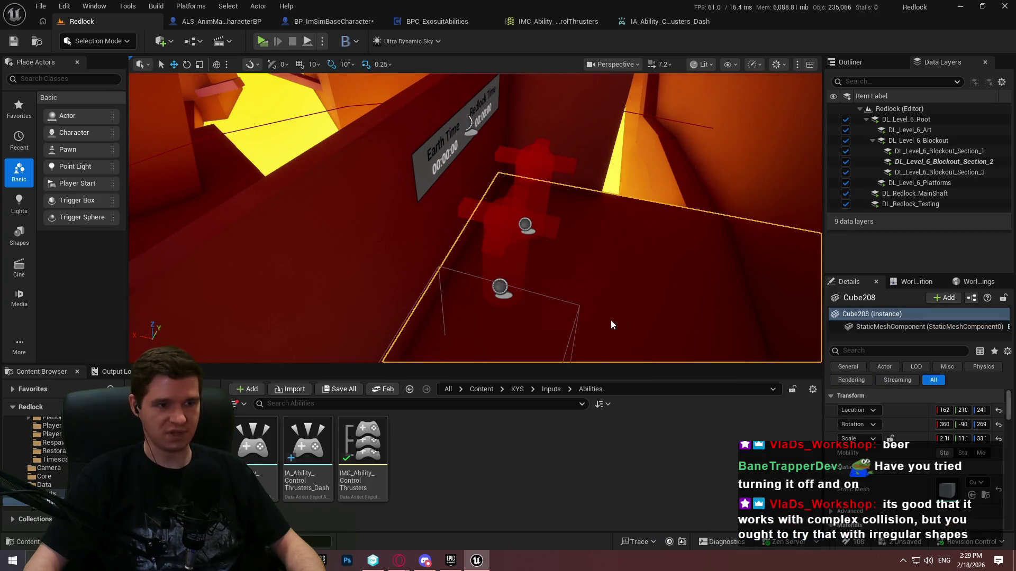
pyautogui.click(474, 310)
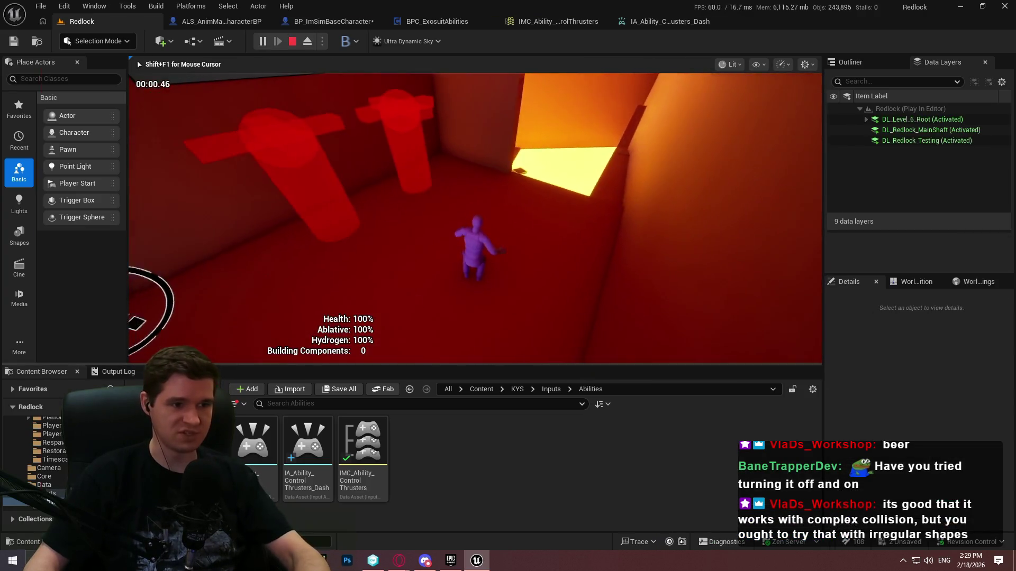
pyautogui.press('F11')
pyautogui.press('w')
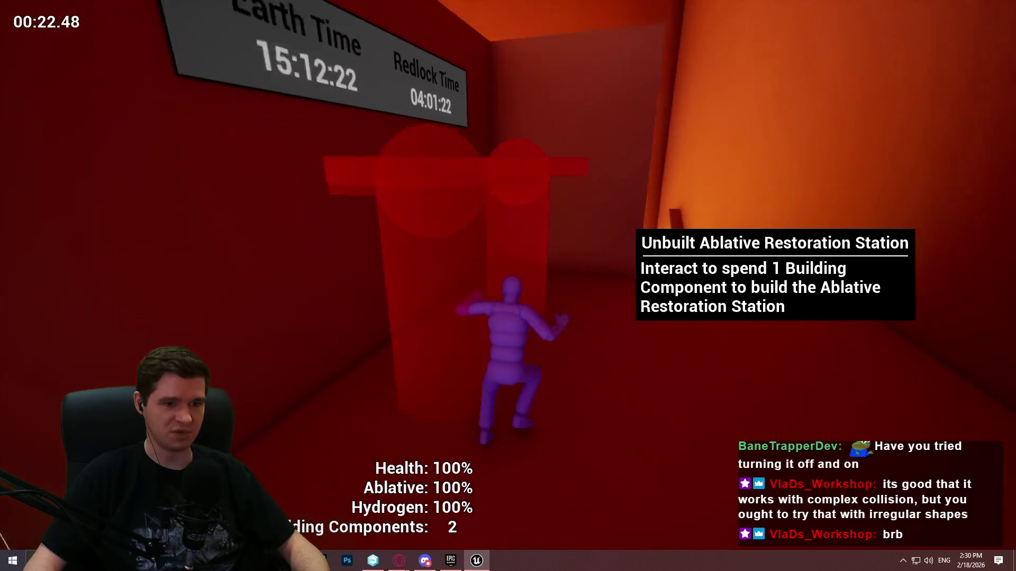
pyautogui.press('Escape')
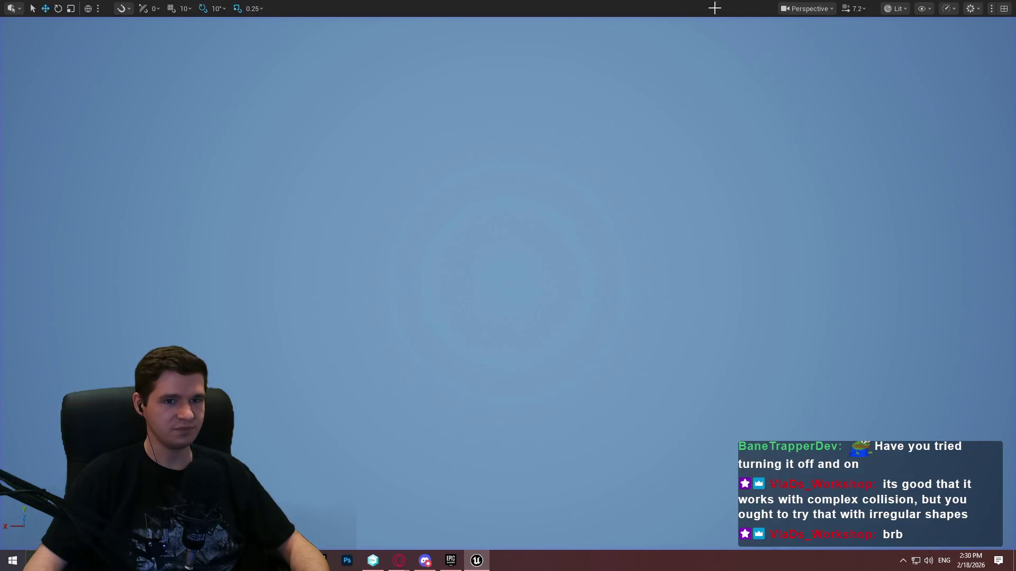
# Restore the editor layout, bring up BPC_ExosuitAbilities' Add Impulse nodes, and launch a standalone test
pyautogui.press('F11')
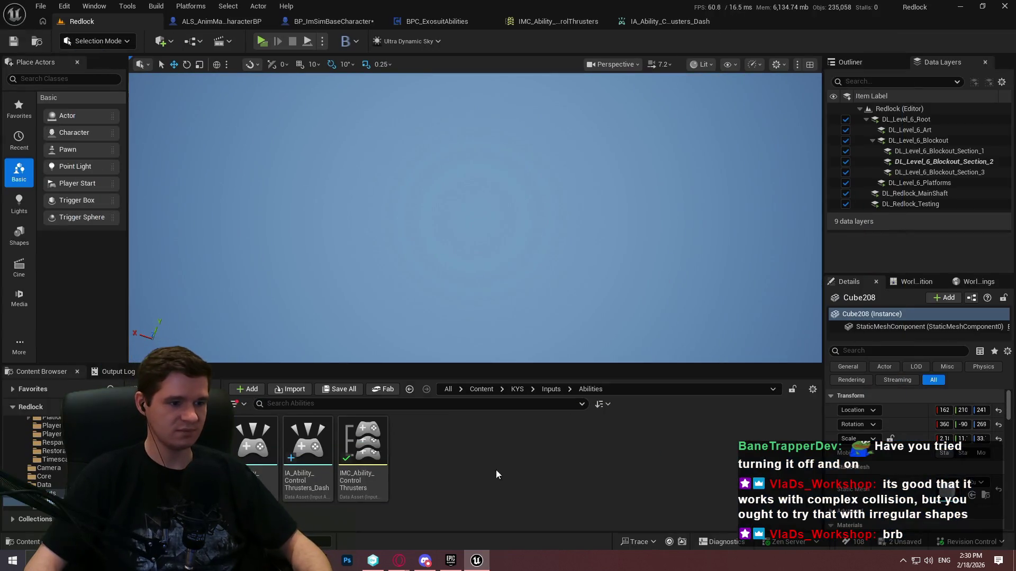
pyautogui.click(310, 24)
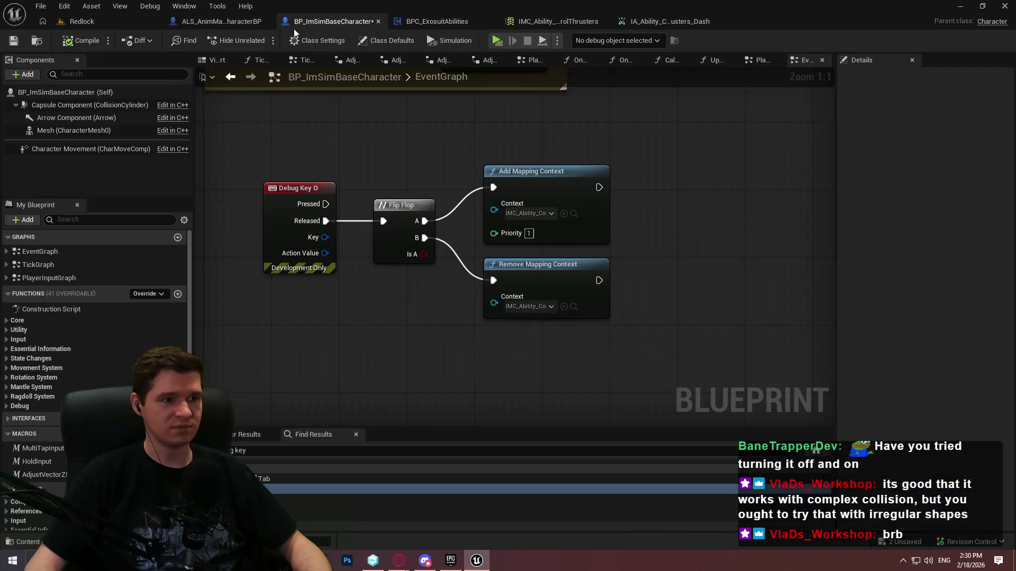
pyautogui.click(214, 22)
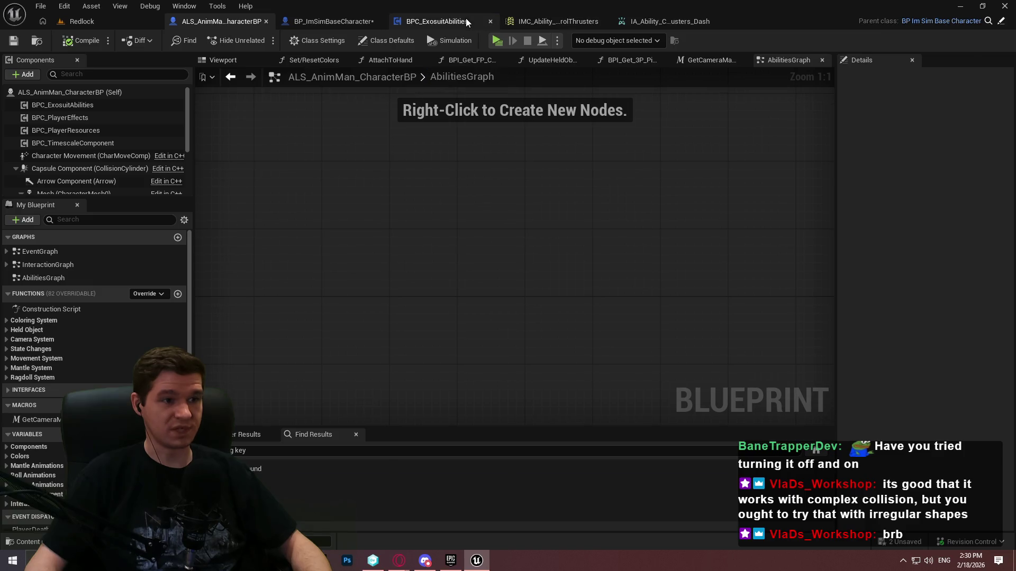
pyautogui.click(466, 21)
pyautogui.scroll(3, 441, 313)
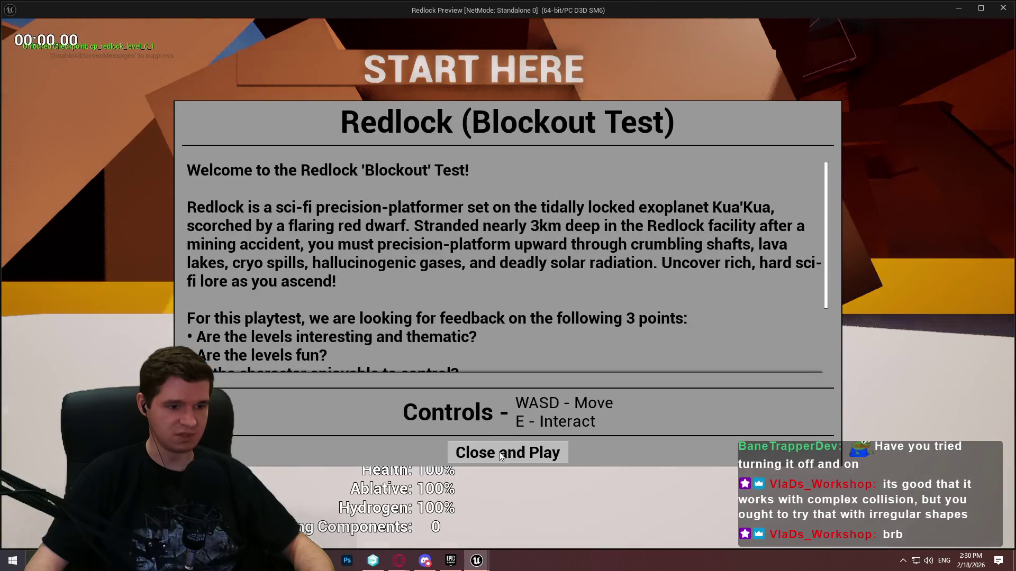
pyautogui.click(508, 451)
# Run and jump the character onto the wall ledge, then switch back to the blueprint editor
pyautogui.press('w')
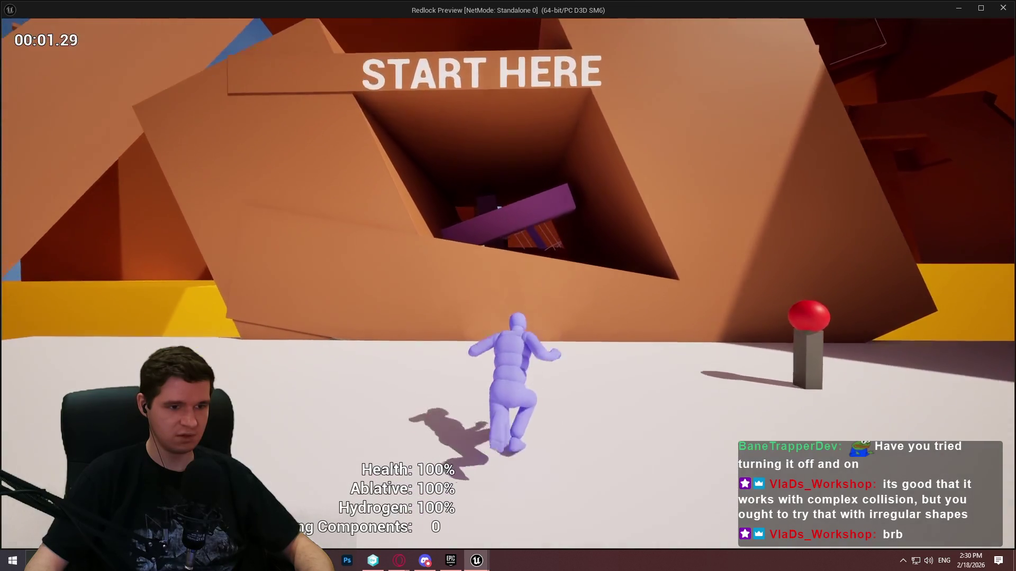
pyautogui.press('space')
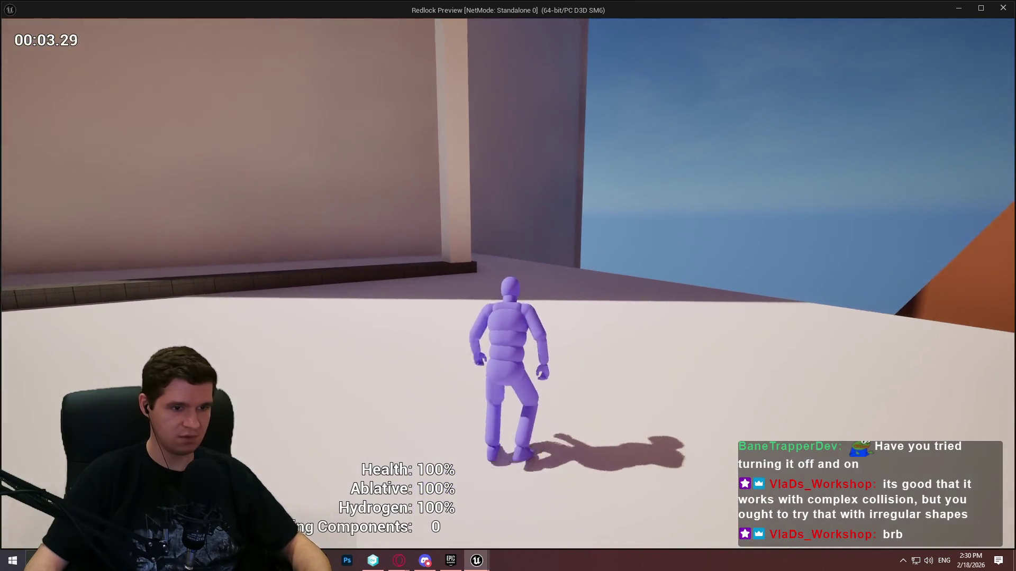
pyautogui.press('space')
pyautogui.press('w')
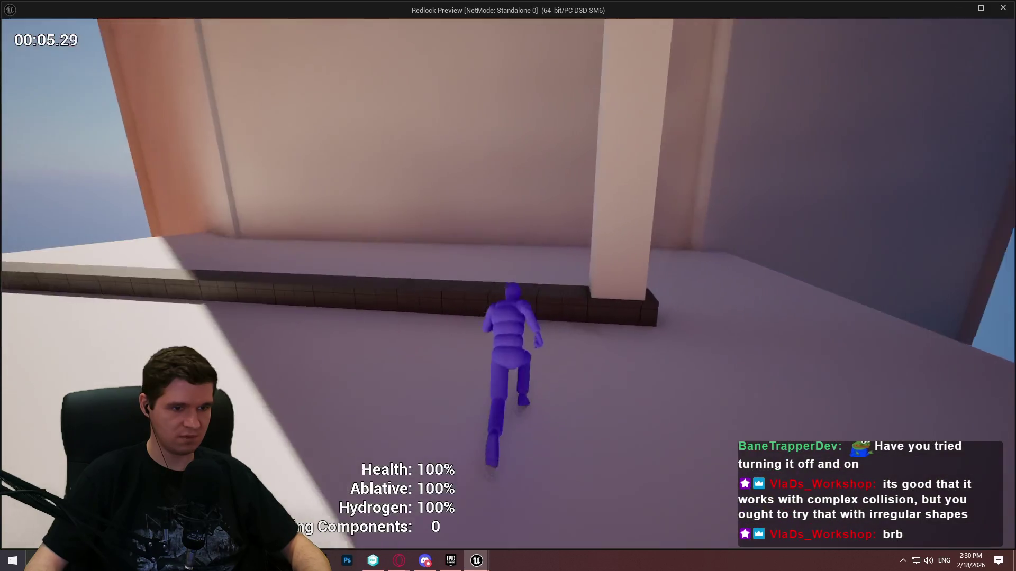
pyautogui.press('space')
pyautogui.press('super')
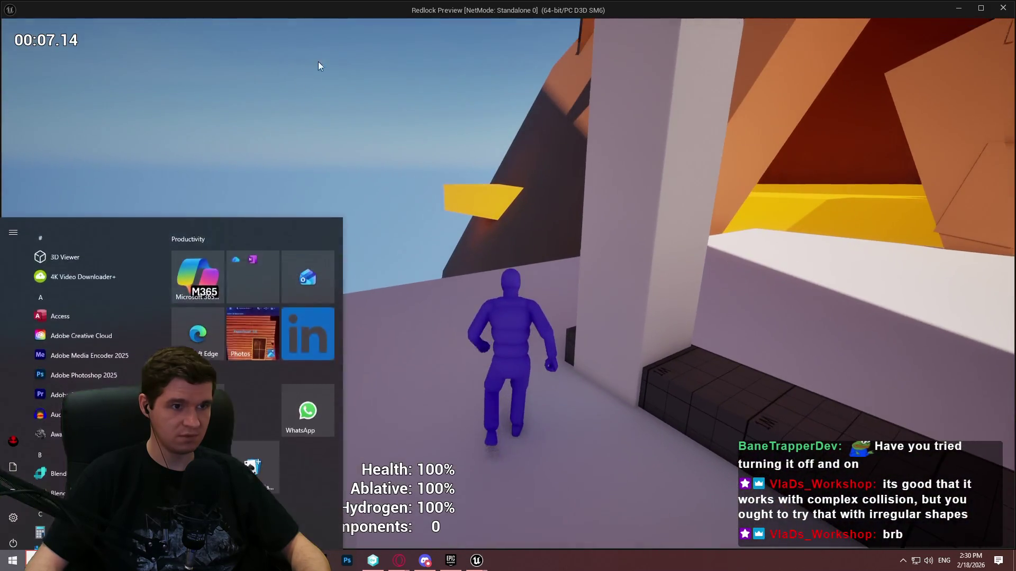
pyautogui.hotkey('alt', 'Tab')
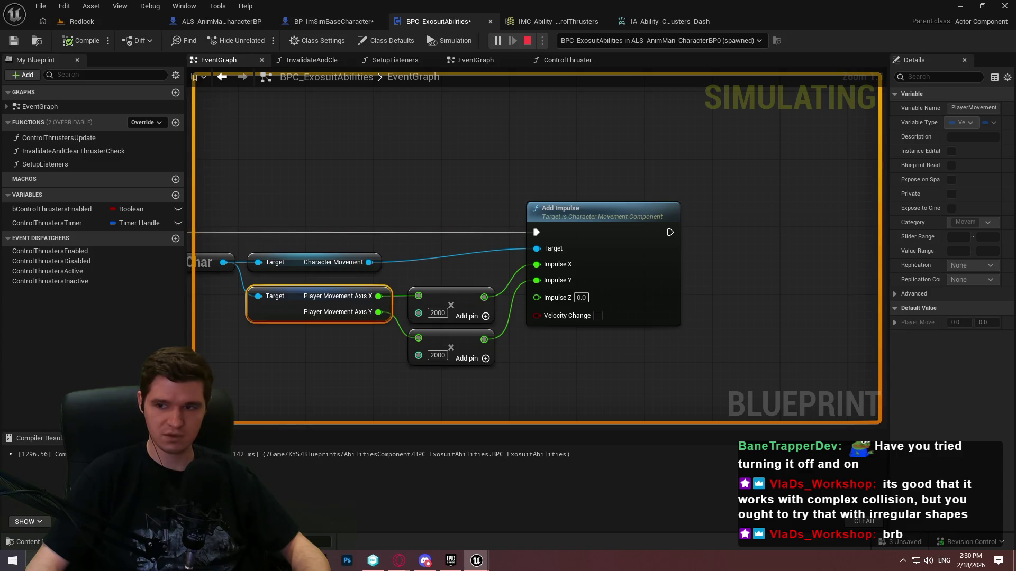
# Stop the running session, bring the Dash input node into view, deselect, and start a new play session
pyautogui.press('Escape')
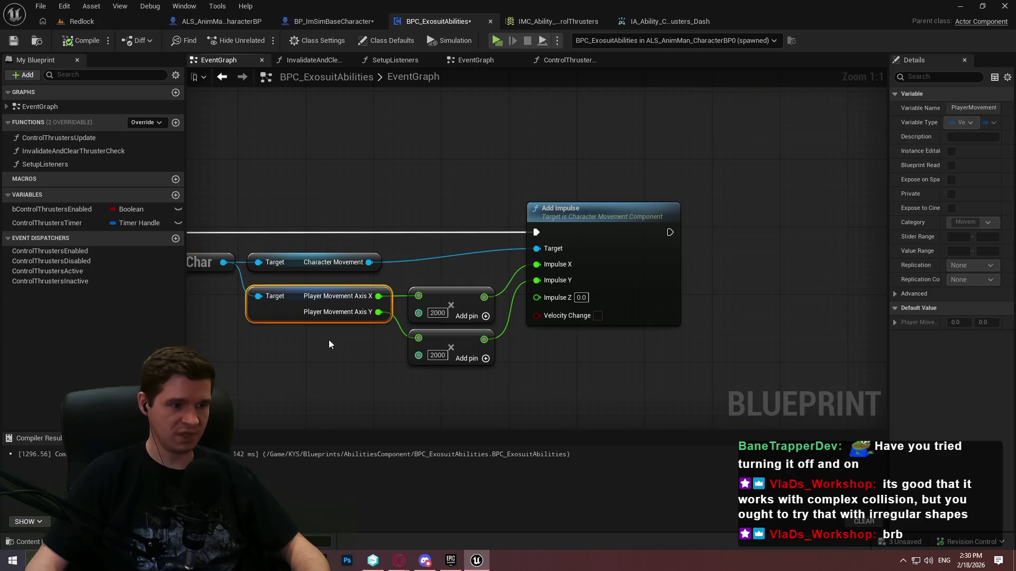
pyautogui.moveTo(327, 338)
pyautogui.mouseDown()
pyautogui.moveTo(569, 317)
pyautogui.moveTo(554, 309)
pyautogui.mouseUp()
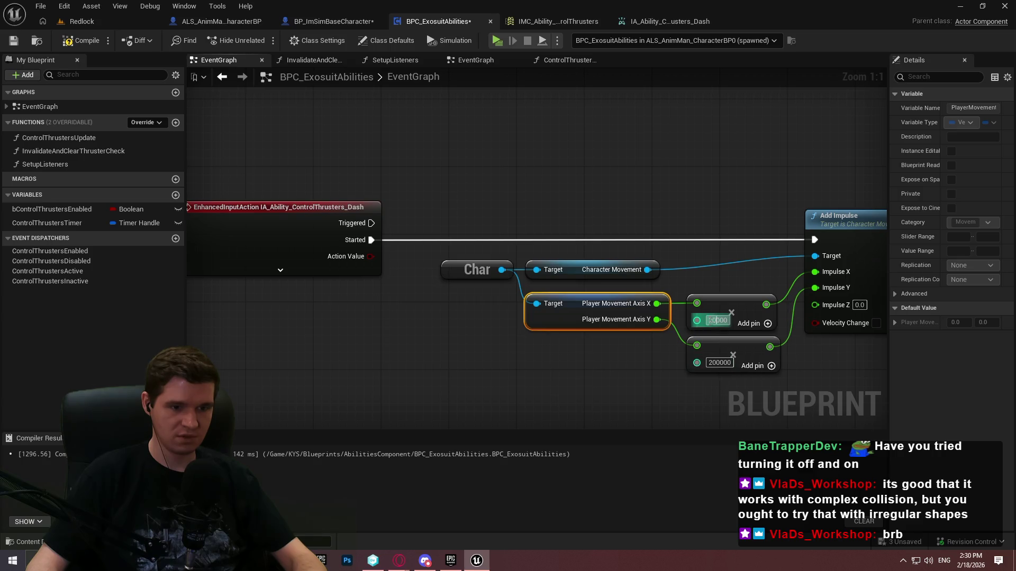
pyautogui.click(371, 159)
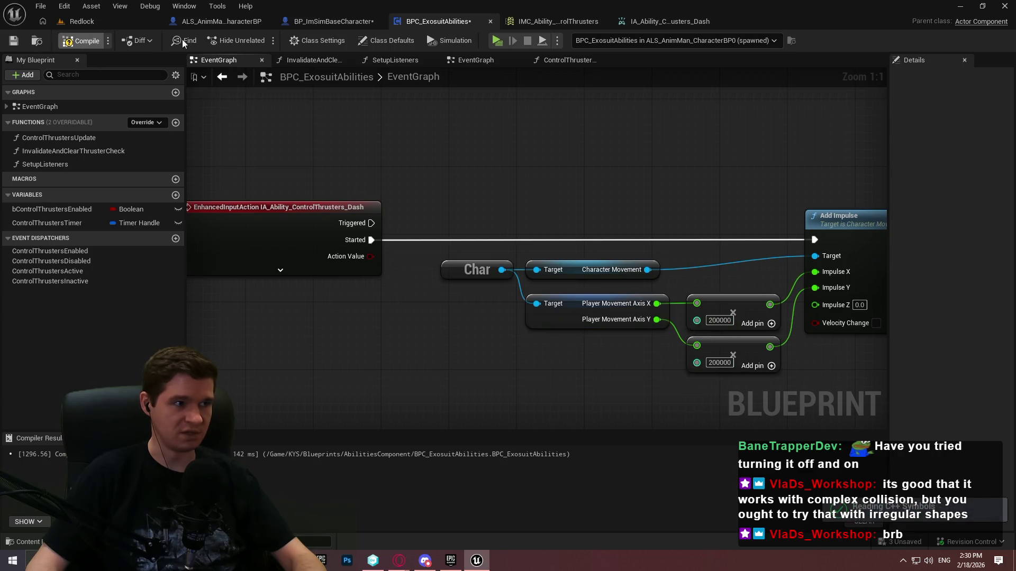
pyautogui.click(496, 42)
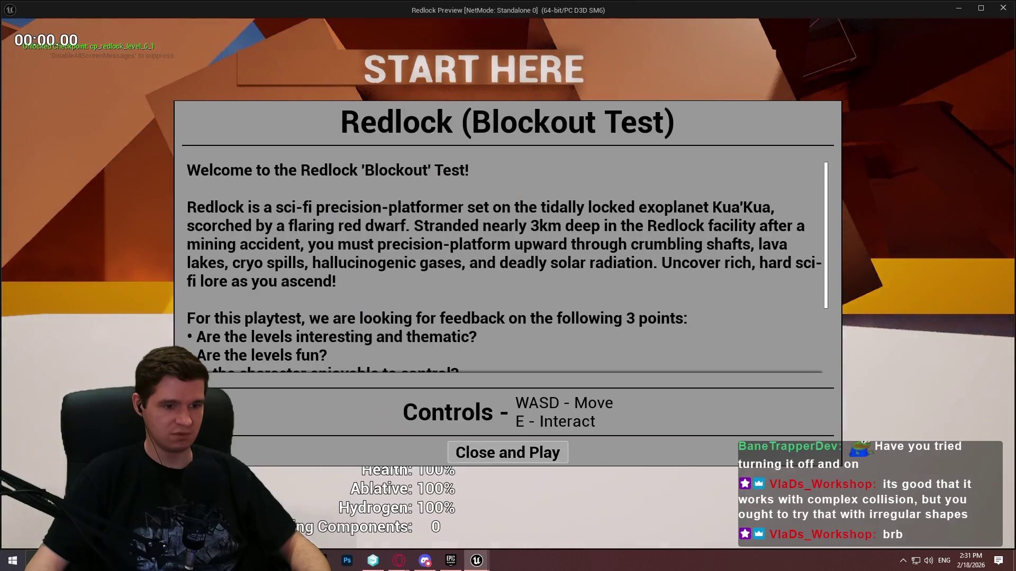
# Run forward, trigger the dash mid-run, then leave the preview and stop the session
pyautogui.click(508, 452)
pyautogui.press('w')
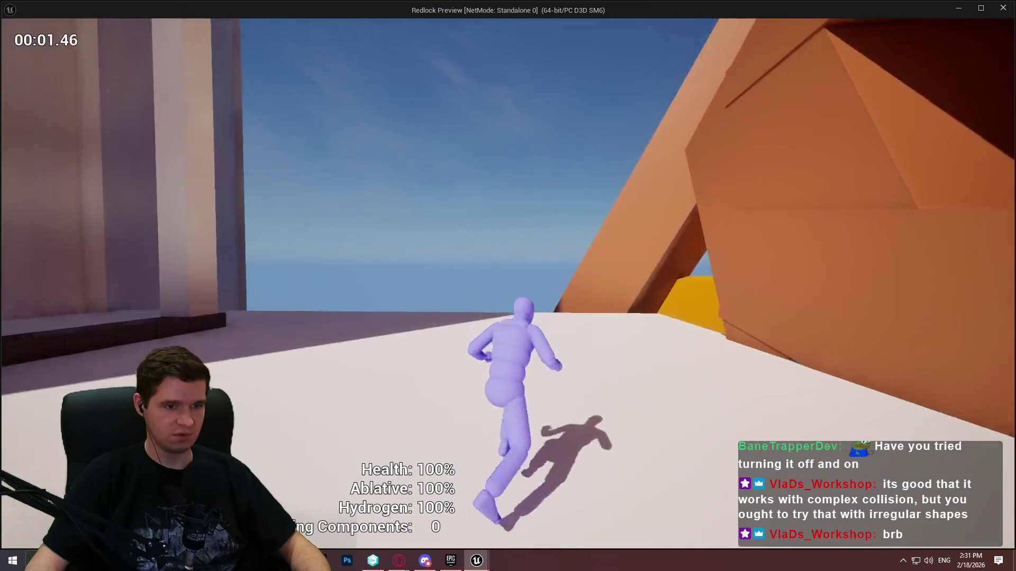
pyautogui.press('space')
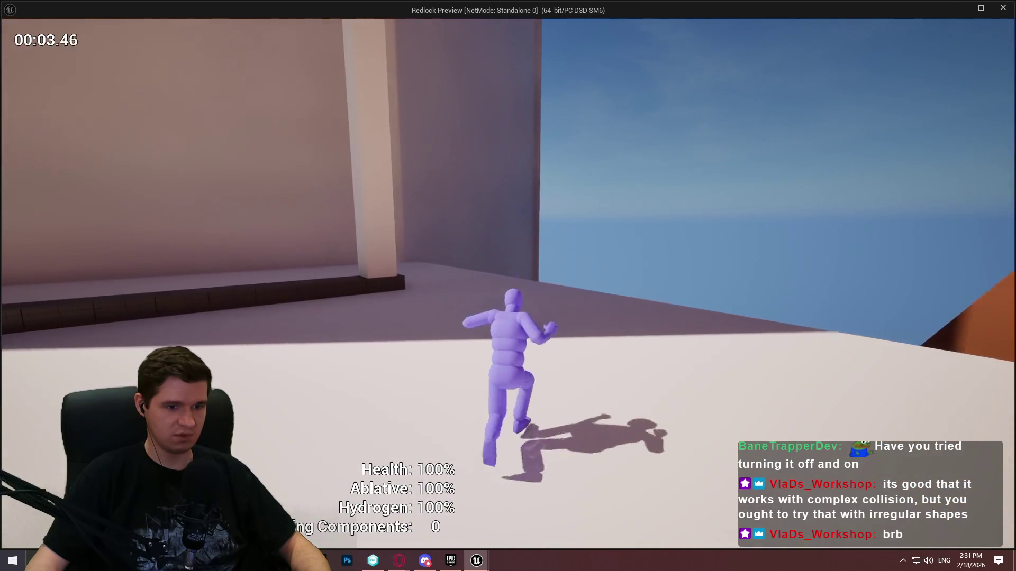
pyautogui.press('space')
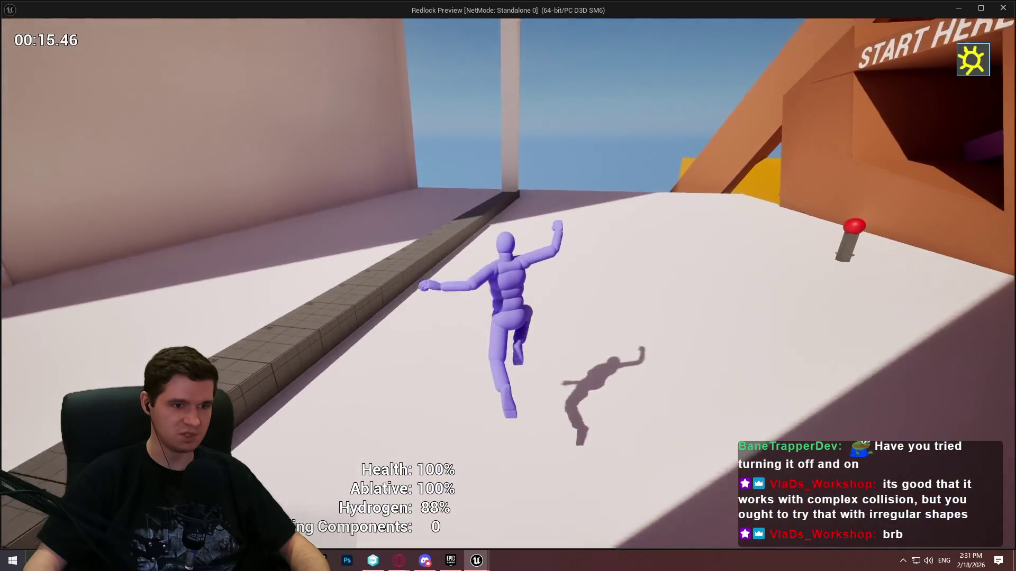
pyautogui.hotkey('alt', 'Tab')
pyautogui.press('Escape')
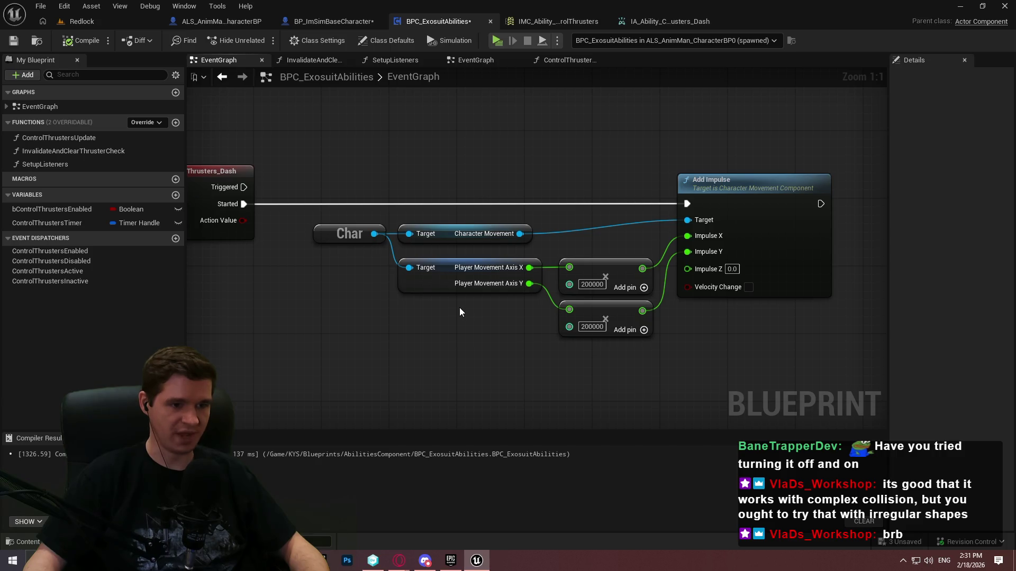
pyautogui.moveTo(444, 308)
pyautogui.mouseDown()
pyautogui.moveTo(527, 207)
pyautogui.moveTo(465, 305)
pyautogui.mouseUp()
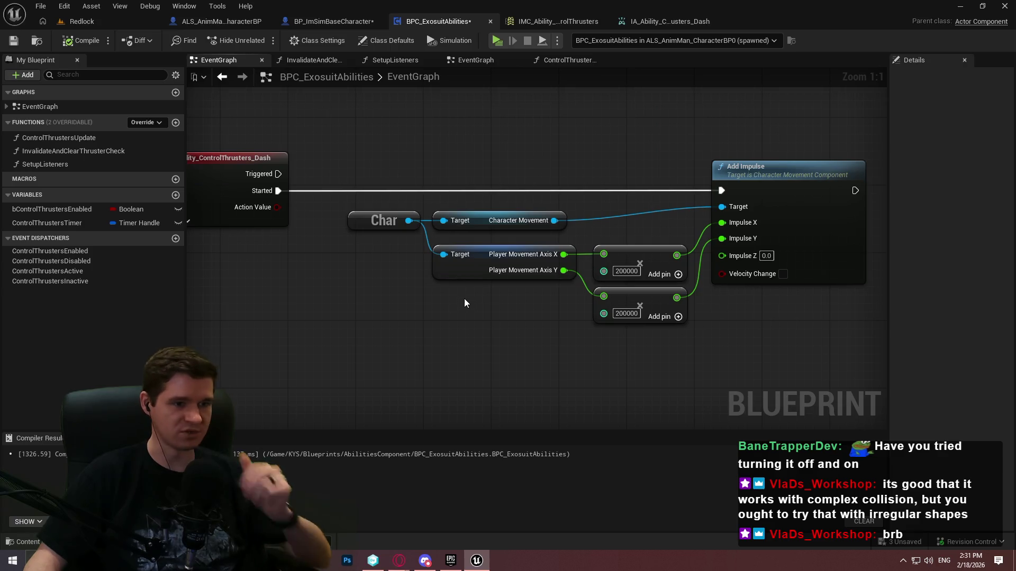
pyautogui.rightClick(471, 316)
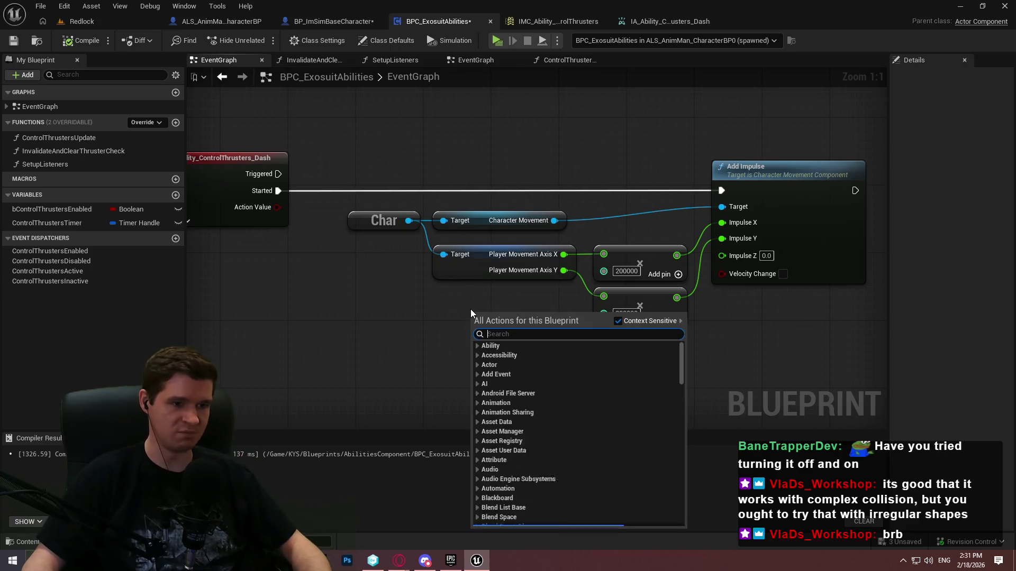
pyautogui.click(464, 322)
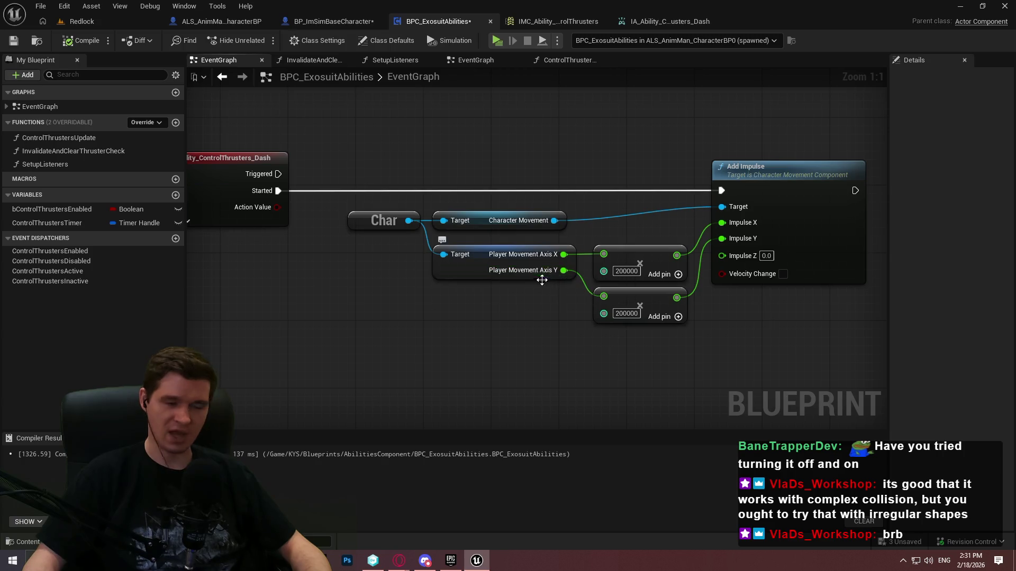
pyautogui.click(625, 271)
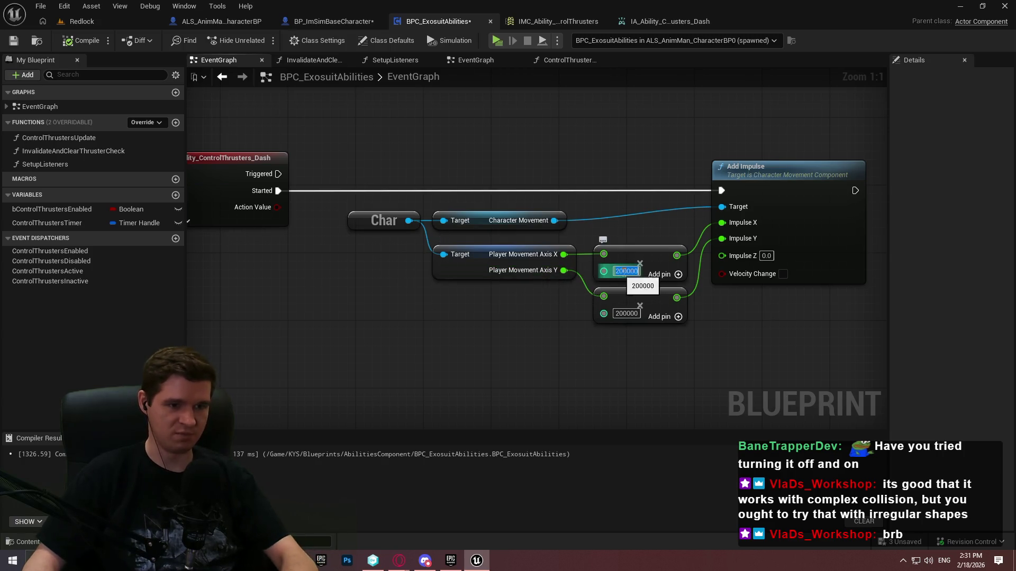
pyautogui.write('20000')
pyautogui.click(634, 313)
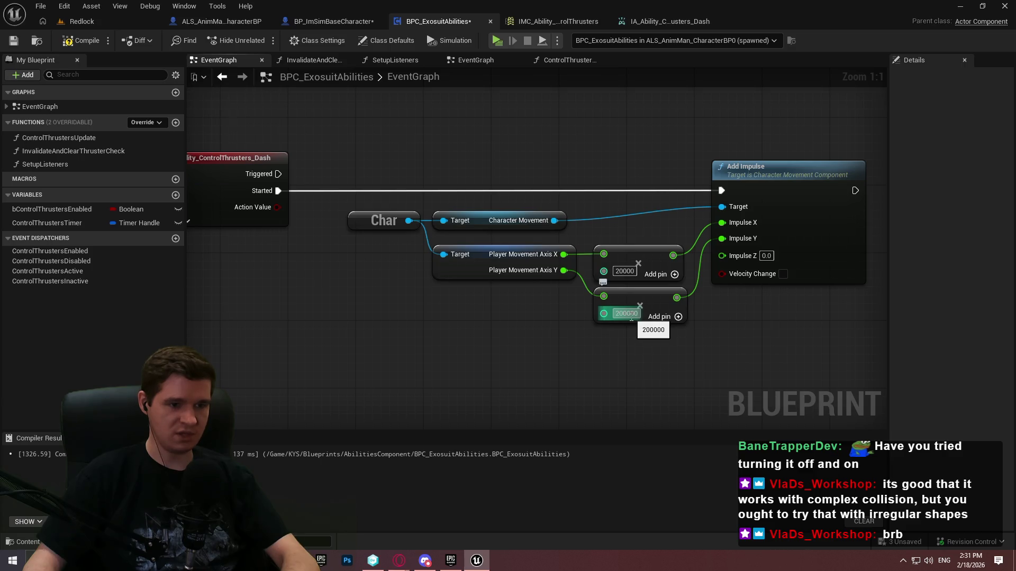
pyautogui.click(624, 271)
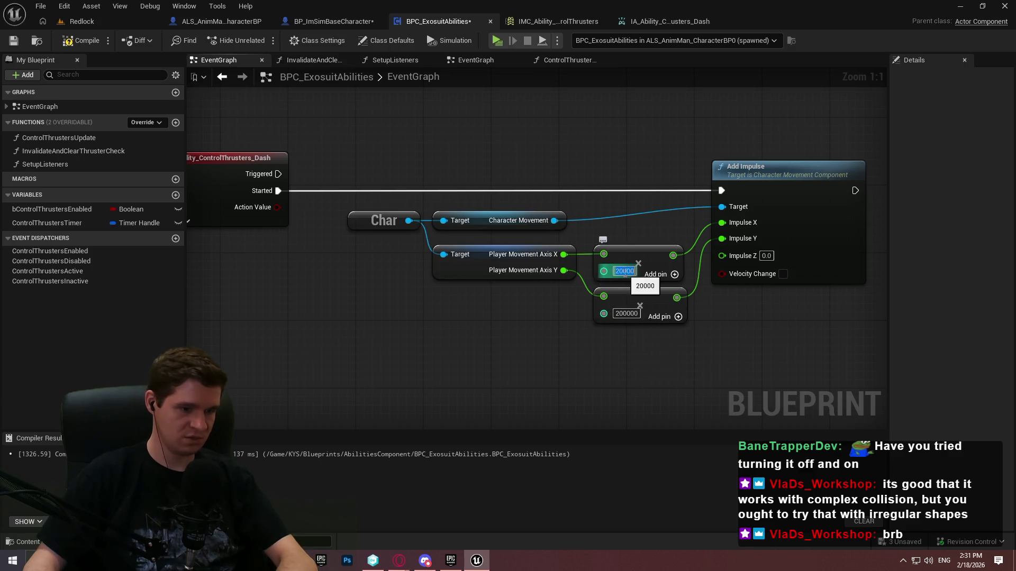
pyautogui.write('200000')
pyautogui.press('Return')
pyautogui.click(446, 262)
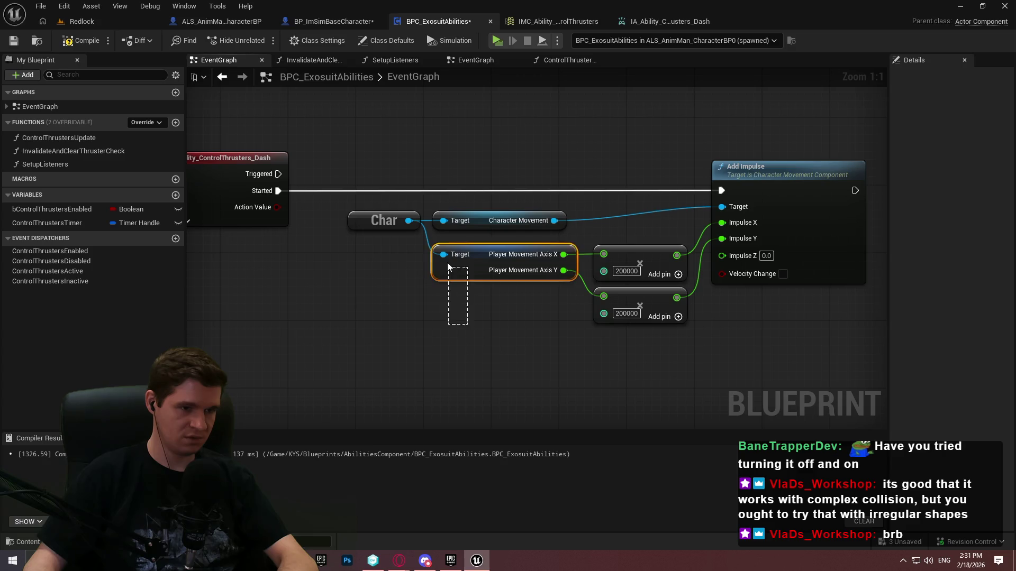
# Delete the Player Movement Axis node and drag a wire out from the Char reference
pyautogui.press('Delete')
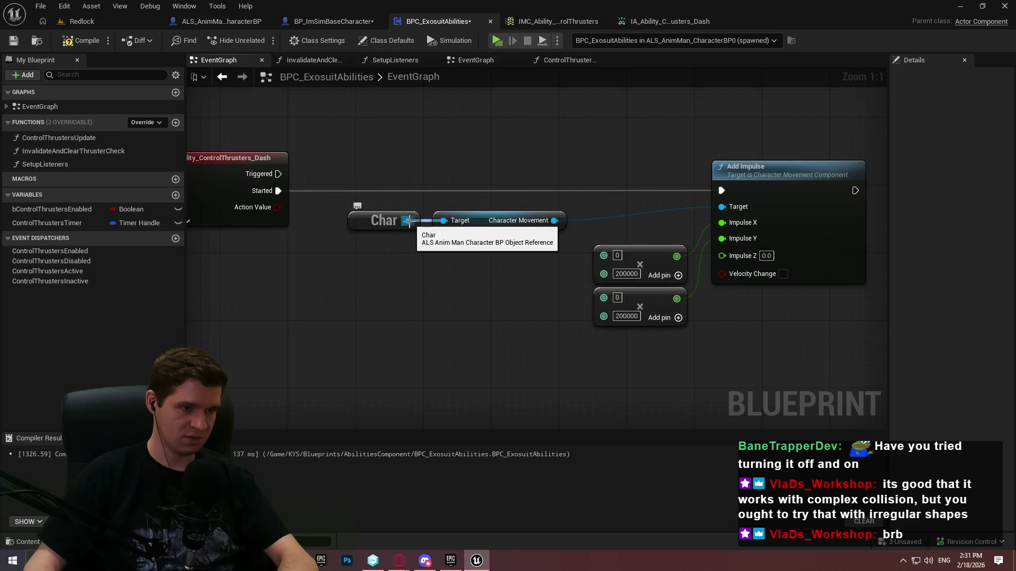
pyautogui.moveTo(409, 221); pyautogui.dragTo(407, 226)
pyautogui.moveTo(387, 283); pyautogui.dragTo(386, 287)
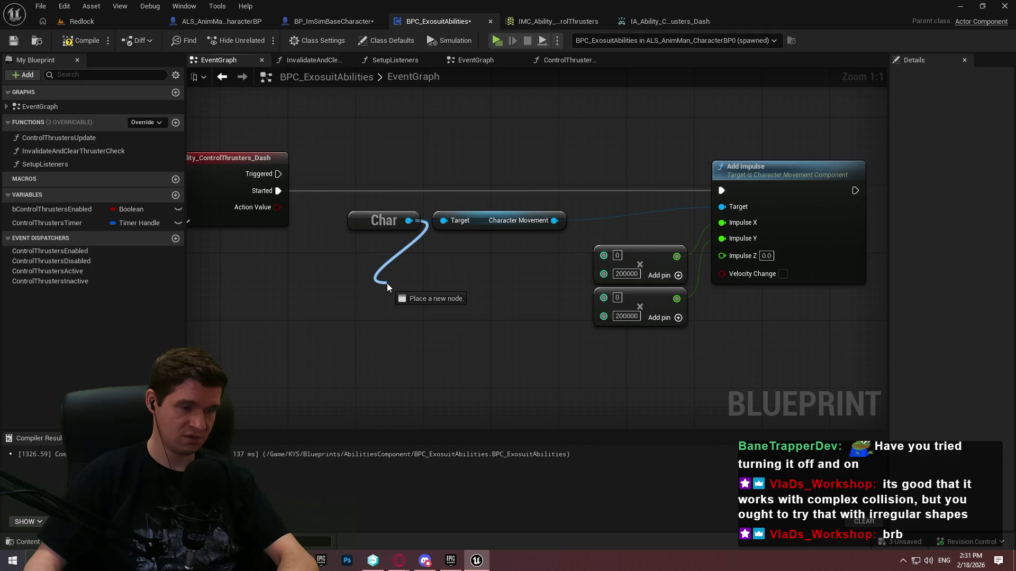
pyautogui.moveTo(387, 284); pyautogui.dragTo(386, 278)
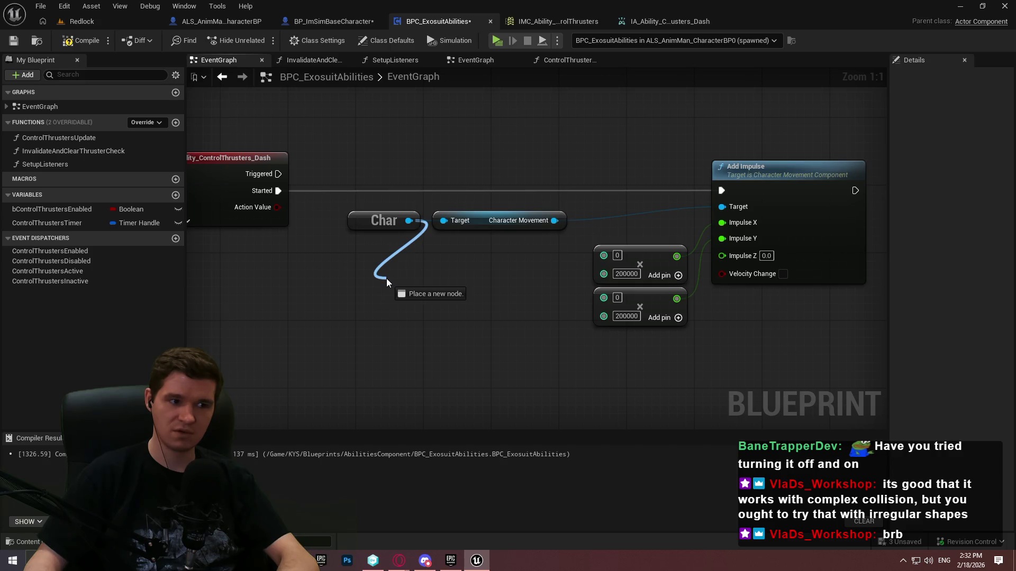
pyautogui.moveTo(386, 278); pyautogui.dragTo(385, 278)
# Search 'forward' from Char's pin and add a Get Actor Forward Vector node
pyautogui.rightClick(337, 264)
pyautogui.rightClick(336, 264)
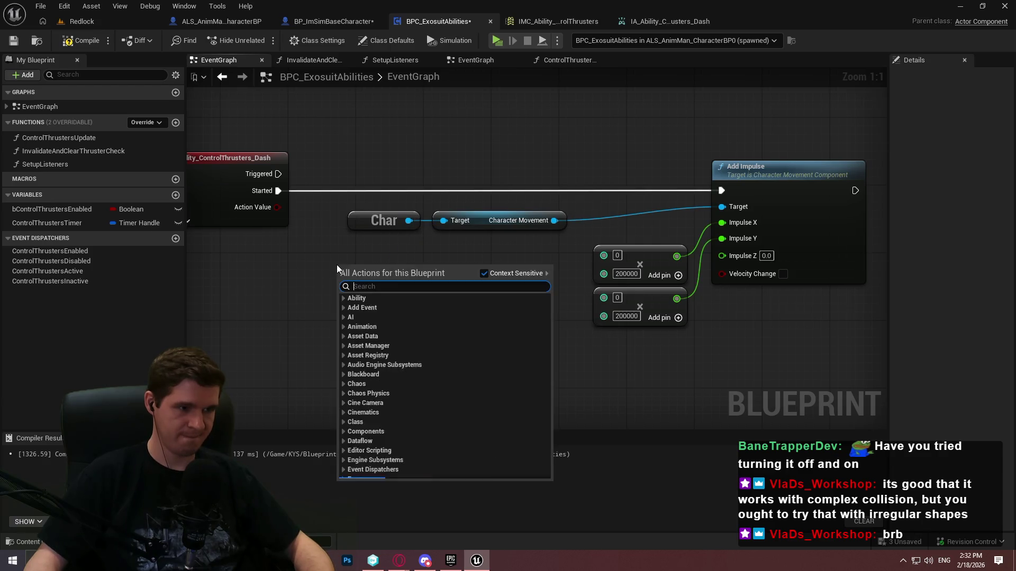
pyautogui.write('camera')
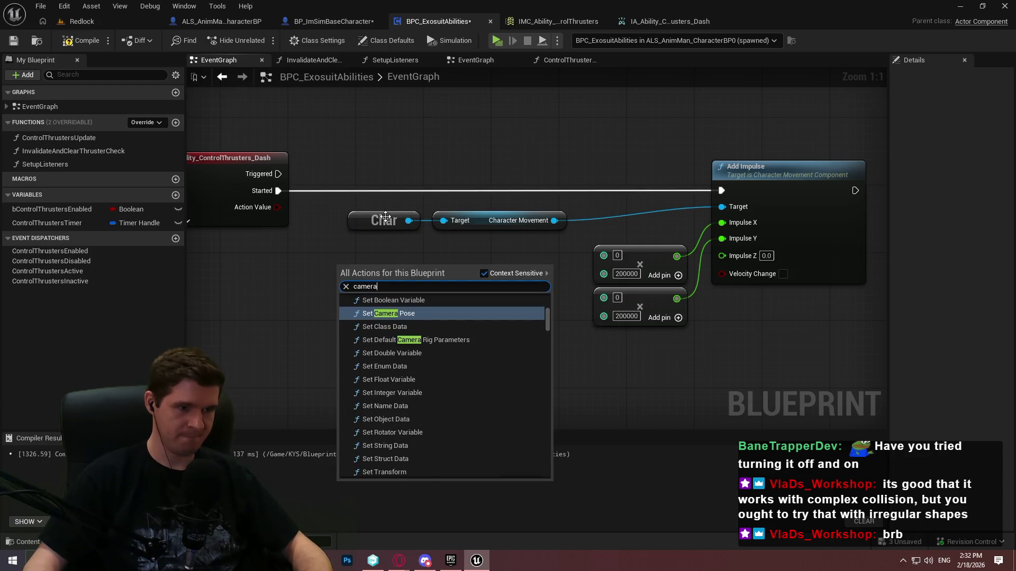
pyautogui.moveTo(408, 221); pyautogui.dragTo(381, 271)
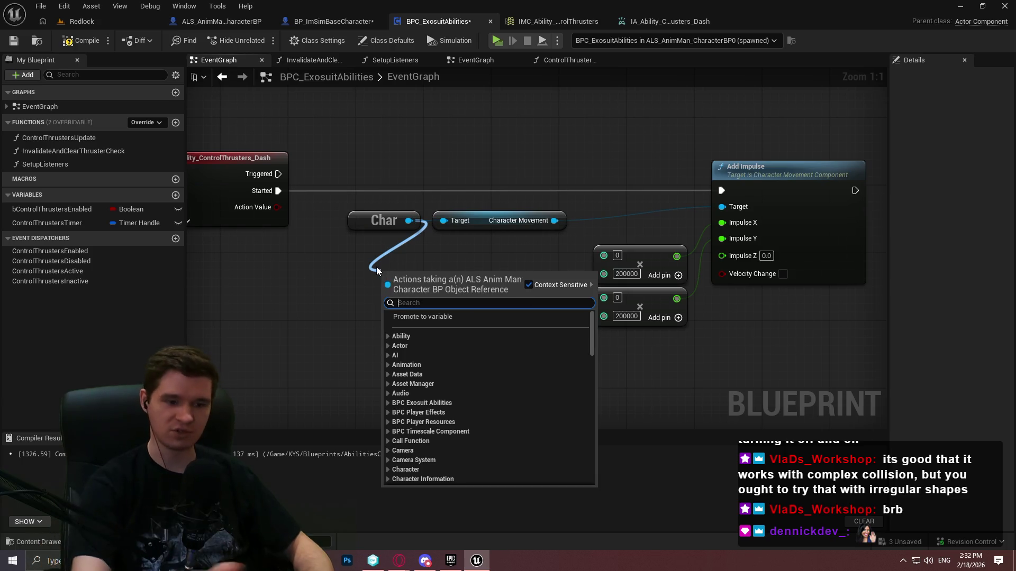
pyautogui.write('forward')
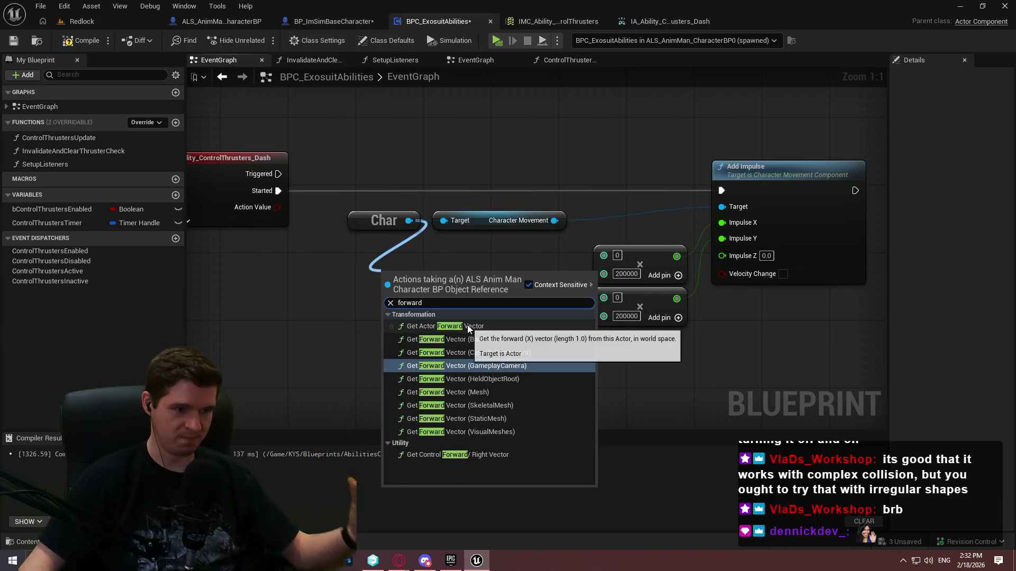
pyautogui.click(468, 326)
pyautogui.moveTo(468, 299)
pyautogui.mouseDown()
pyautogui.moveTo(511, 309)
pyautogui.moveTo(556, 299)
pyautogui.moveTo(523, 305)
pyautogui.mouseUp()
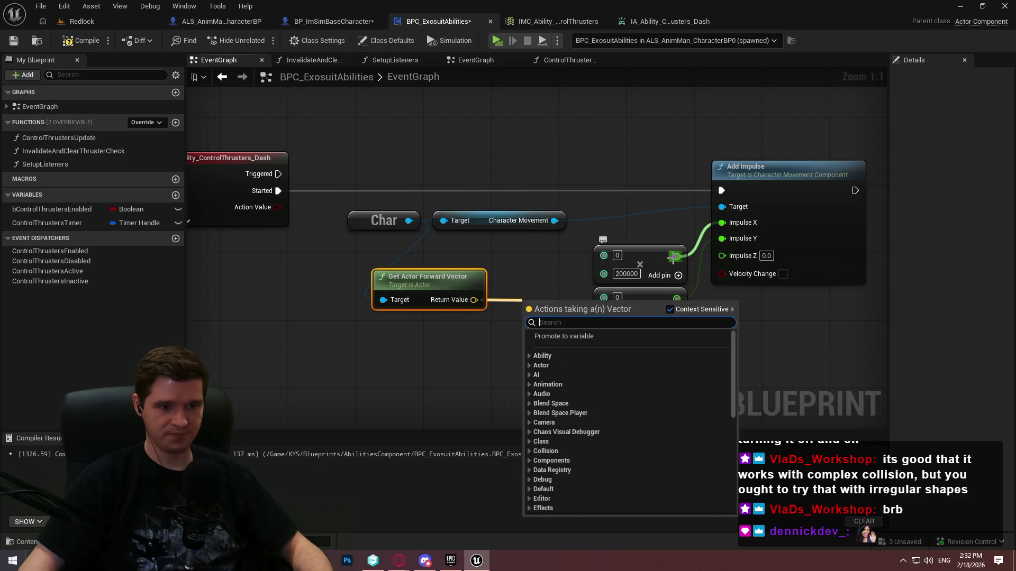
# Delete the old multiplier nodes and recombine Add Impulse's Impulse X, Y, Z into one pin
pyautogui.keyDown('alt'); pyautogui.click(672, 257); pyautogui.keyUp('alt')
pyautogui.moveTo(587, 235); pyautogui.dragTo(691, 355)
pyautogui.press('Delete')
pyautogui.rightClick(722, 224)
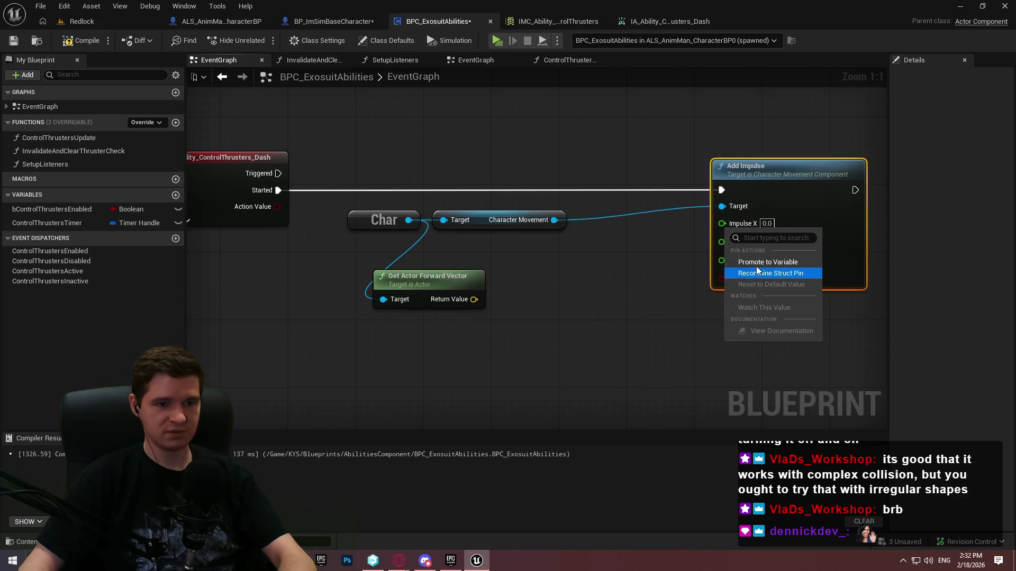
pyautogui.click(770, 274)
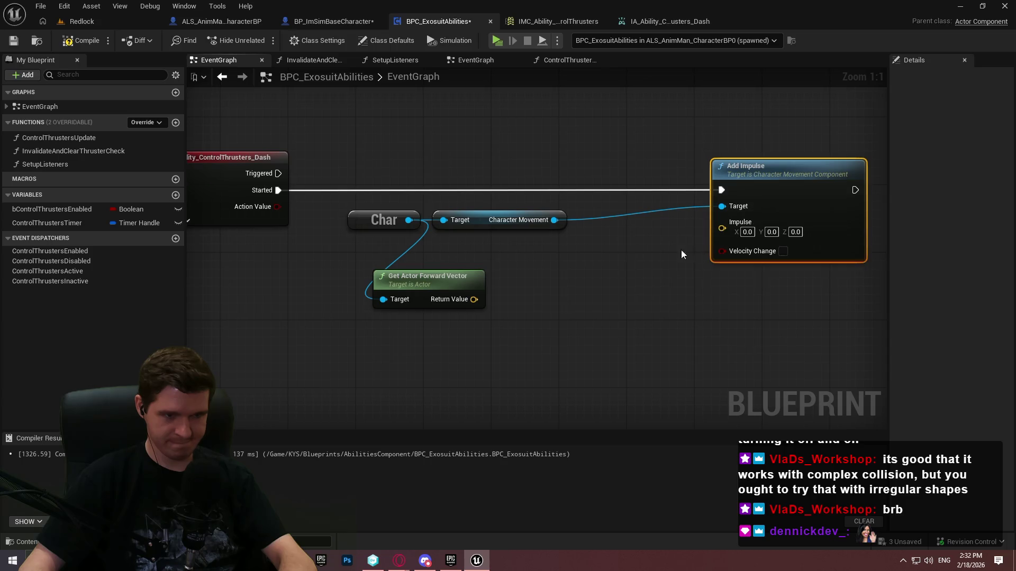
# Split both Add Impulse's Impulse pin and the forward vector output into X, Y and Z
pyautogui.moveTo(479, 299); pyautogui.dragTo(516, 298)
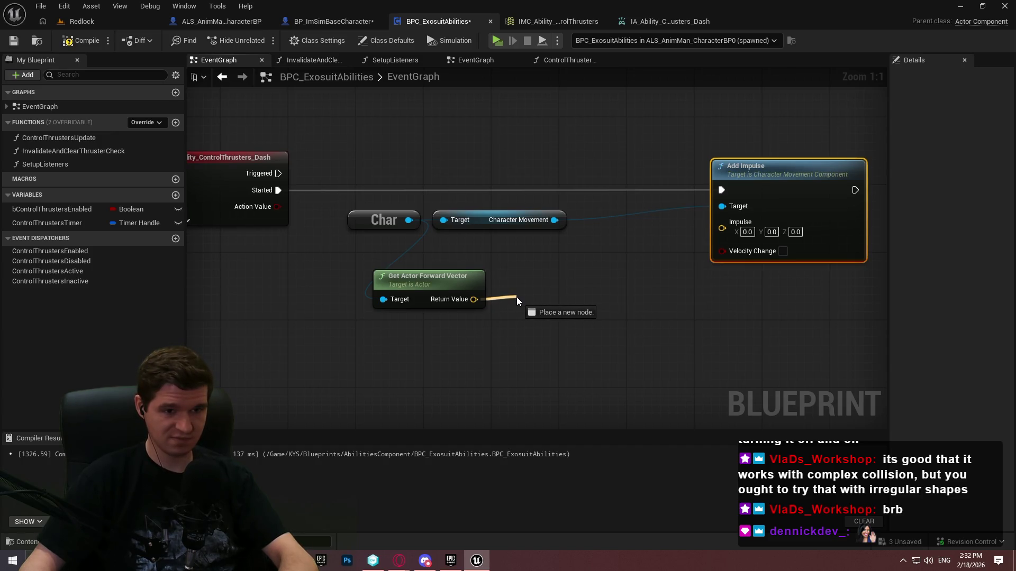
pyautogui.moveTo(516, 296); pyautogui.dragTo(517, 286)
pyautogui.click(531, 259)
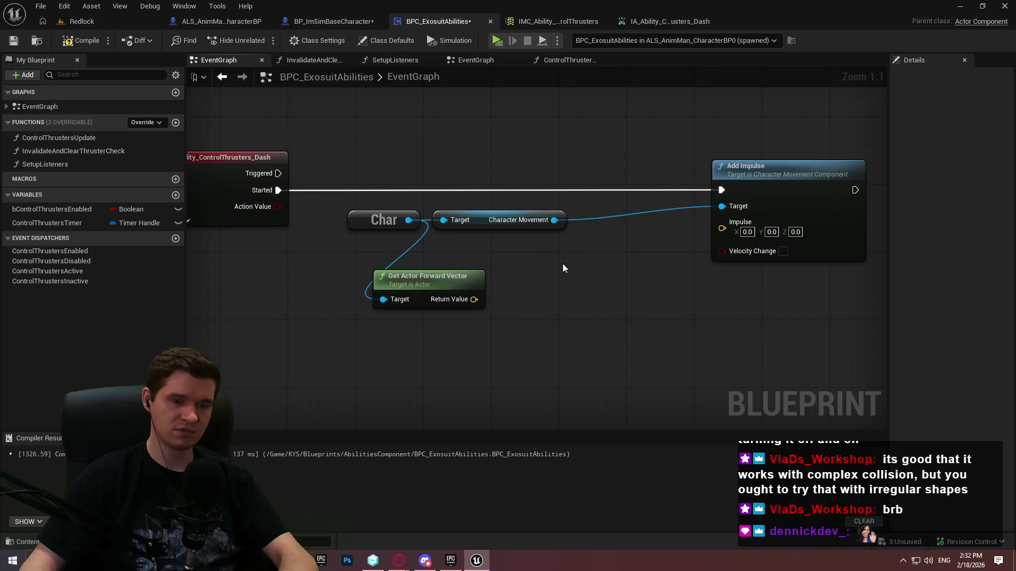
pyautogui.rightClick(721, 229)
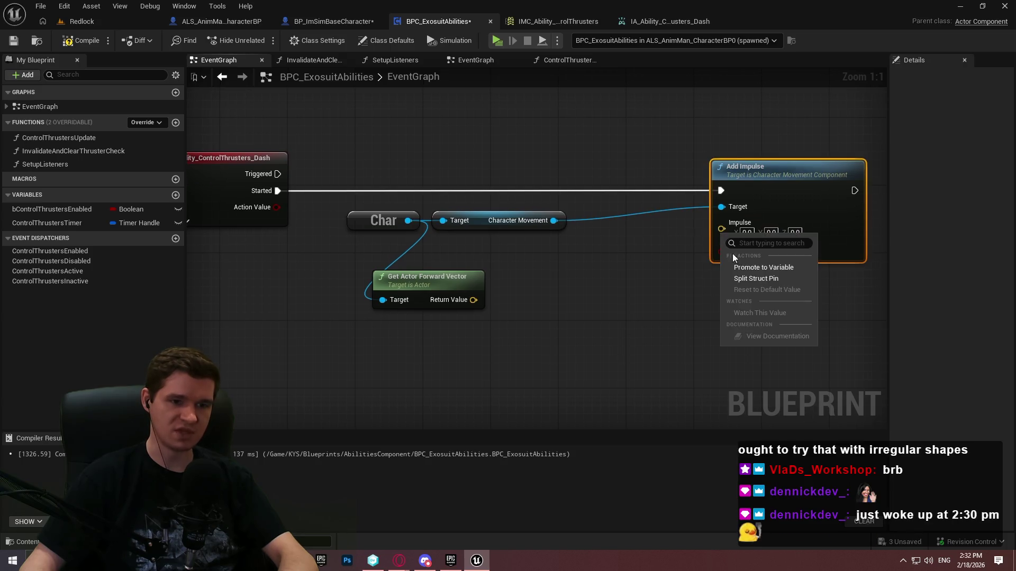
pyautogui.click(746, 279)
pyautogui.rightClick(469, 300)
pyautogui.click(500, 350)
# Multiply Return Value X by an integer and wire the result into Impulse X
pyautogui.moveTo(475, 300); pyautogui.dragTo(544, 291)
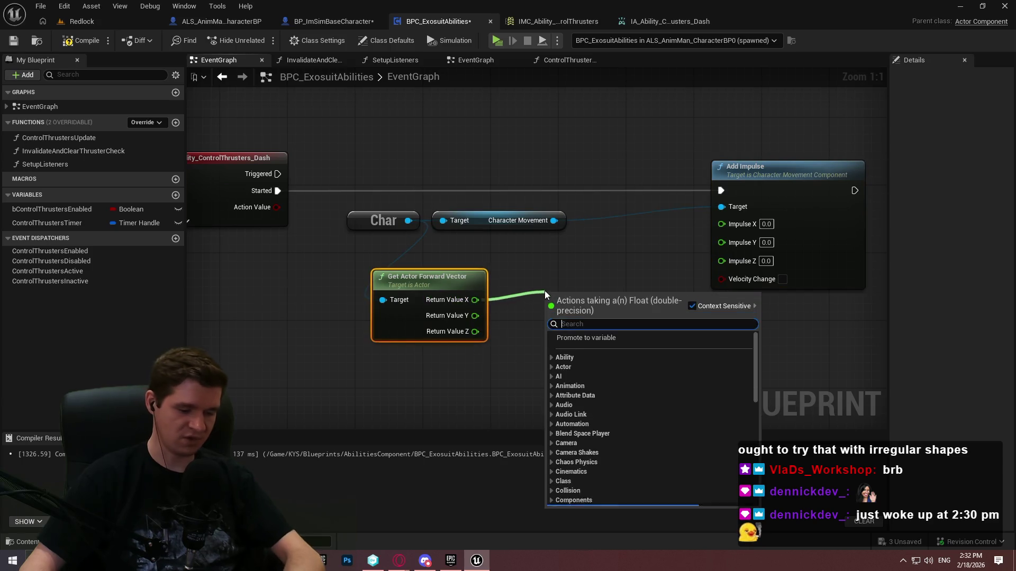
pyautogui.click(603, 267)
pyautogui.moveTo(474, 300); pyautogui.dragTo(548, 288)
pyautogui.write('*')
pyautogui.click(592, 345)
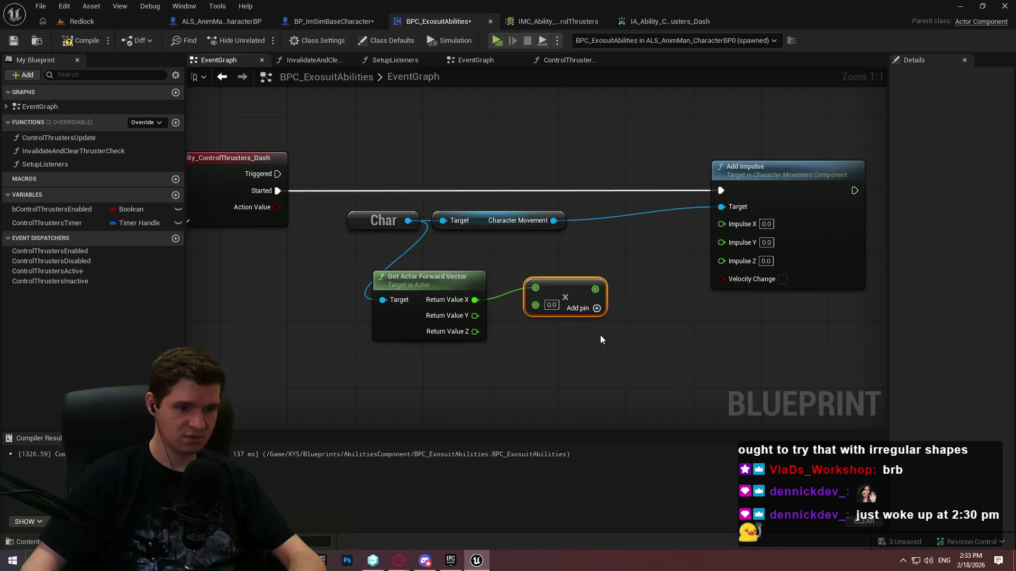
pyautogui.rightClick(544, 307)
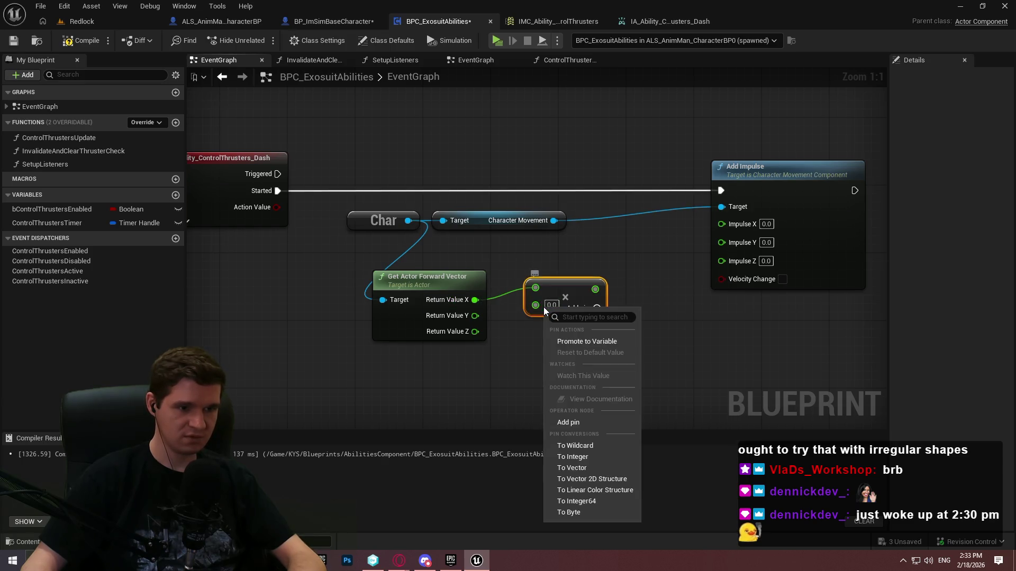
pyautogui.click(567, 459)
pyautogui.moveTo(590, 289); pyautogui.dragTo(721, 223)
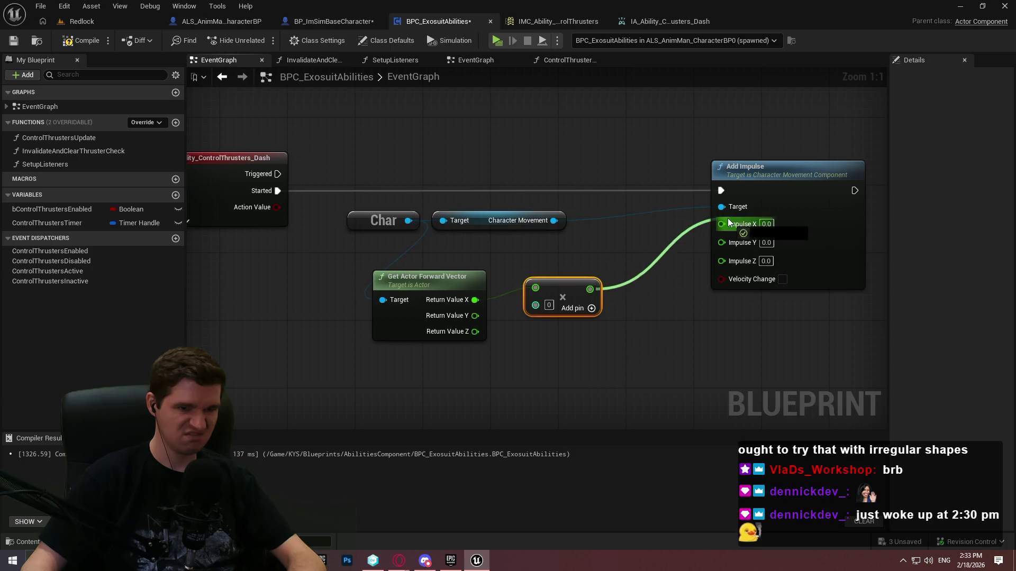
pyautogui.rightClick(551, 311)
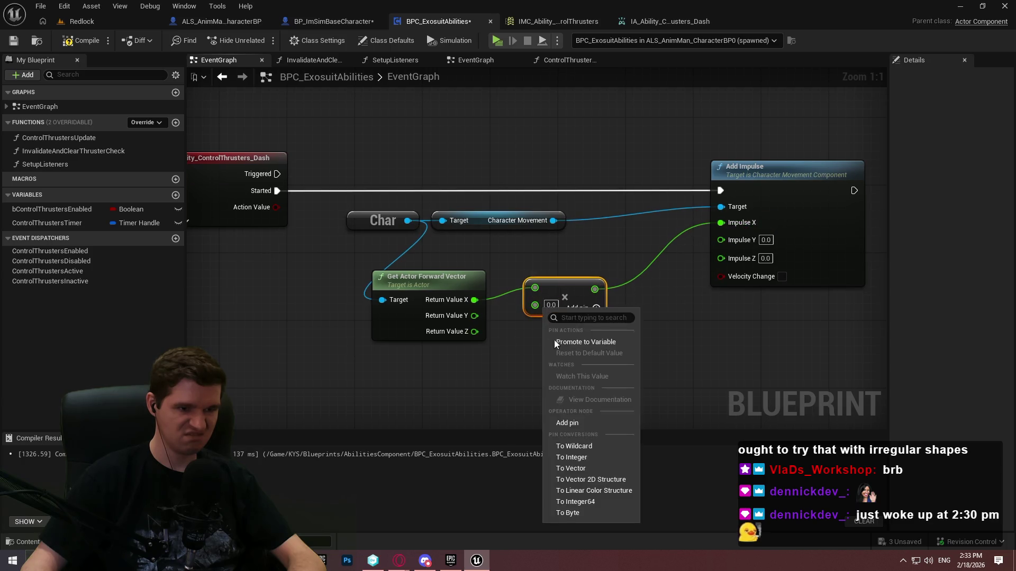
pyautogui.click(572, 457)
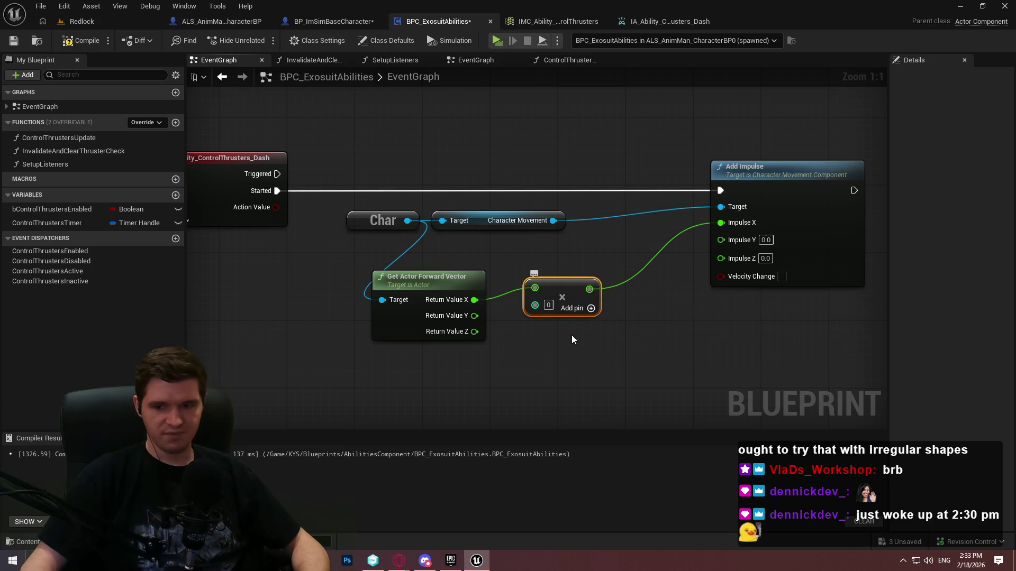
# Duplicate the multiply node for Return Value Y and wire it into Impulse Y
pyautogui.hotkey('ctrl', 'd')
pyautogui.moveTo(568, 363); pyautogui.dragTo(475, 316)
pyautogui.moveTo(584, 364)
pyautogui.mouseDown()
pyautogui.moveTo(550, 330)
pyautogui.moveTo(730, 222)
pyautogui.moveTo(597, 341)
pyautogui.moveTo(625, 293)
pyautogui.moveTo(721, 223)
pyautogui.mouseUp()
pyautogui.press('Escape')
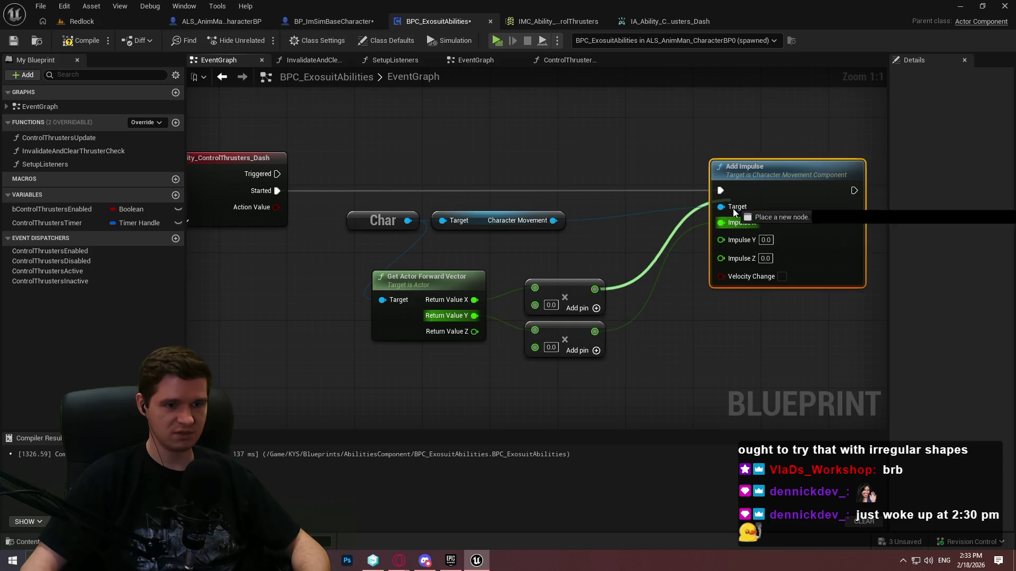
pyautogui.moveTo(637, 320); pyautogui.dragTo(595, 331)
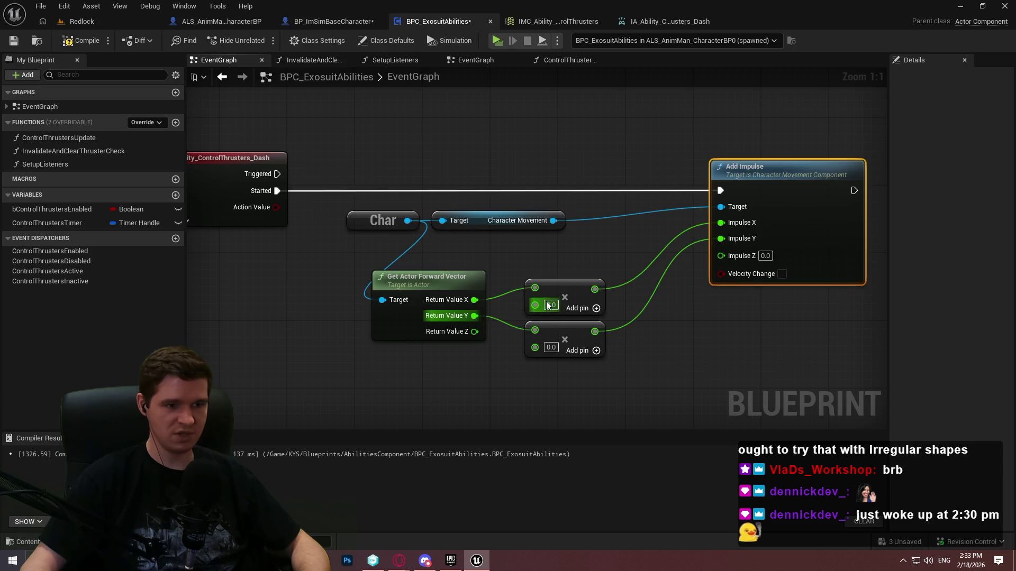
# Set both multipliers to 50000 and compile the blueprint
pyautogui.click(551, 304)
pyautogui.write('5000')
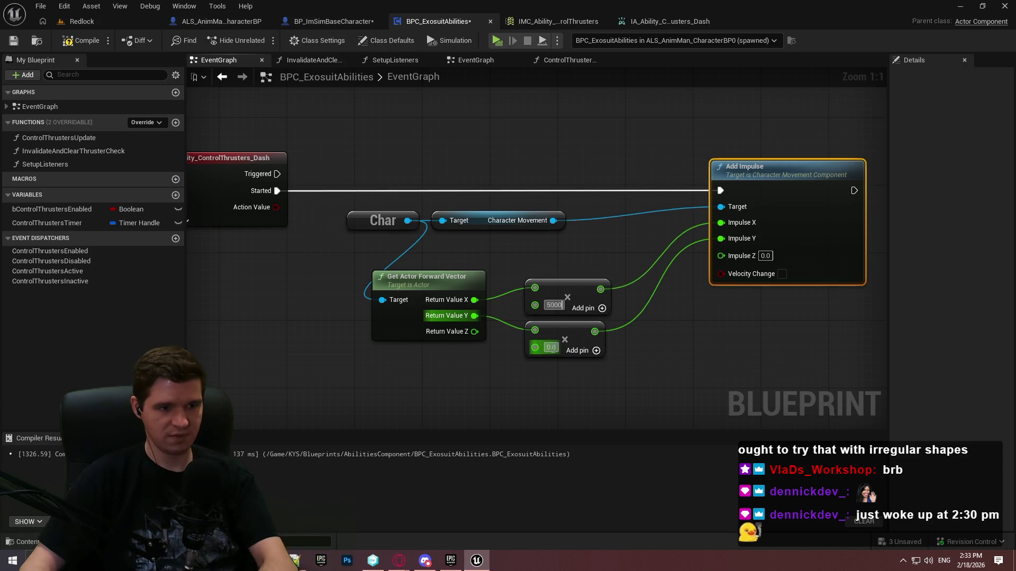
pyautogui.click(532, 179)
pyautogui.click(79, 40)
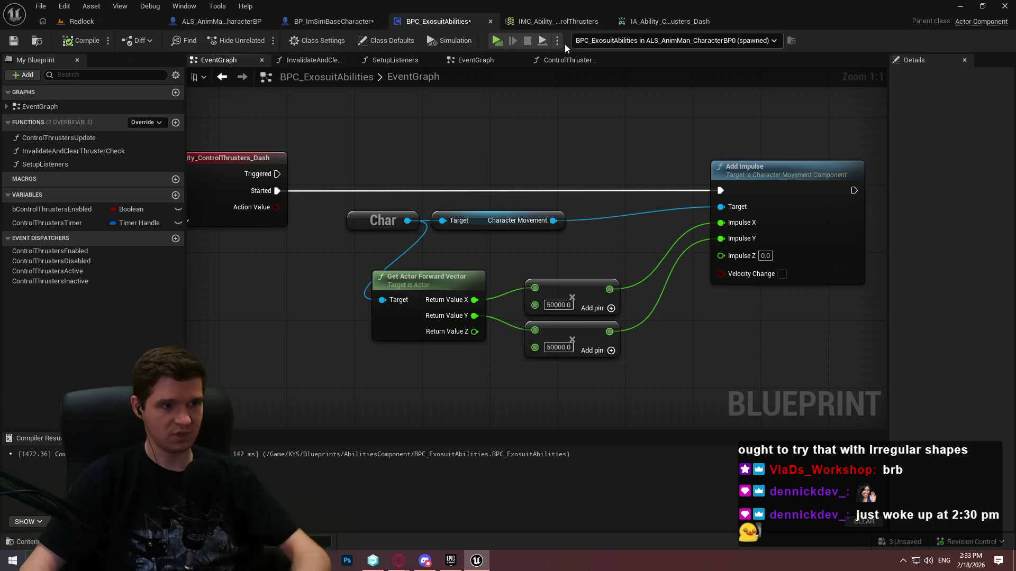
# Launch the level with Alt+P, dismiss the intro, and jump and climb toward START HERE
pyautogui.hotkey('alt', 'p')
pyautogui.click(561, 452)
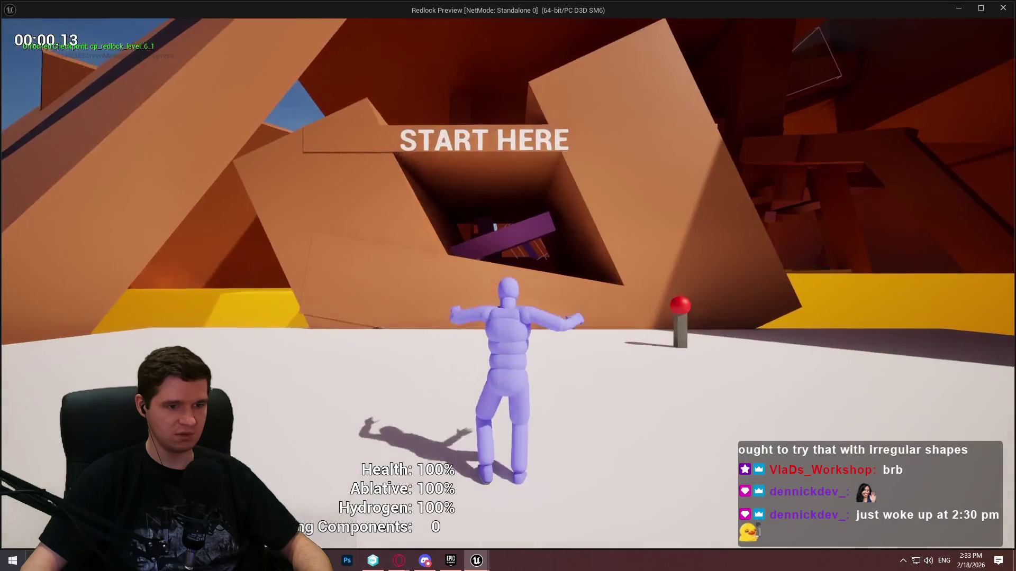
pyautogui.press('w')
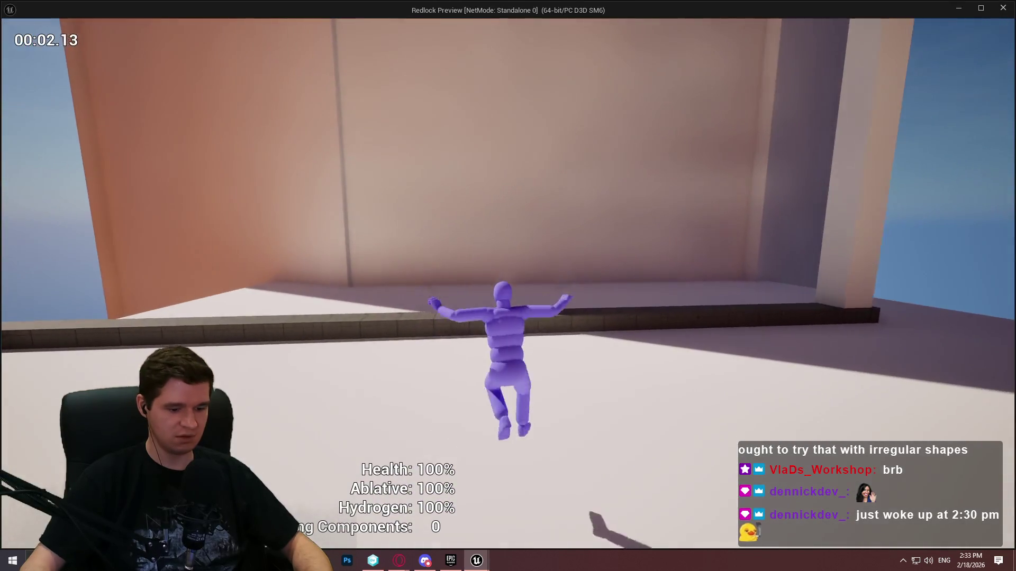
pyautogui.press('space')
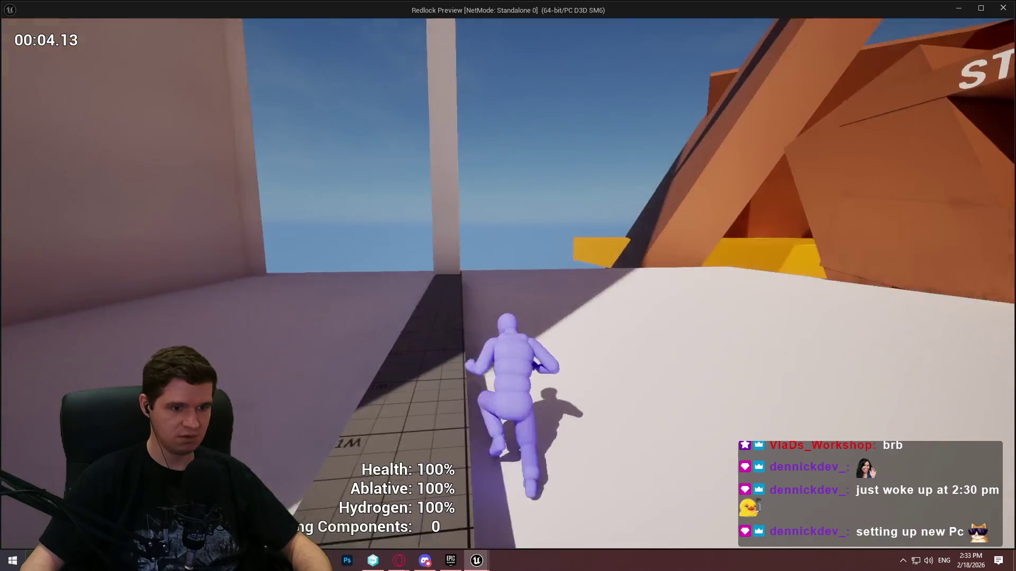
pyautogui.press('space')
pyautogui.press('space')
pyautogui.press('w')
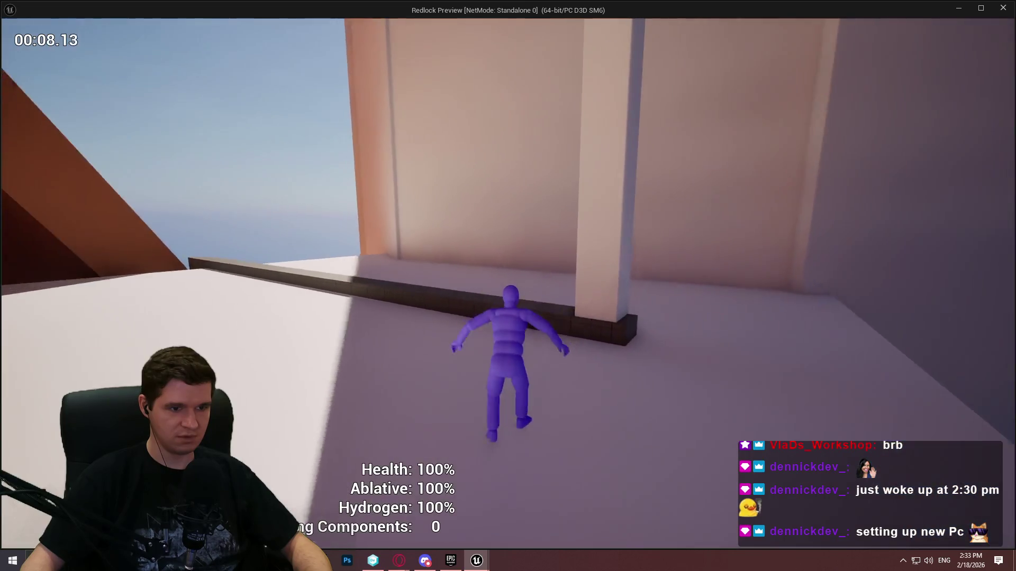
pyautogui.press('w')
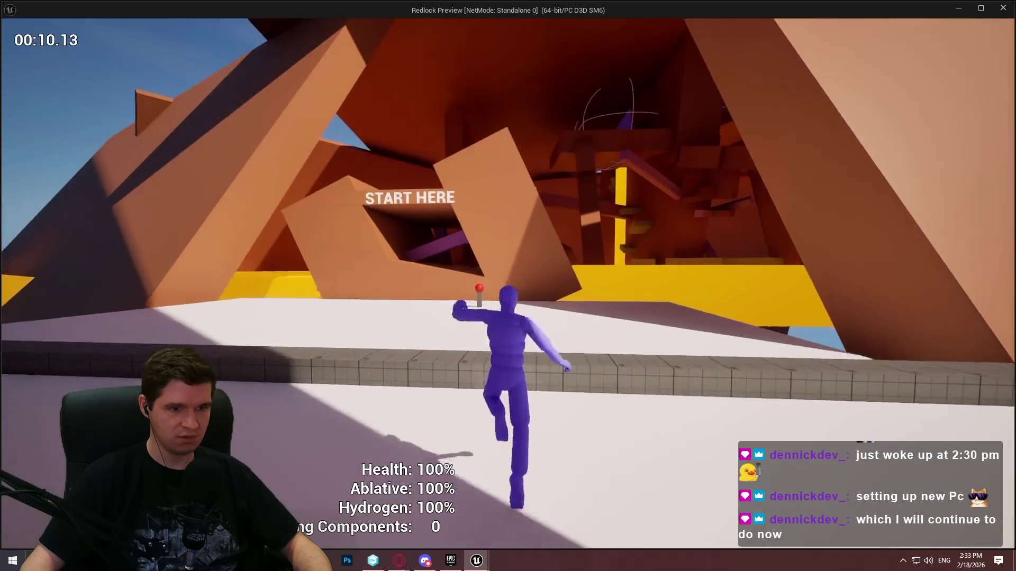
pyautogui.press('space')
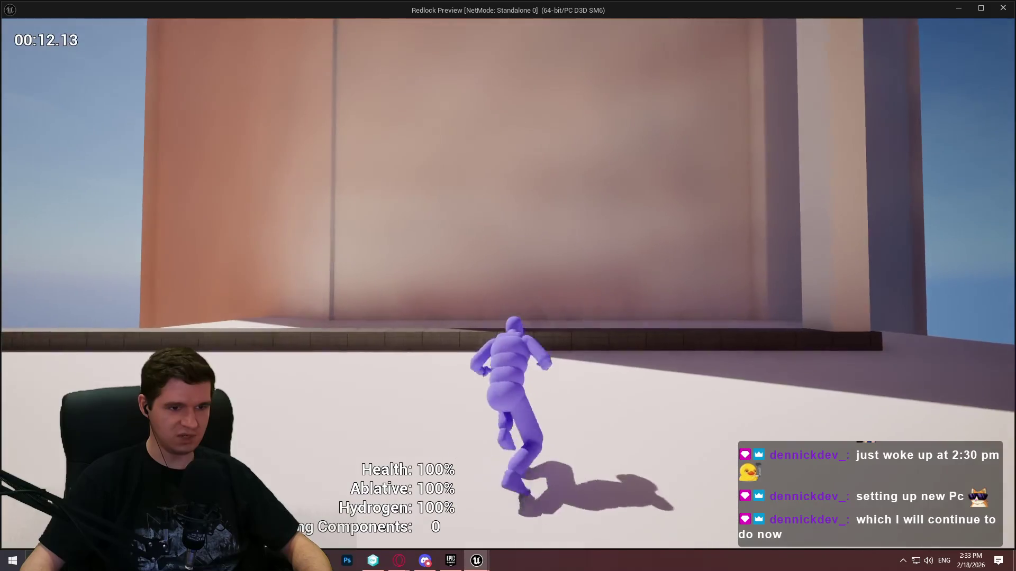
# Climb another ledge, cross the narrow beam, and run up the ramp toward the pale wall
pyautogui.press('w')
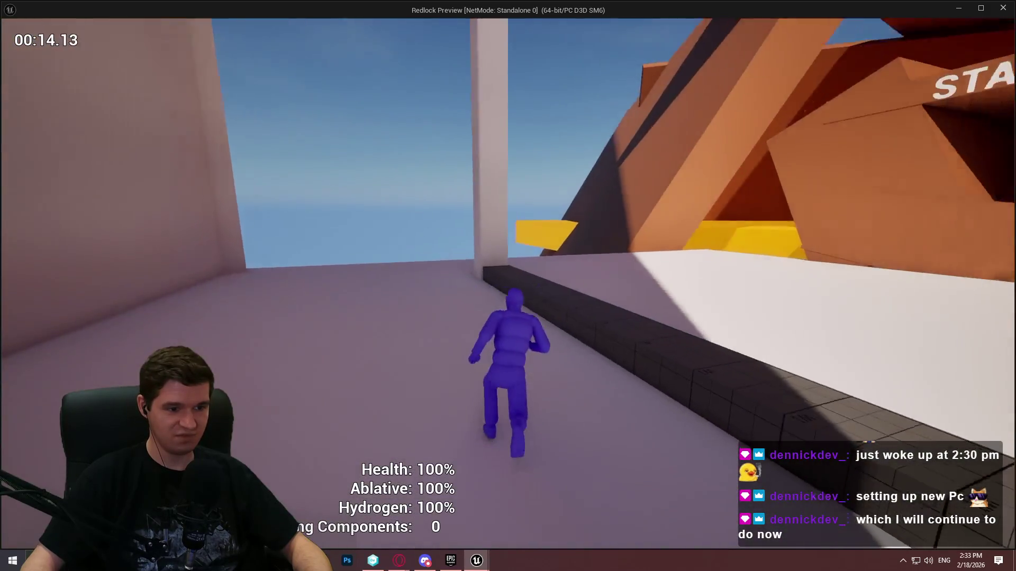
pyautogui.press('w')
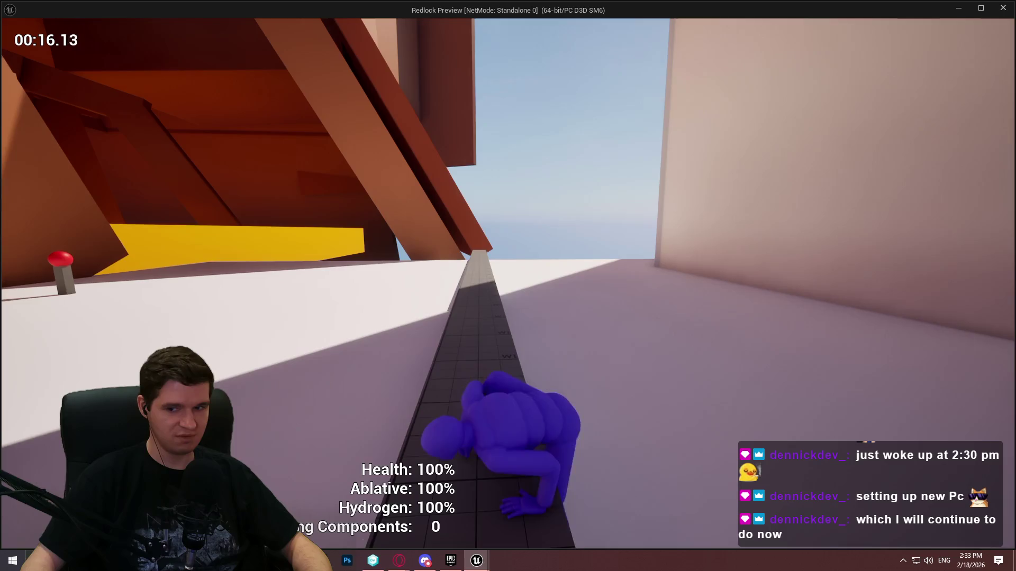
pyautogui.press('w')
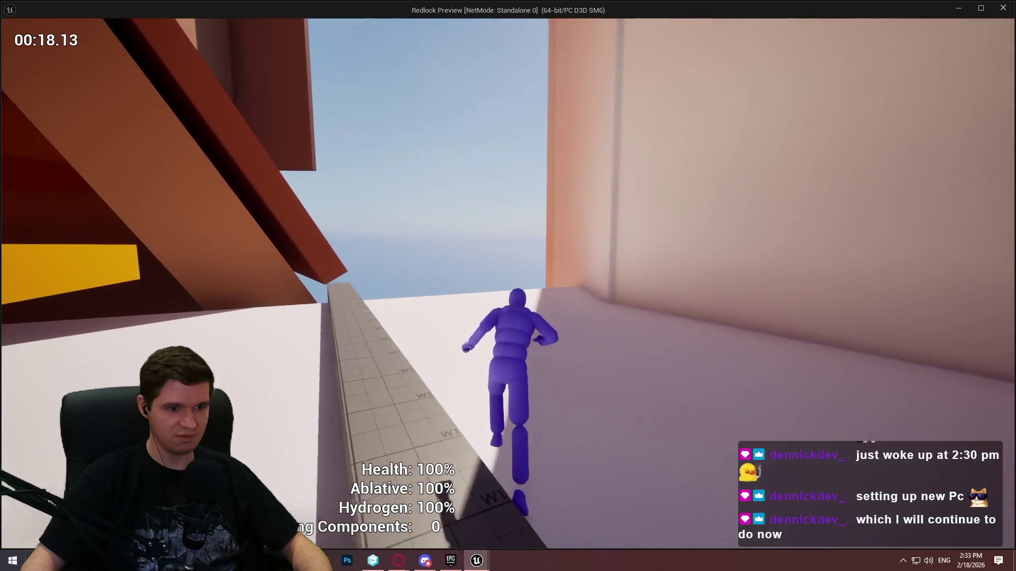
pyautogui.press('w')
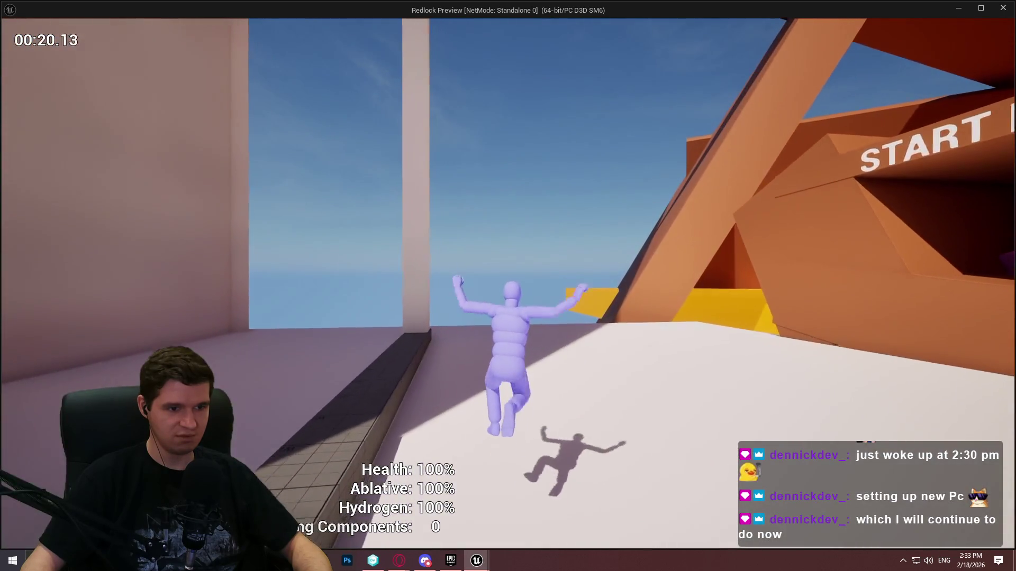
pyautogui.press('w')
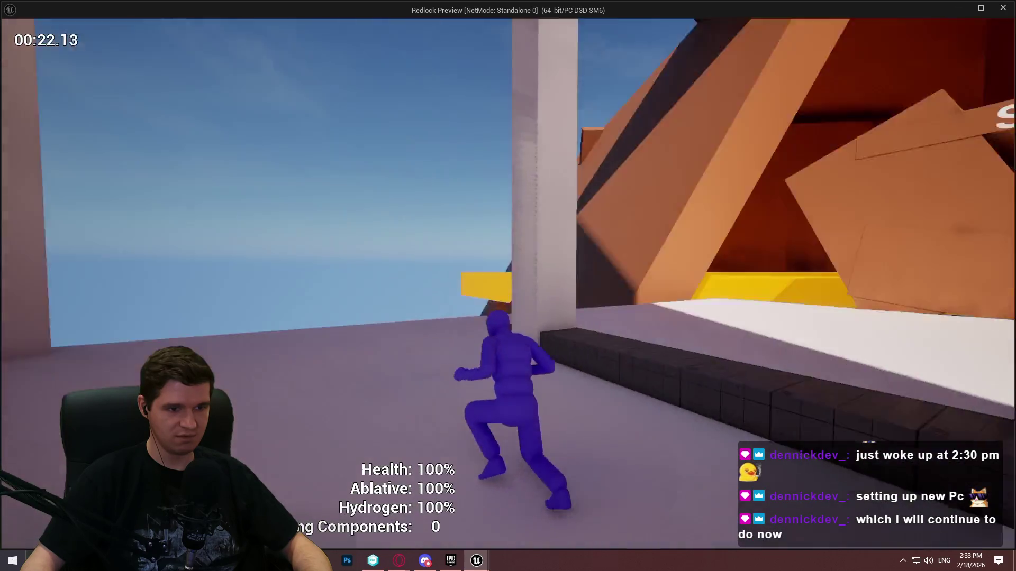
pyautogui.press('w')
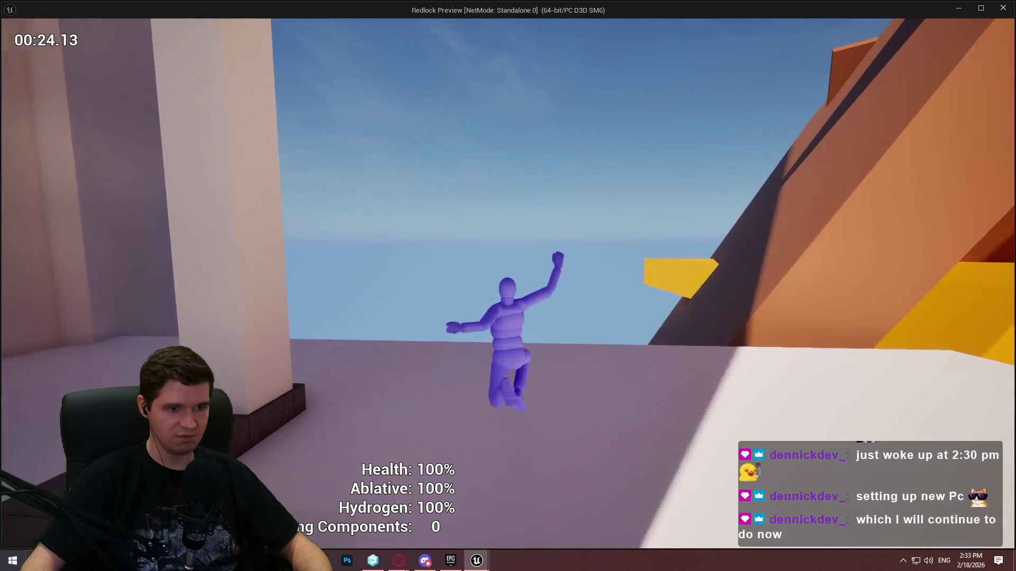
pyautogui.press('w')
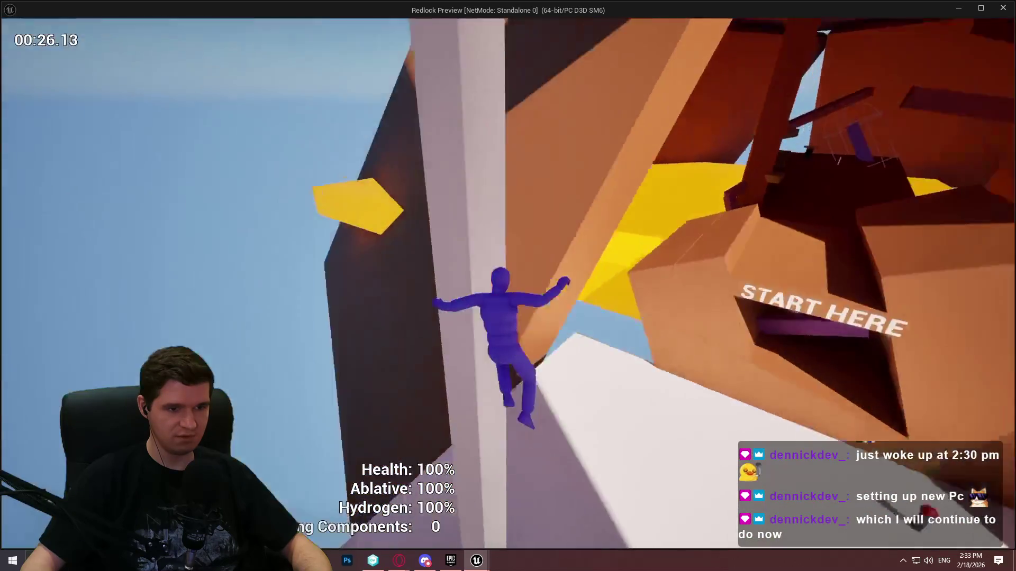
pyautogui.press('w')
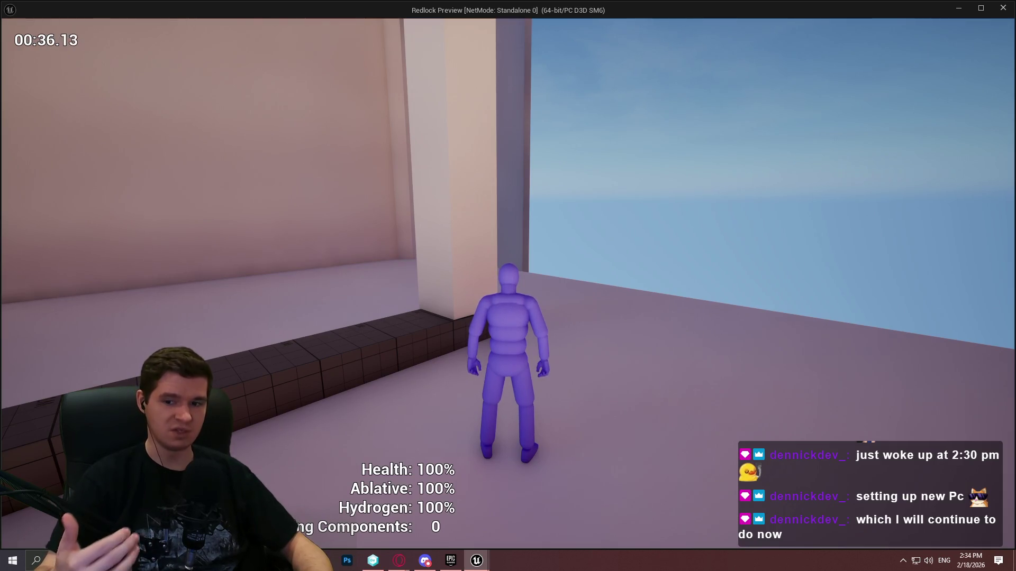
# Leap from the pillar onto the tall and tilted walls, drop down, and climb the small pillar
pyautogui.press('w')
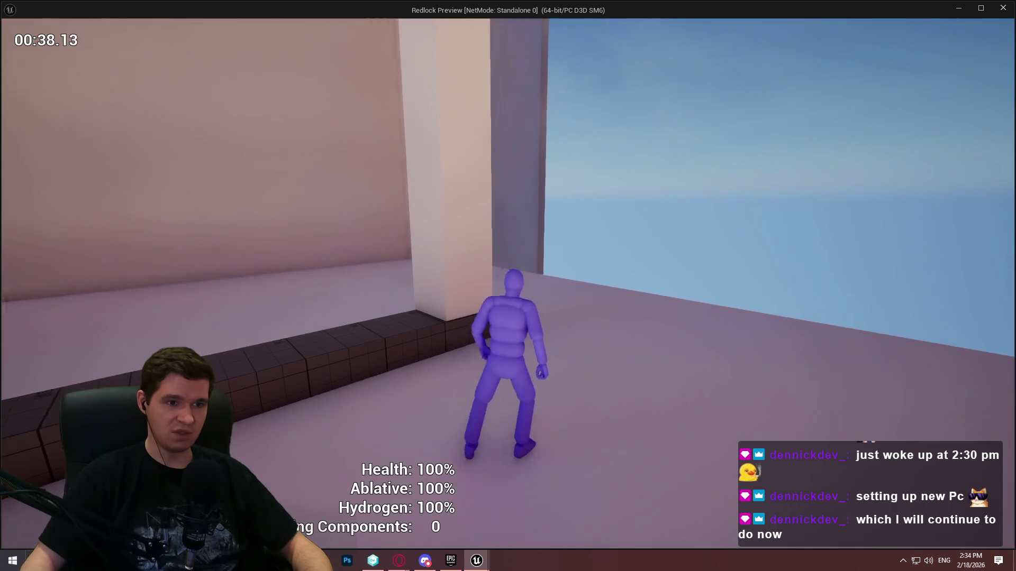
pyautogui.press('space')
pyautogui.press('space')
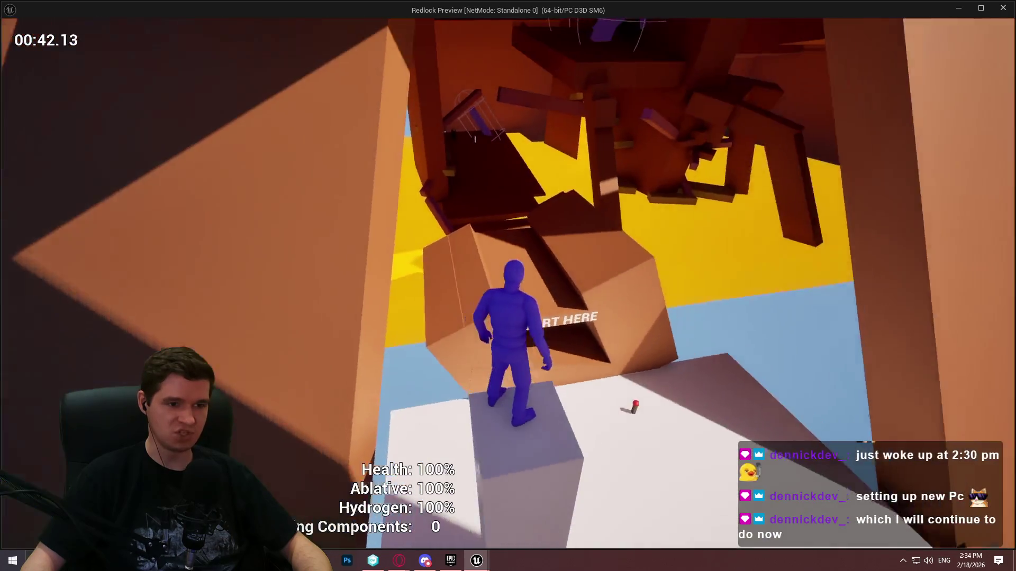
pyautogui.press('space')
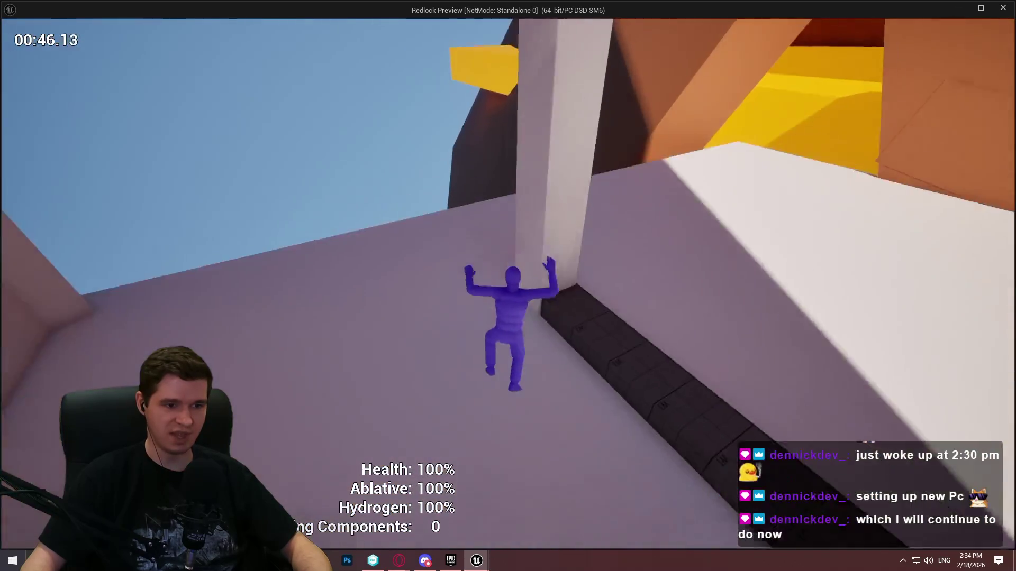
pyautogui.press('w')
pyautogui.press('space')
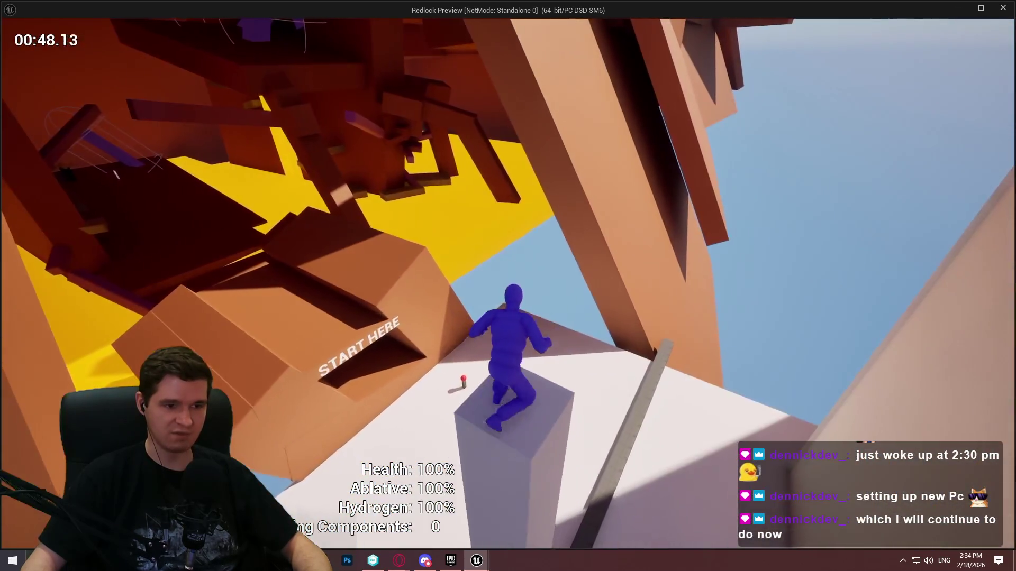
pyautogui.press('w')
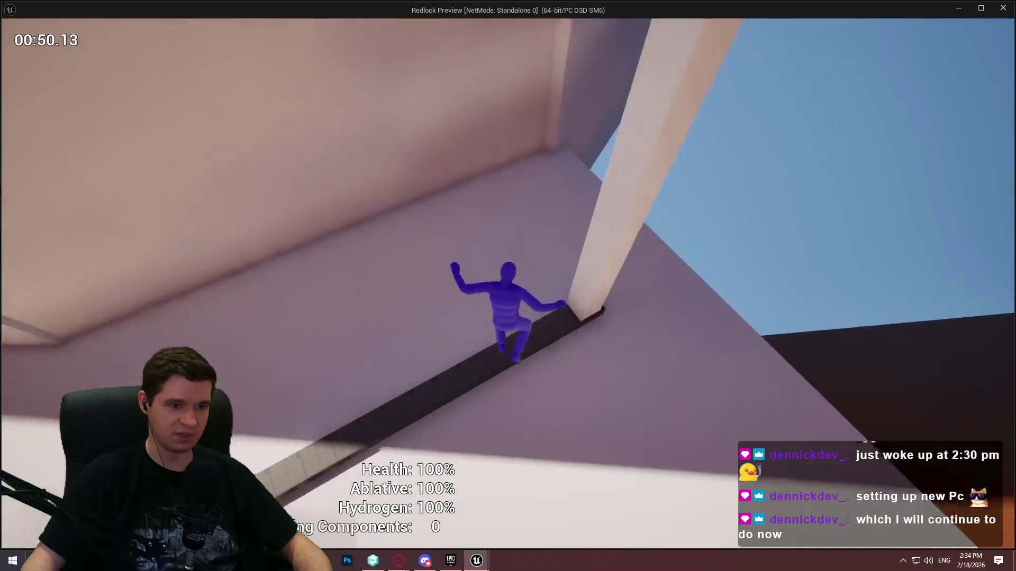
pyautogui.press('s')
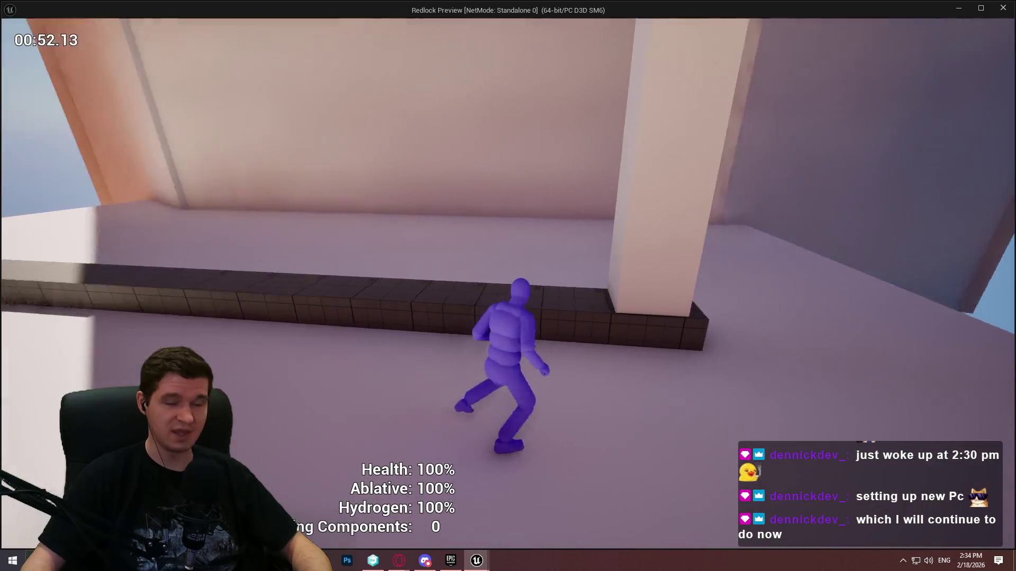
pyautogui.press('d')
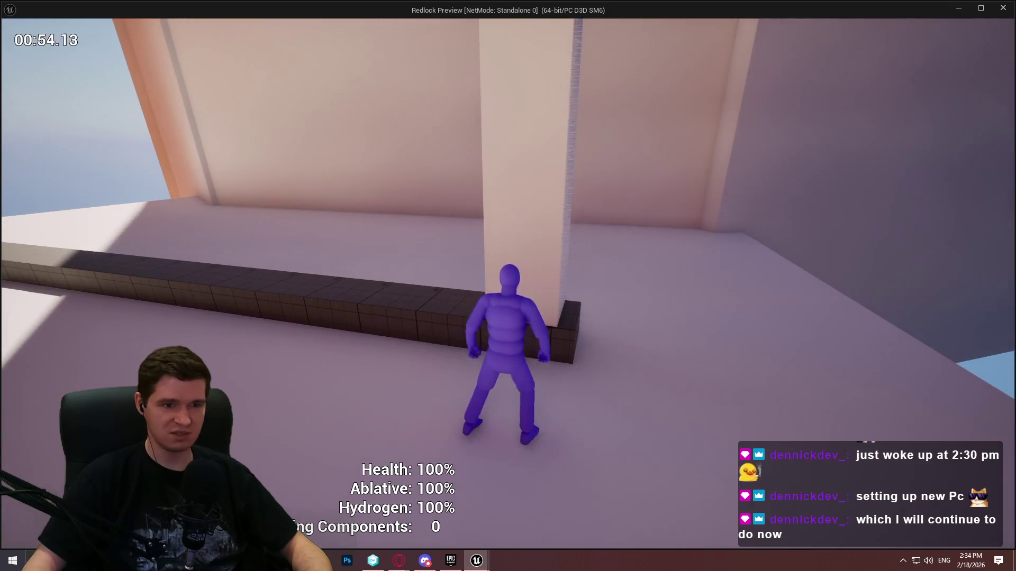
pyautogui.press('space')
pyautogui.press('w')
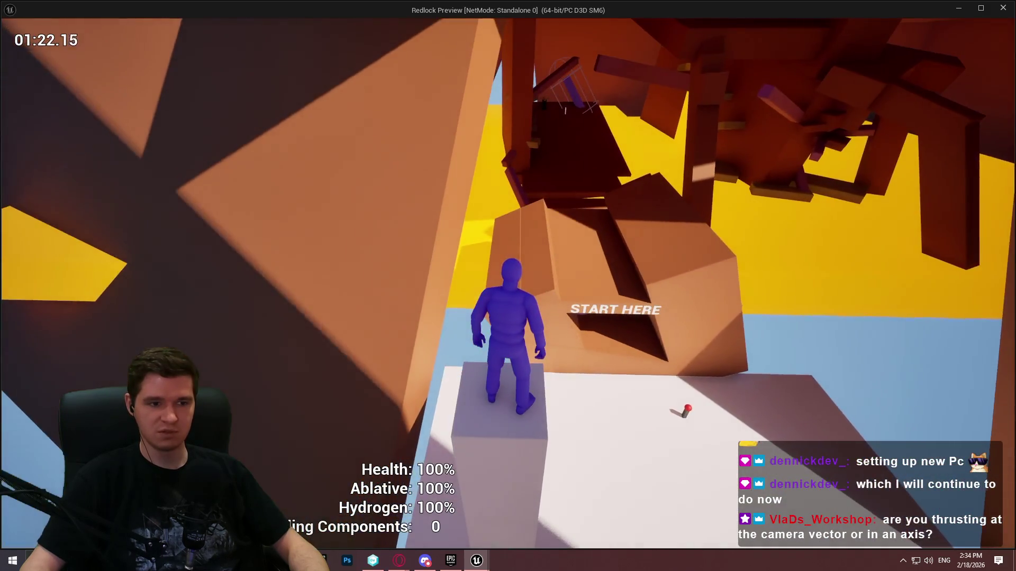
# Dash off the block and pillar in the Redlock Preview, then stop play with Esc
pyautogui.press('space')
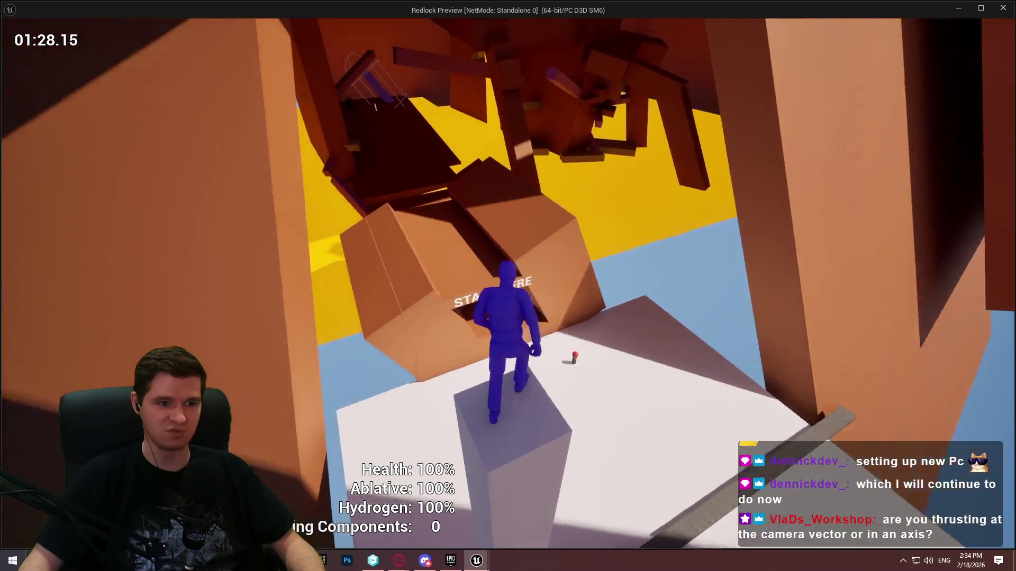
pyautogui.press('space')
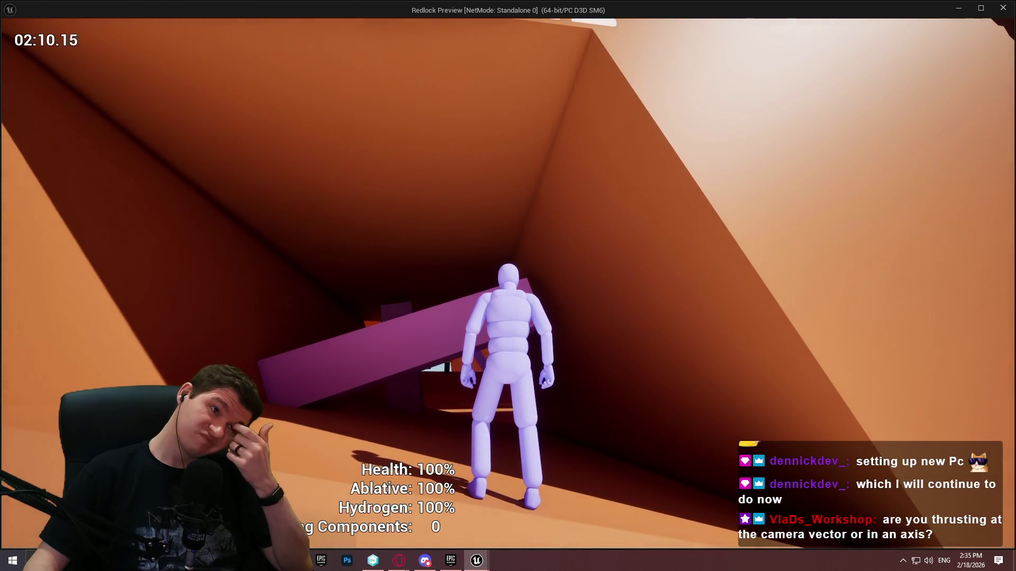
pyautogui.press('Escape')
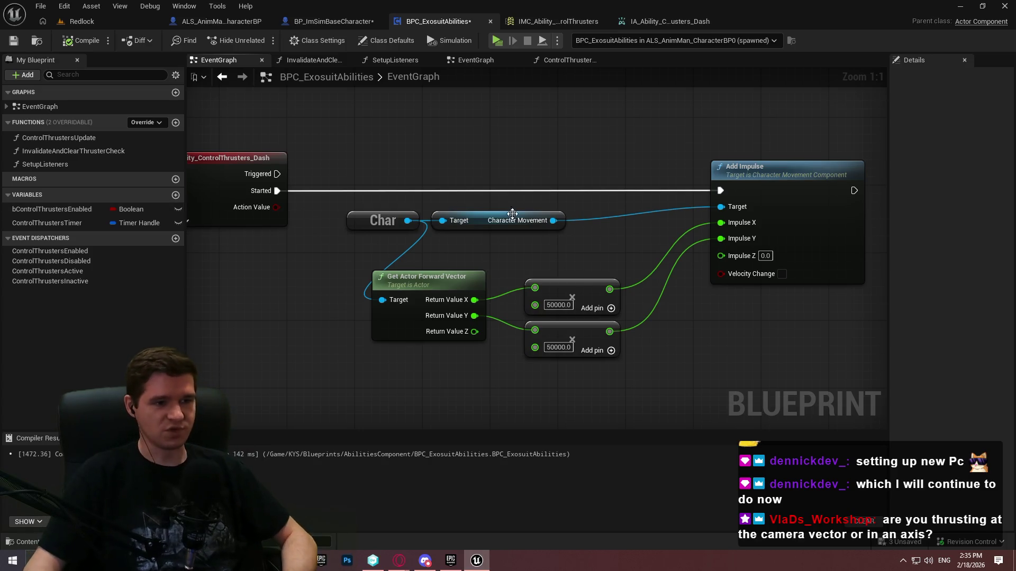
# Add a Gameplay Camera getter and its Get Forward Vector node from the Char reference
pyautogui.moveTo(407, 220); pyautogui.dragTo(223, 284)
pyautogui.write('gameplay ')
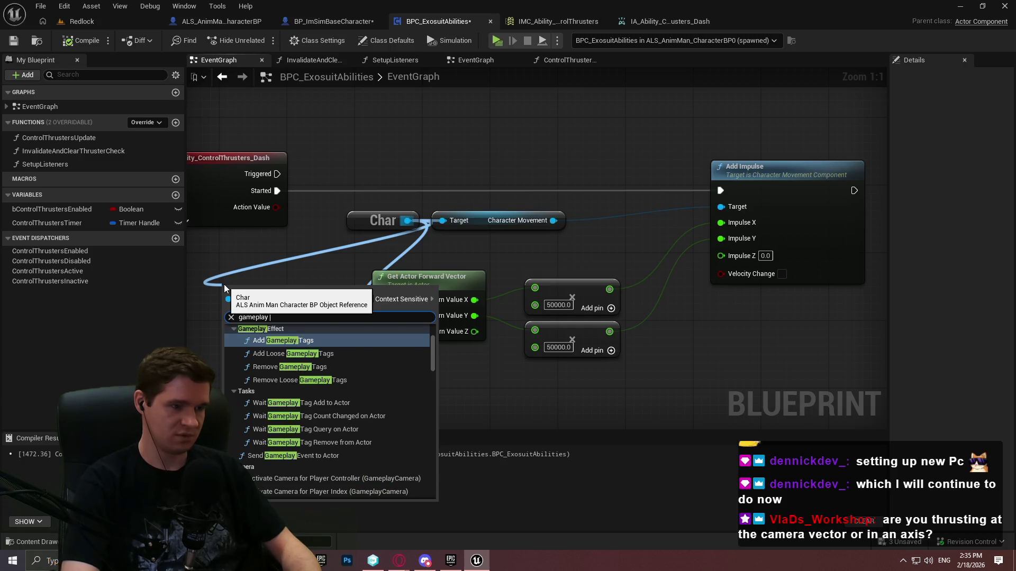
pyautogui.write('camera')
pyautogui.press('Return')
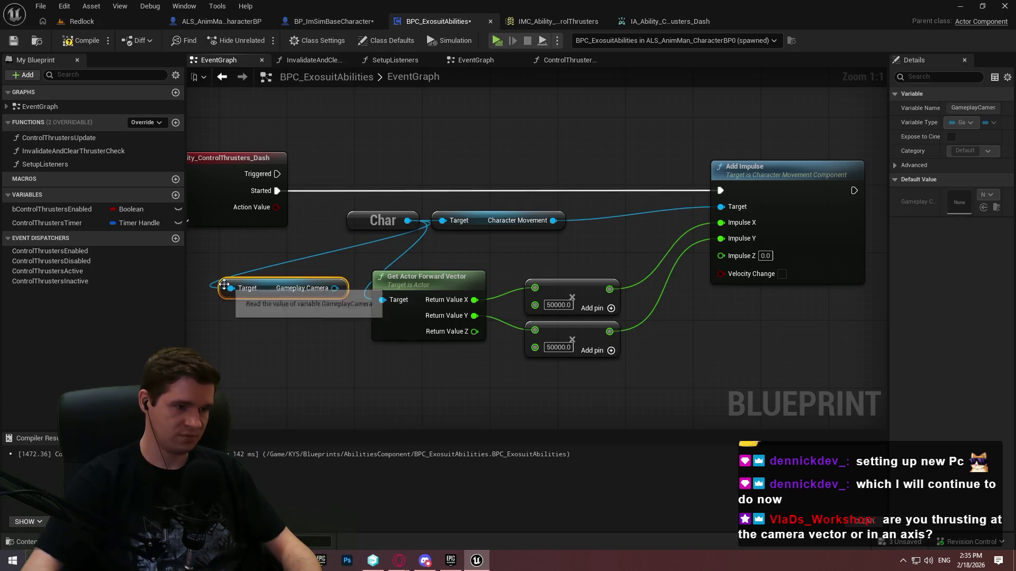
pyautogui.moveTo(335, 288)
pyautogui.mouseDown()
pyautogui.moveTo(320, 287)
pyautogui.moveTo(329, 360)
pyautogui.mouseUp()
pyautogui.write('forward')
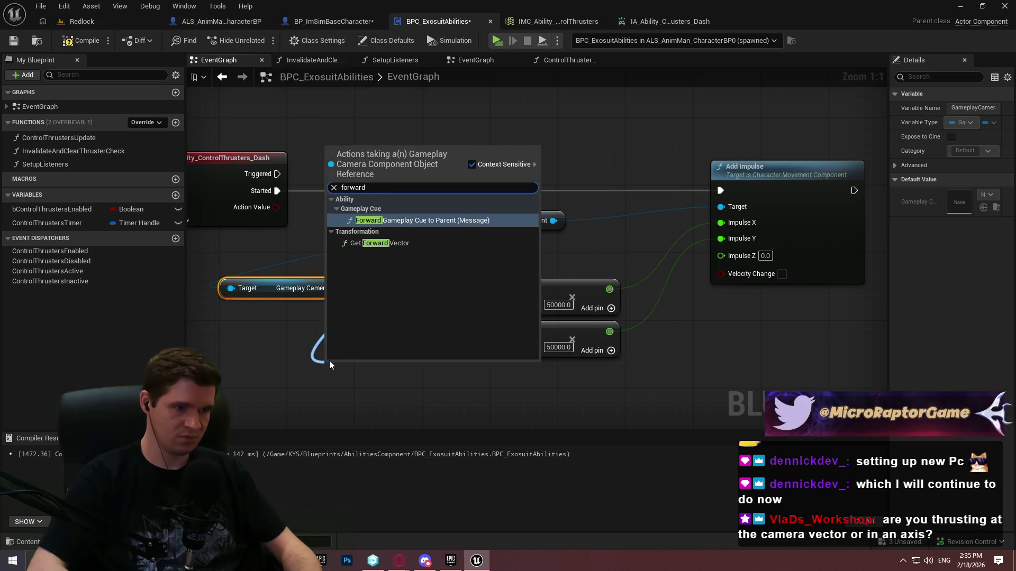
pyautogui.press('Down')
pyautogui.press('Return')
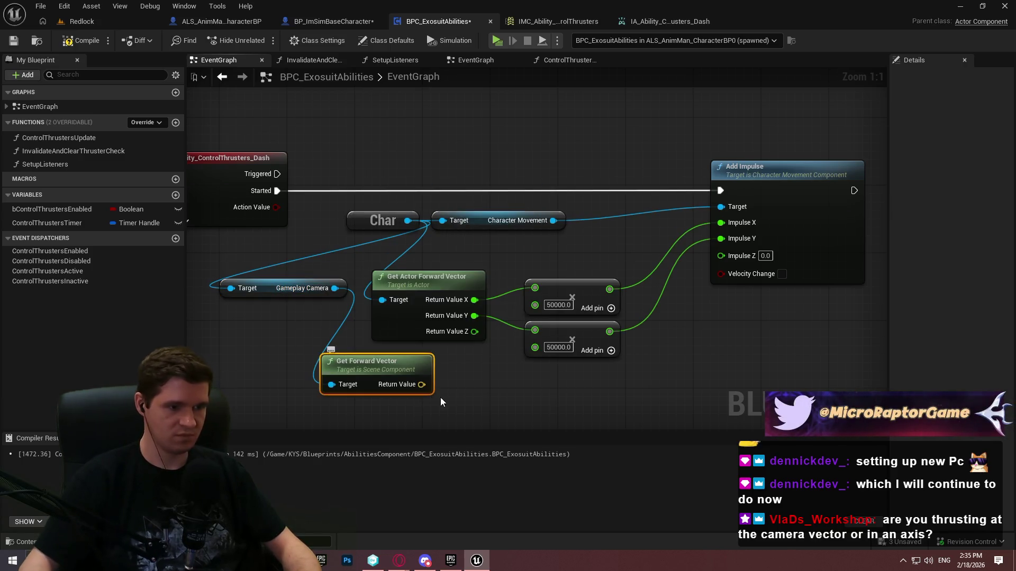
# Split the camera forward vector, wire its X into the impulse multiplier, and delete Get Actor Forward Vector
pyautogui.rightClick(420, 384)
pyautogui.click(473, 428)
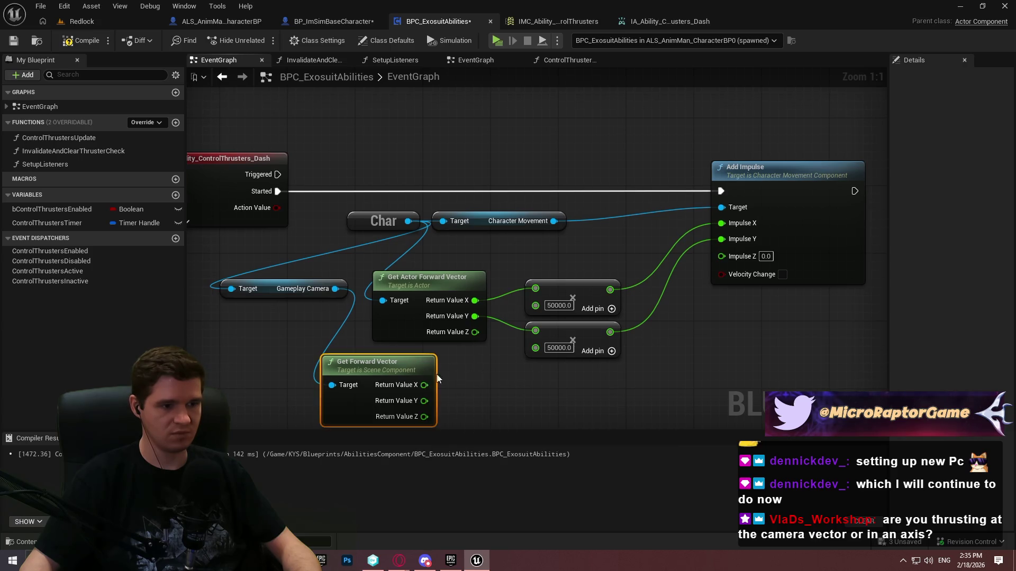
pyautogui.moveTo(536, 288)
pyautogui.mouseDown()
pyautogui.moveTo(414, 408)
pyautogui.moveTo(446, 394)
pyautogui.moveTo(541, 304)
pyautogui.moveTo(535, 330)
pyautogui.mouseUp()
pyautogui.click(430, 292)
pyautogui.press('Delete')
pyautogui.moveTo(366, 367); pyautogui.dragTo(409, 291)
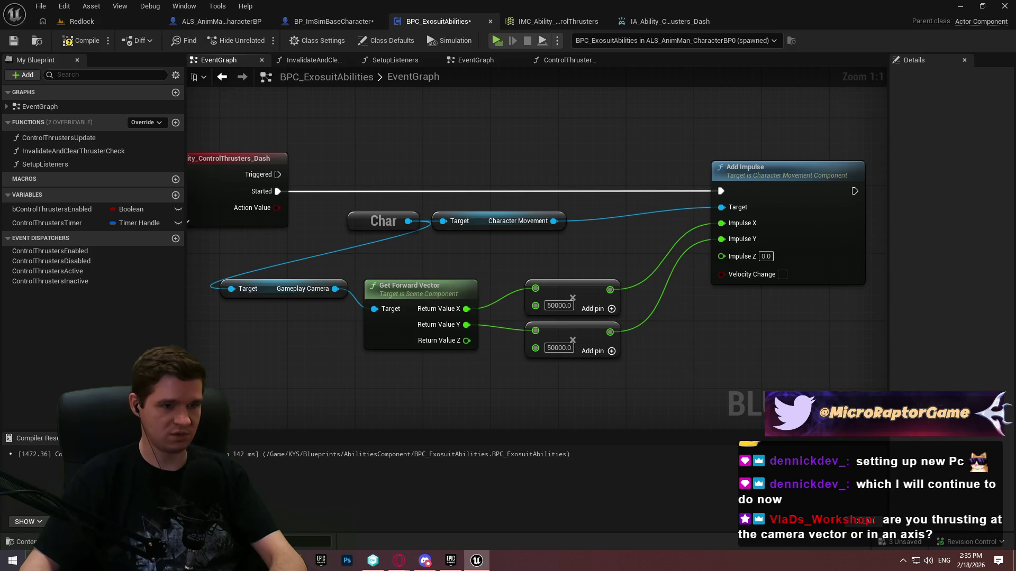
pyautogui.moveTo(680, 371); pyautogui.dragTo(634, 371)
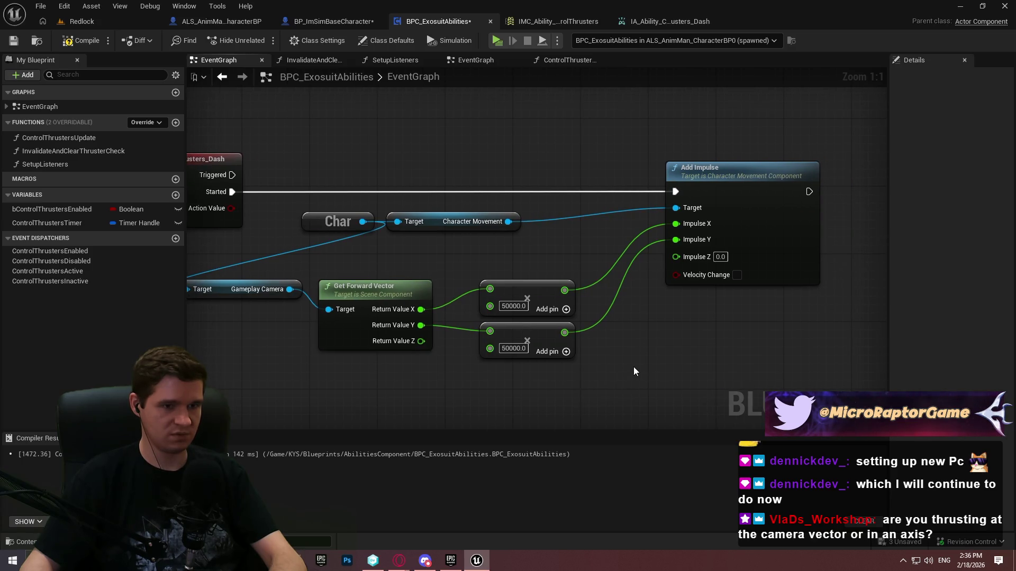
# Place a Draw Debug Arrow node in the dash graph
pyautogui.rightClick(634, 363)
pyautogui.write('draw deb')
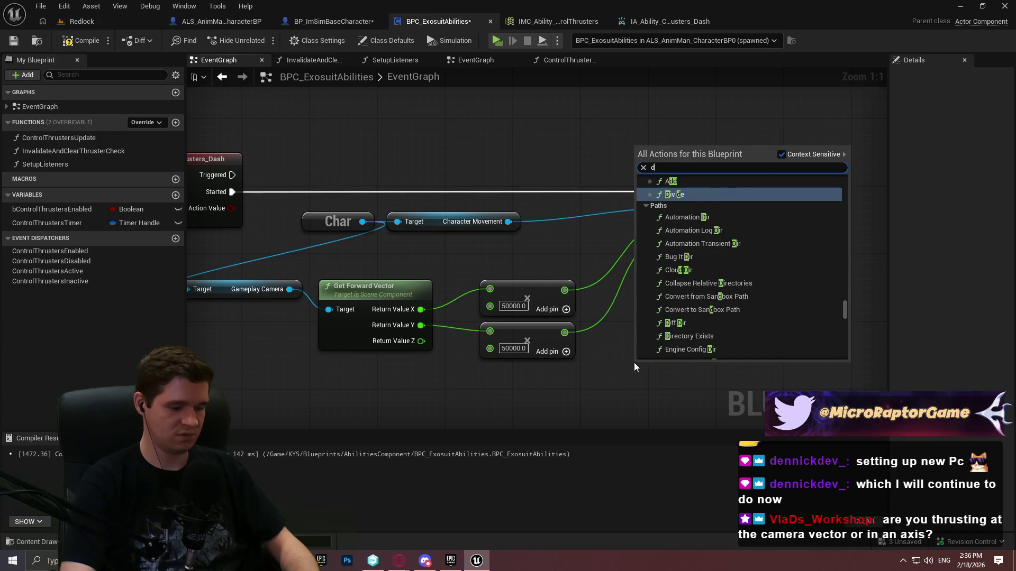
pyautogui.press('Up')
pyautogui.press('Return')
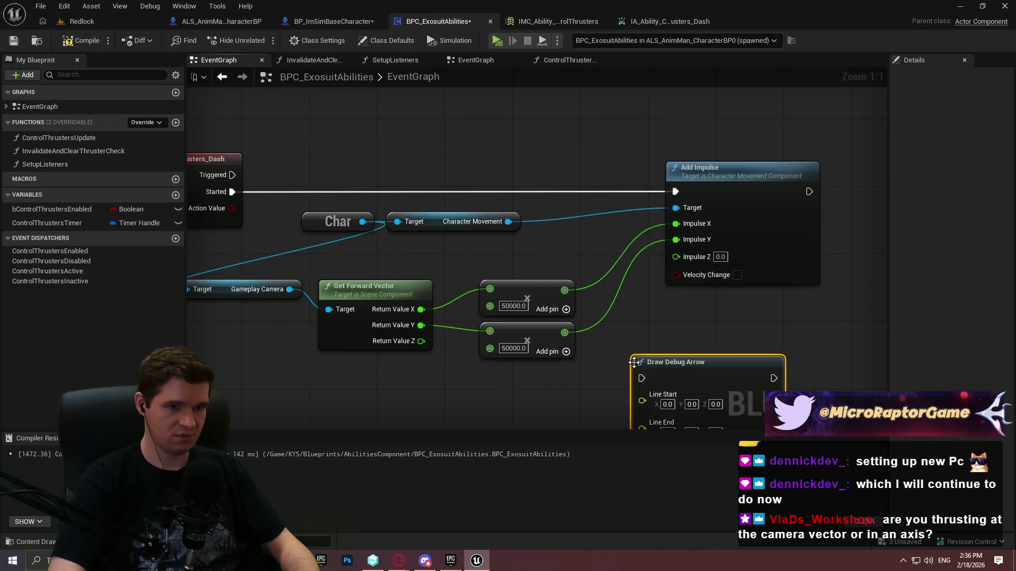
pyautogui.moveTo(644, 291); pyautogui.dragTo(601, 166)
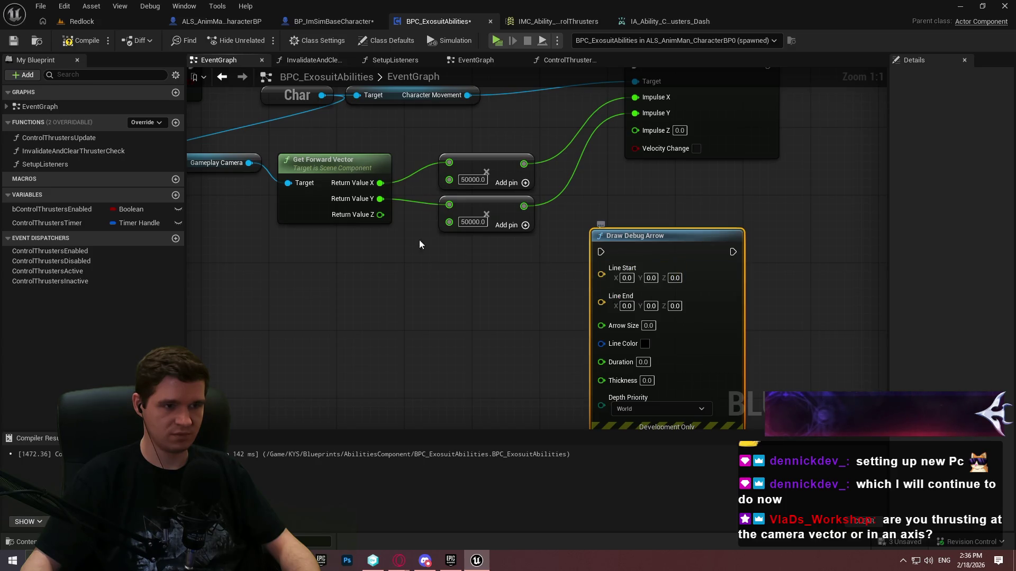
# Add a second camera Get Forward Vector node feeding a Multiply node
pyautogui.click(217, 164)
pyautogui.moveTo(248, 163)
pyautogui.mouseDown()
pyautogui.moveTo(285, 182)
pyautogui.moveTo(294, 280)
pyautogui.moveTo(283, 270)
pyautogui.mouseUp()
pyautogui.write('for')
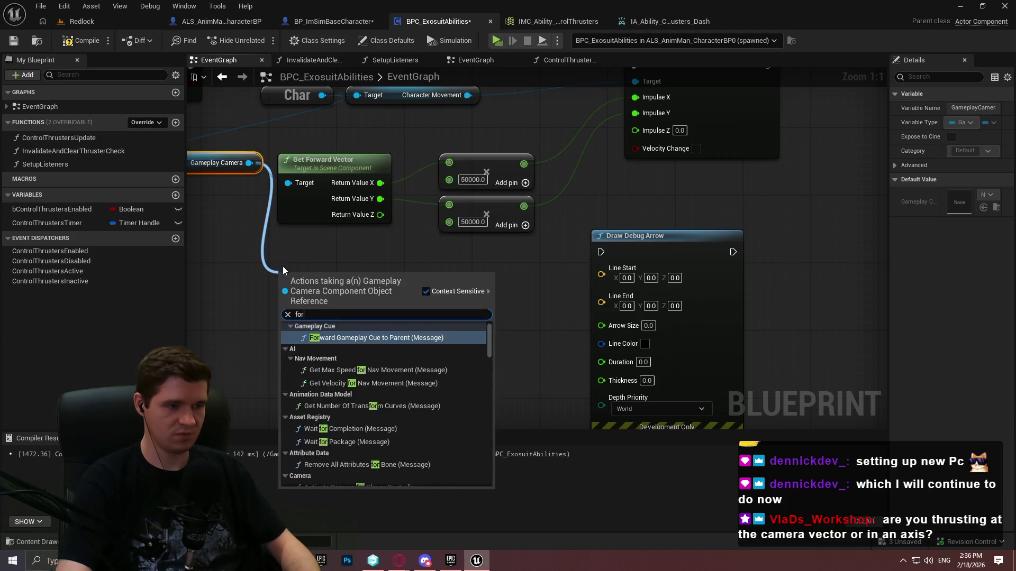
pyautogui.write('ward')
pyautogui.click(359, 369)
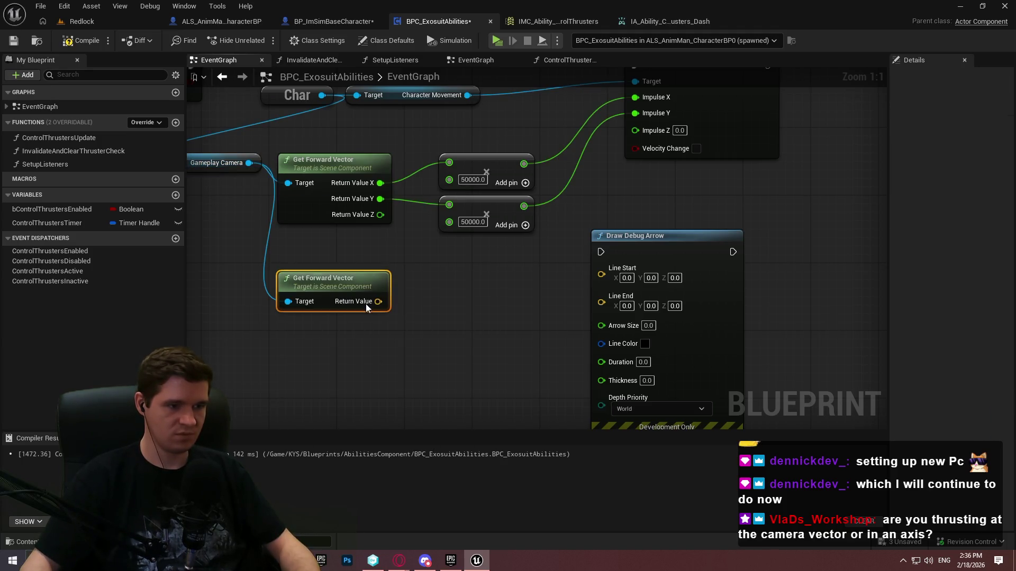
pyautogui.moveTo(366, 303); pyautogui.dragTo(487, 310)
pyautogui.write('*')
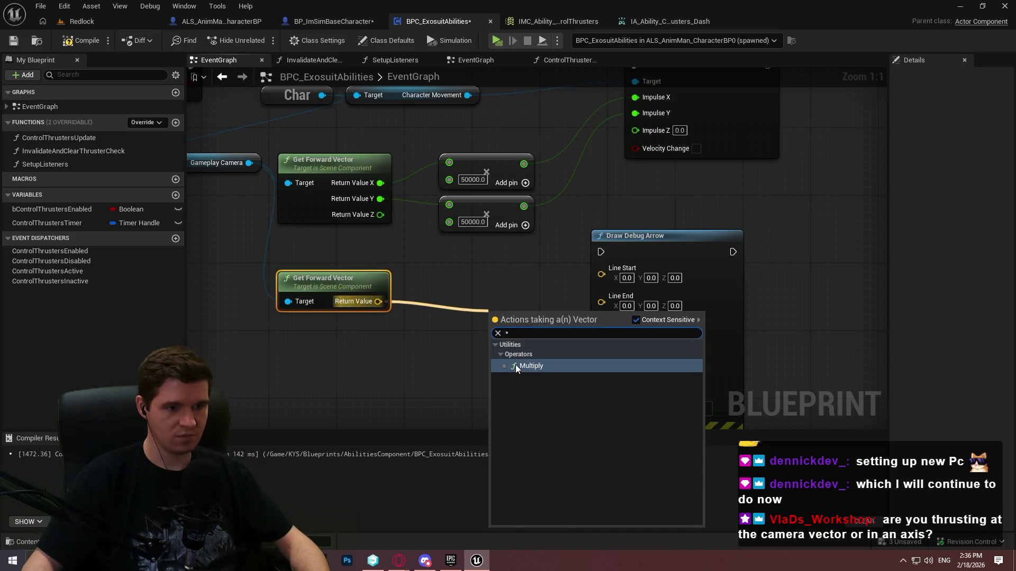
pyautogui.click(516, 367)
# Make the multiplier an integer 100, wiring forward vector to Line Start and the product to Line End
pyautogui.rightClick(491, 329)
pyautogui.click(531, 228)
pyautogui.moveTo(516, 317); pyautogui.dragTo(422, 347)
pyautogui.moveTo(378, 301); pyautogui.dragTo(629, 279)
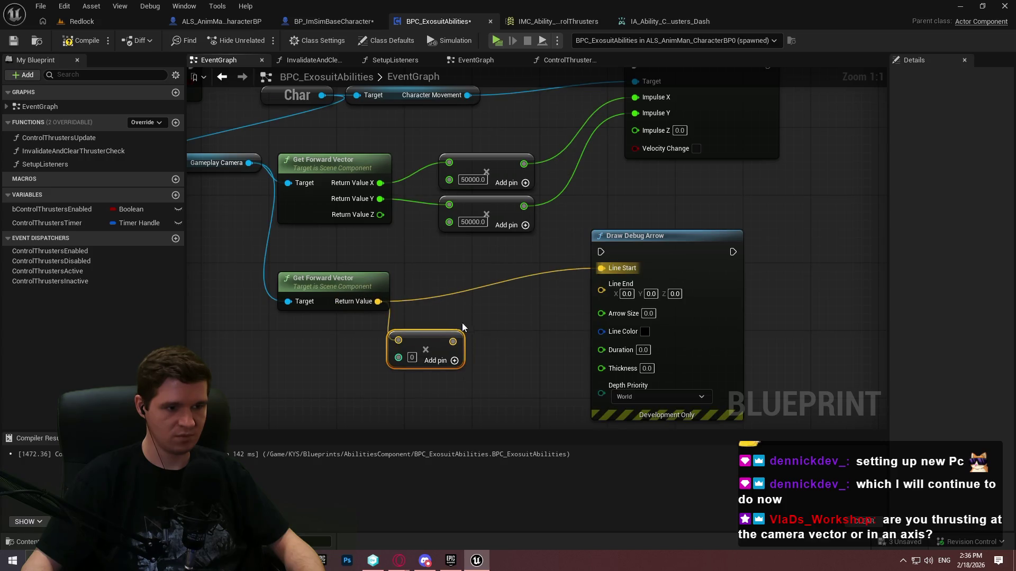
pyautogui.moveTo(414, 361); pyautogui.dragTo(439, 344)
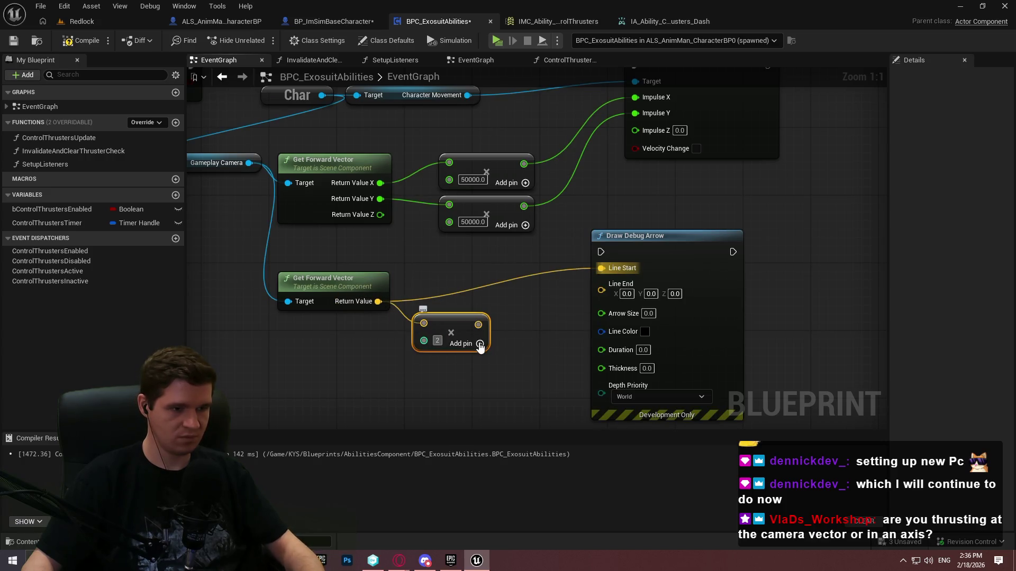
pyautogui.write('100')
pyautogui.moveTo(485, 325); pyautogui.dragTo(602, 290)
# Chain the debug arrow after Add Impulse and set its line colour to red
pyautogui.moveTo(767, 208)
pyautogui.mouseDown()
pyautogui.moveTo(806, 173)
pyautogui.moveTo(601, 394)
pyautogui.mouseUp()
pyautogui.moveTo(749, 448); pyautogui.dragTo(756, 199)
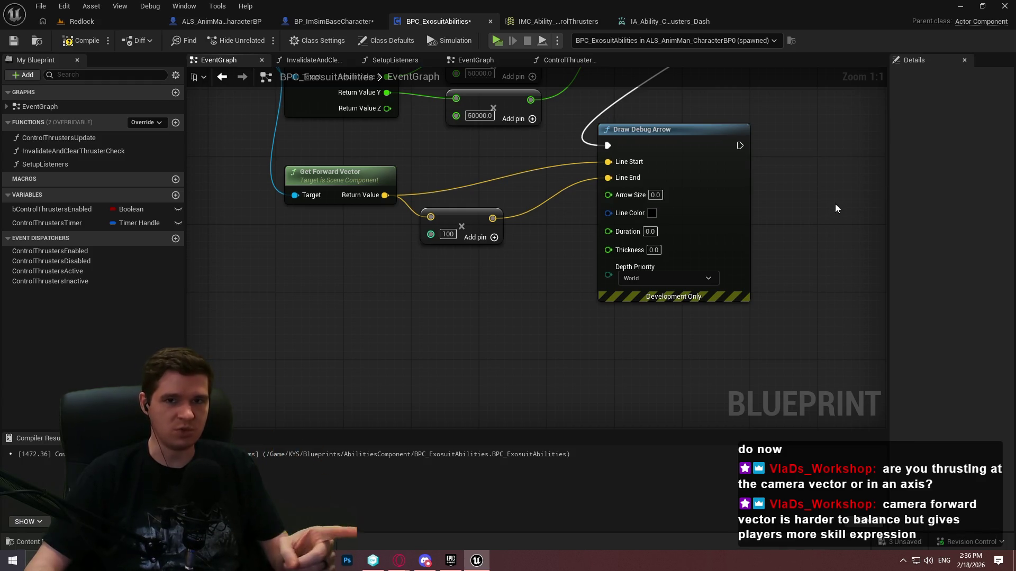
pyautogui.click(651, 213)
pyautogui.click(768, 292)
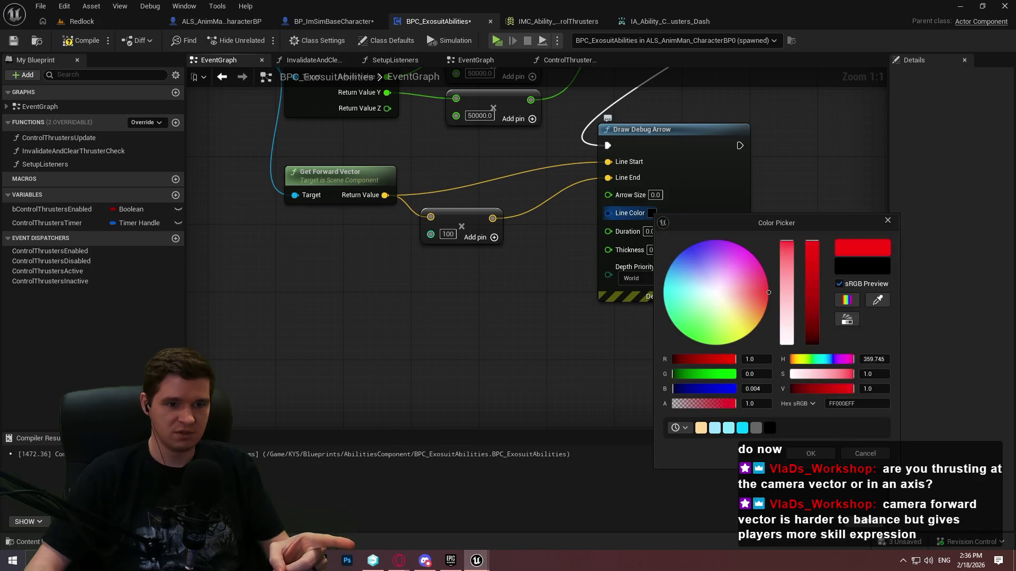
pyautogui.click(822, 453)
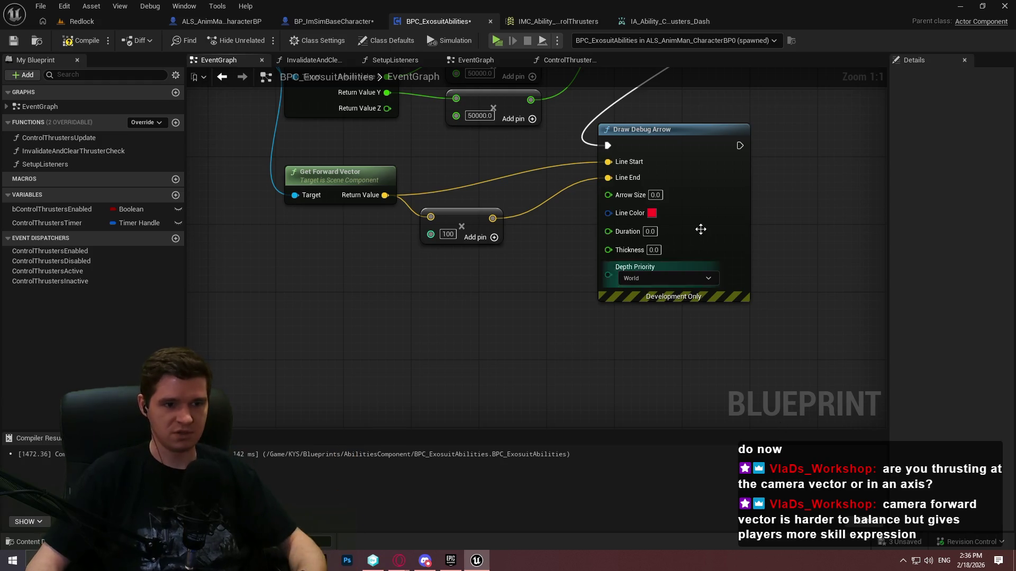
# Set the arrow's size, Duration 60 and Thickness 2, then compile the blueprint
pyautogui.moveTo(732, 228); pyautogui.dragTo(718, 339)
pyautogui.moveTo(559, 348)
pyautogui.mouseDown()
pyautogui.moveTo(587, 328)
pyautogui.moveTo(591, 342)
pyautogui.moveTo(565, 88)
pyautogui.mouseUp()
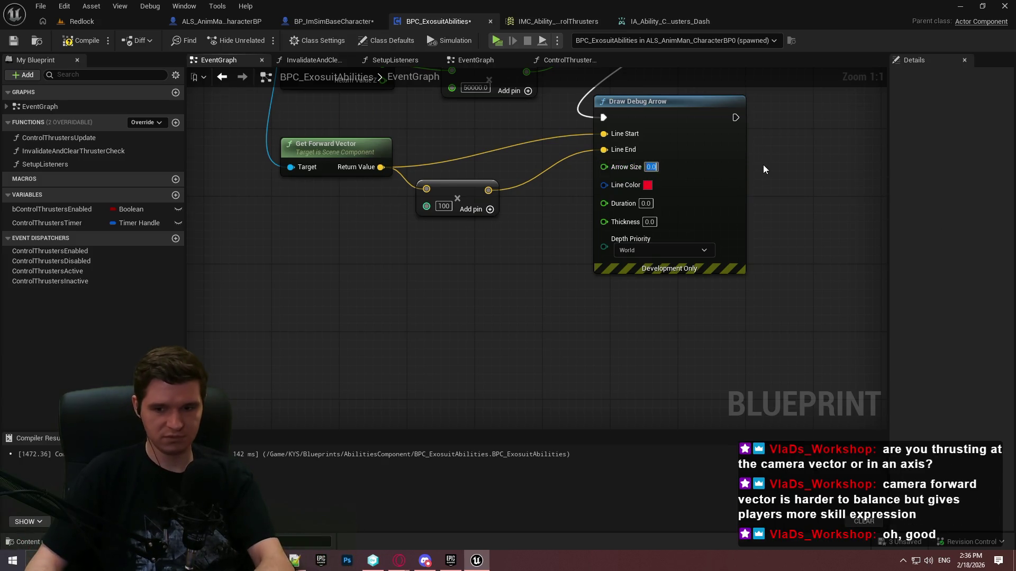
pyautogui.write('10')
pyautogui.press('Return')
pyautogui.moveTo(732, 301); pyautogui.dragTo(719, 337)
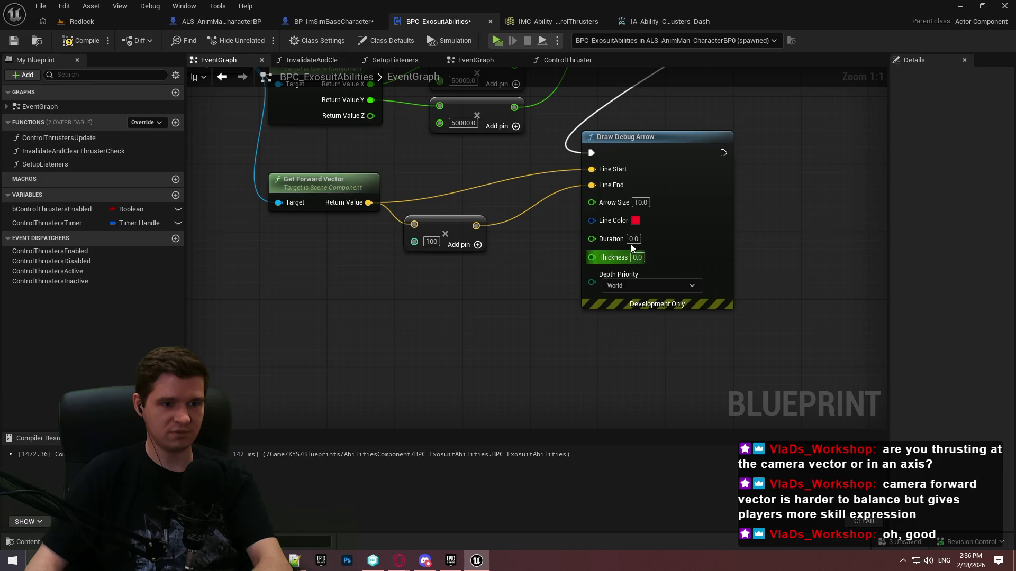
pyautogui.write('60')
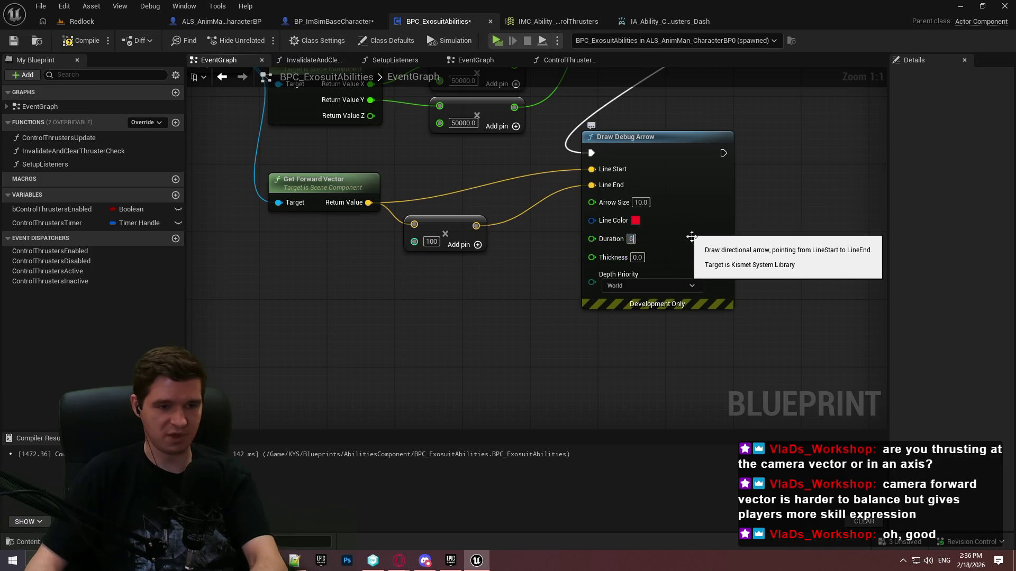
pyautogui.press('Return')
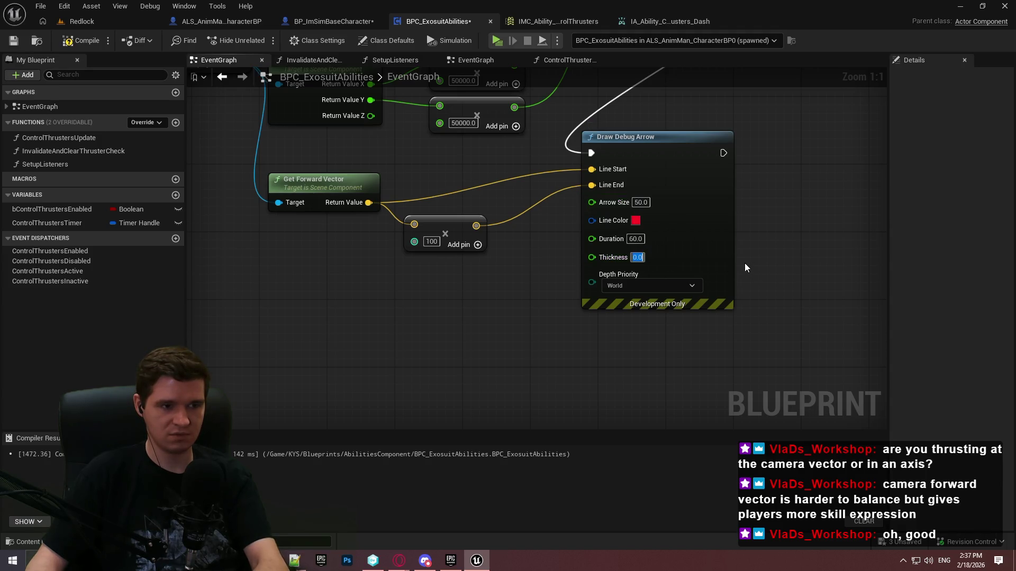
pyautogui.write('2')
pyautogui.press('Return')
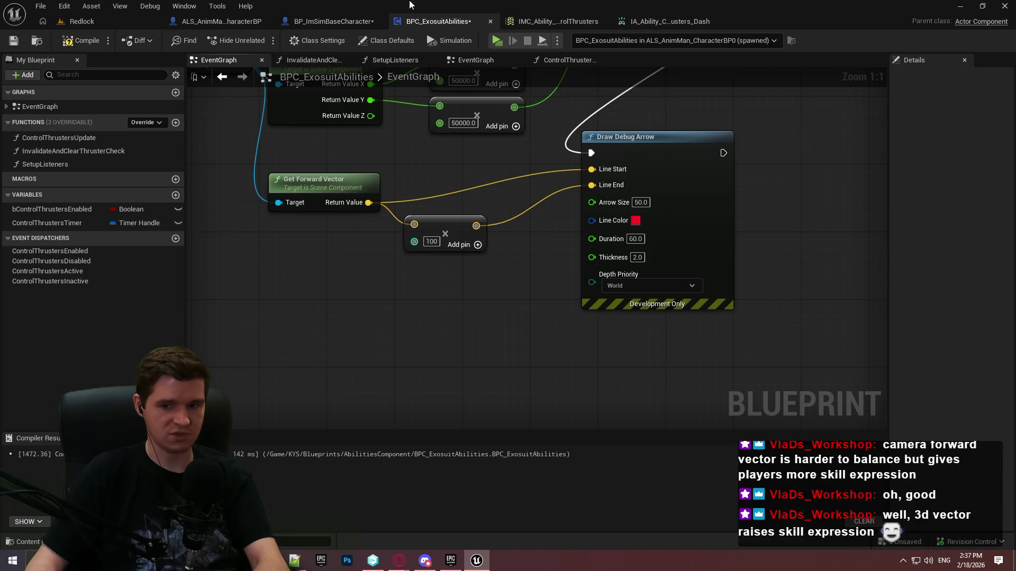
pyautogui.press('F7')
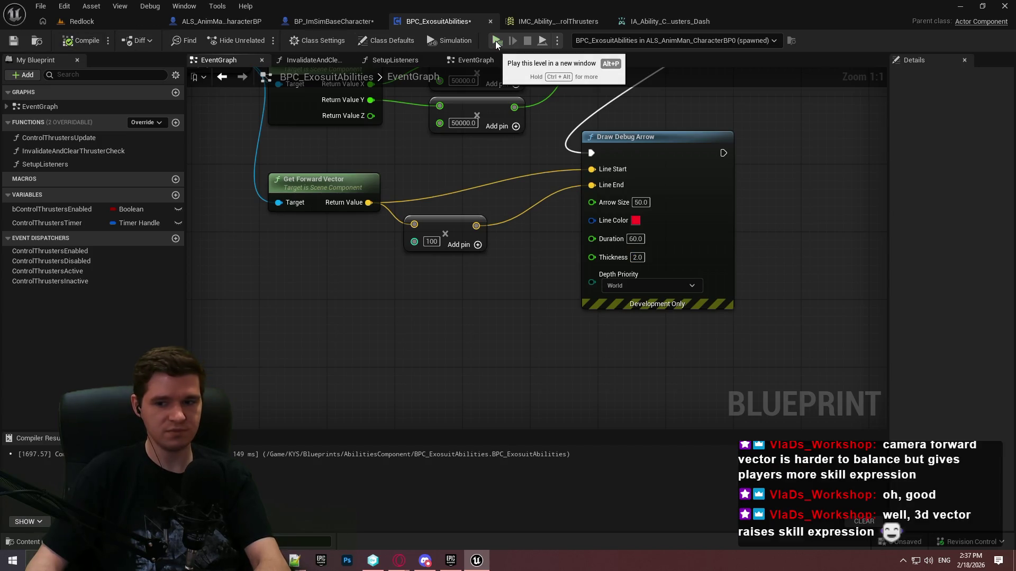
pyautogui.click(495, 45)
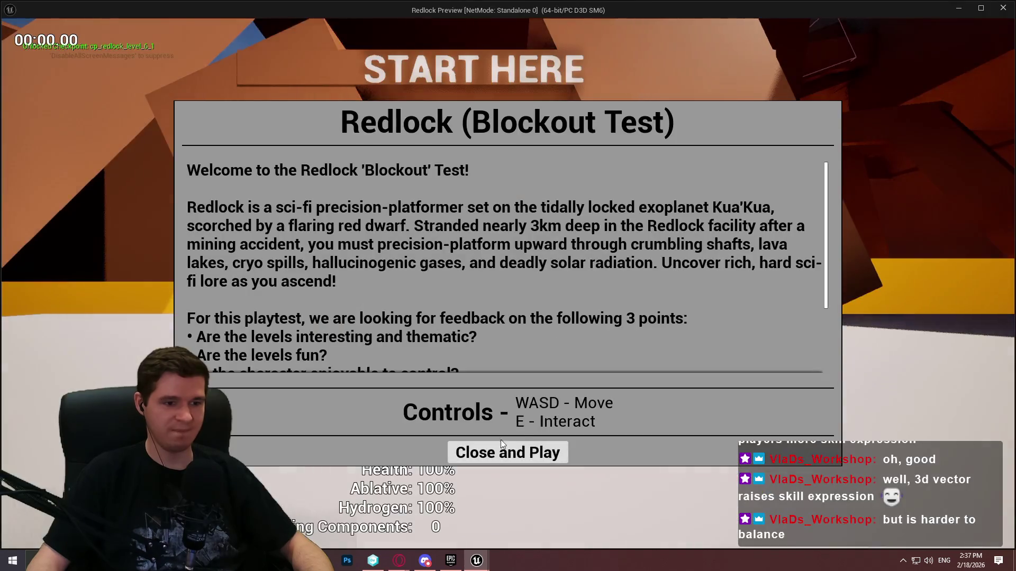
pyautogui.click(510, 451)
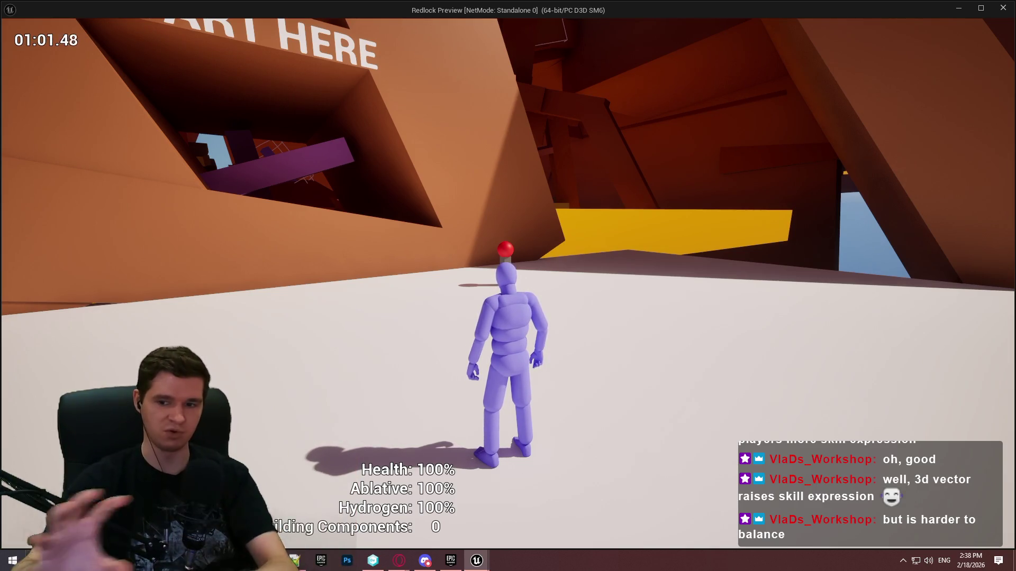
pyautogui.press('w')
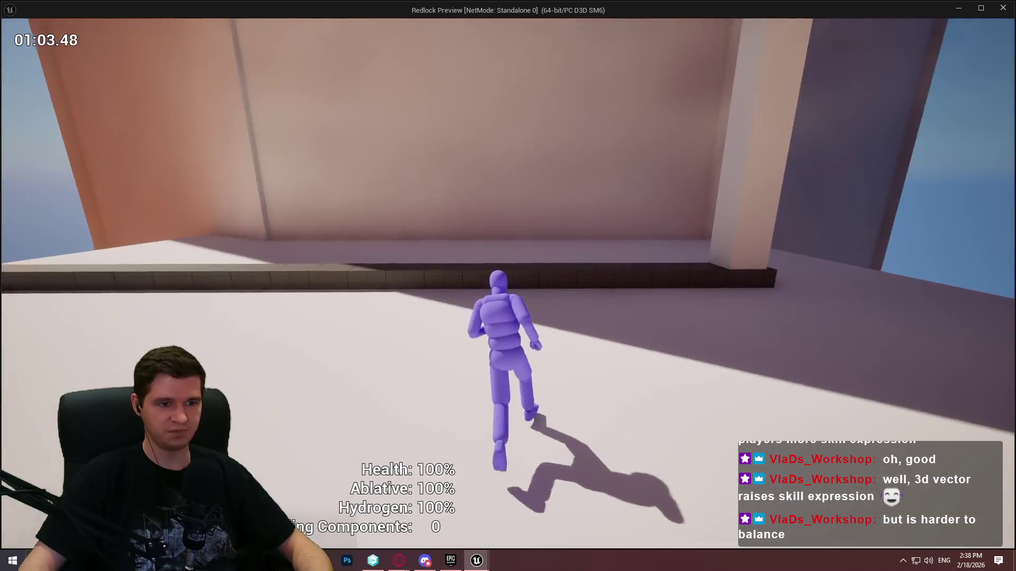
pyautogui.press('space')
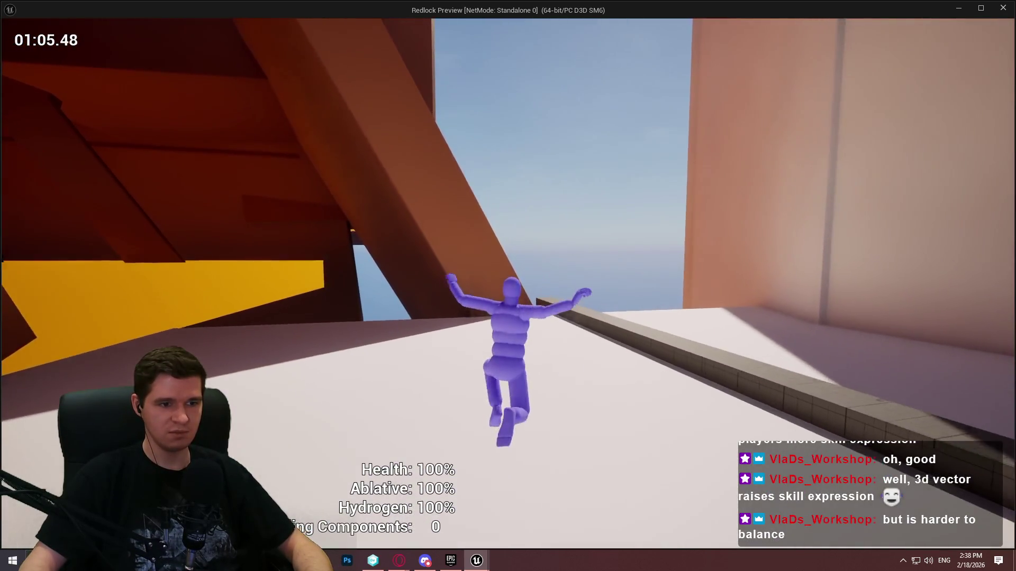
pyautogui.press('space')
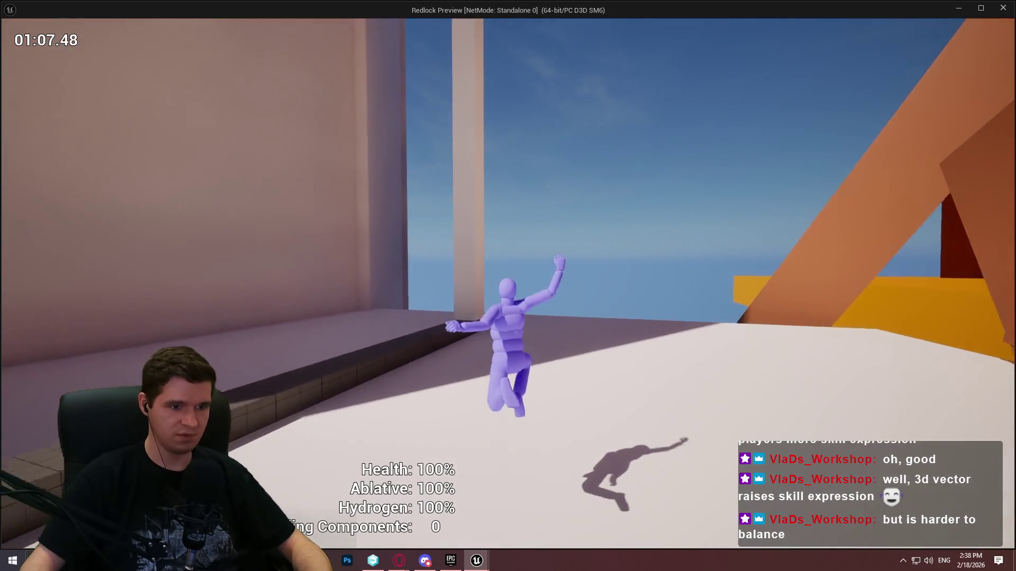
pyautogui.press('space')
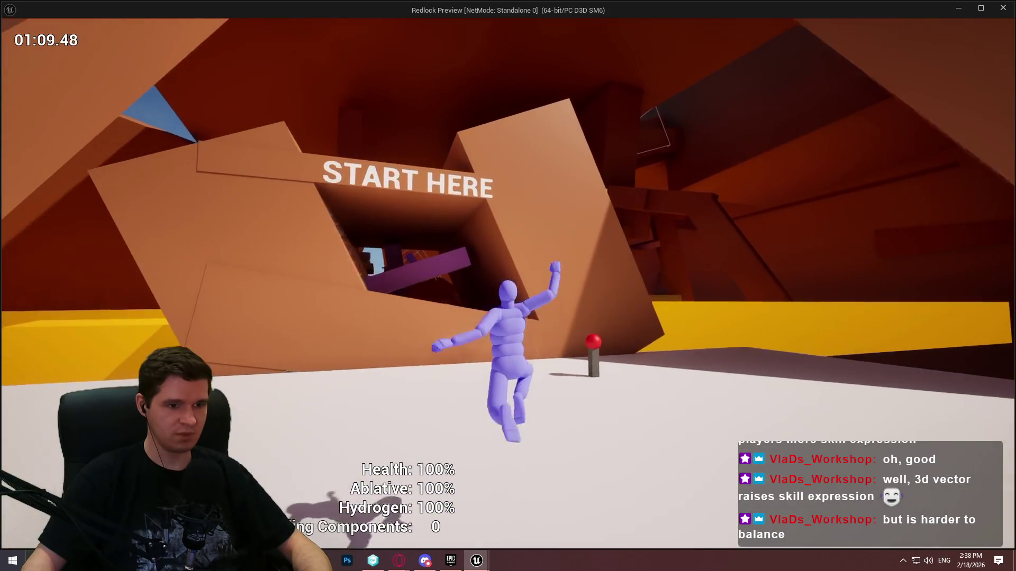
pyautogui.press('Escape')
pyautogui.moveTo(525, 258)
pyautogui.mouseDown()
pyautogui.moveTo(462, 273)
pyautogui.moveTo(688, 275)
pyautogui.moveTo(322, 208)
pyautogui.moveTo(320, 322)
pyautogui.mouseUp()
# Add camera Get World Location plus the ×100 forward vector, and route the sum into Line End
pyautogui.write('get')
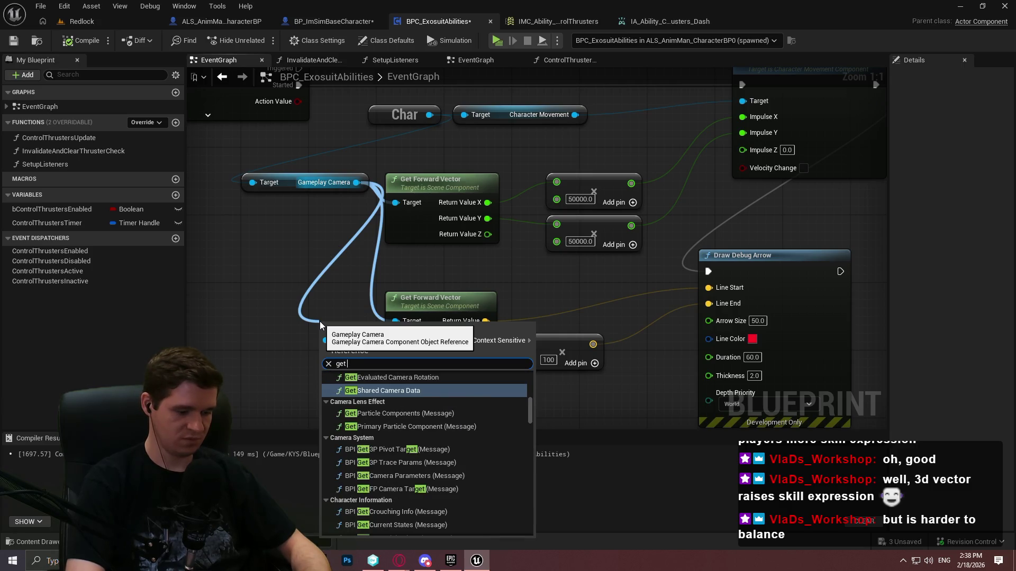
pyautogui.write(' world loca')
pyautogui.press('Return')
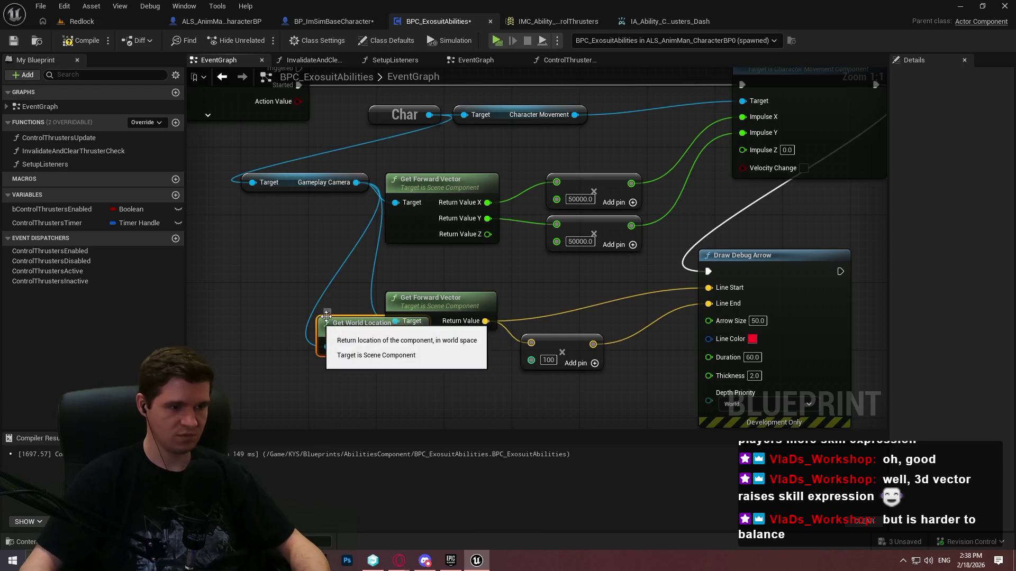
pyautogui.moveTo(427, 332)
pyautogui.mouseDown()
pyautogui.moveTo(612, 275)
pyautogui.moveTo(604, 286)
pyautogui.moveTo(633, 296)
pyautogui.mouseUp()
pyautogui.write('+')
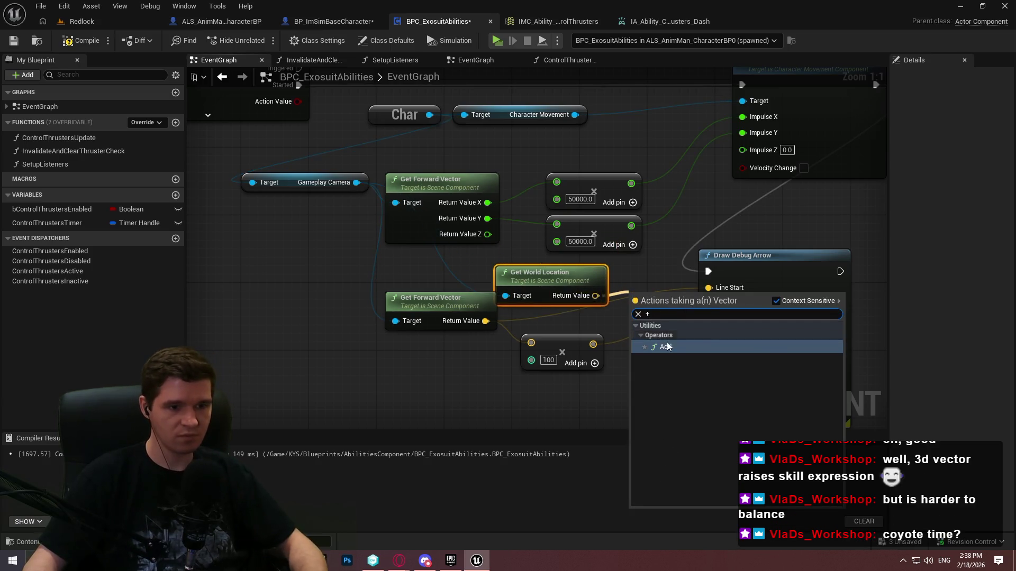
pyautogui.press('Return')
pyautogui.moveTo(642, 303); pyautogui.dragTo(651, 305)
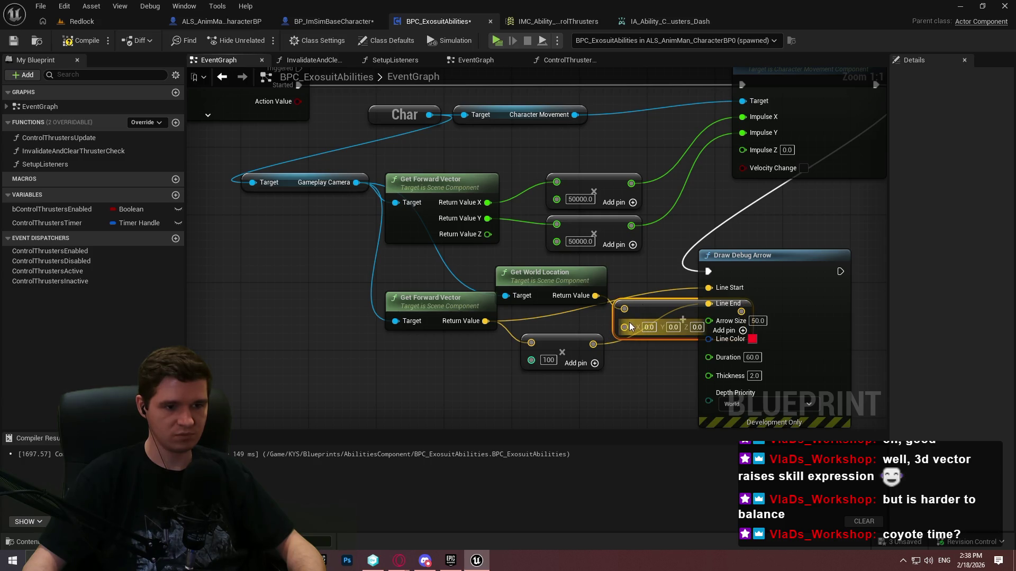
pyautogui.moveTo(624, 327); pyautogui.dragTo(593, 344)
pyautogui.moveTo(676, 308); pyautogui.dragTo(727, 309)
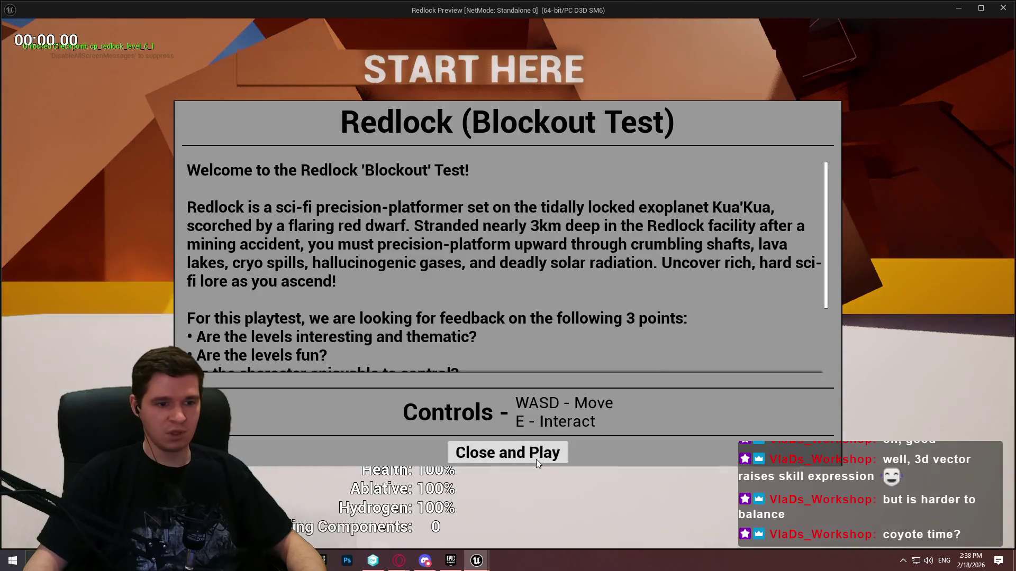
# Run and dash around START HERE and the low wall to watch the debug arrows, then leave play
pyautogui.click(534, 454)
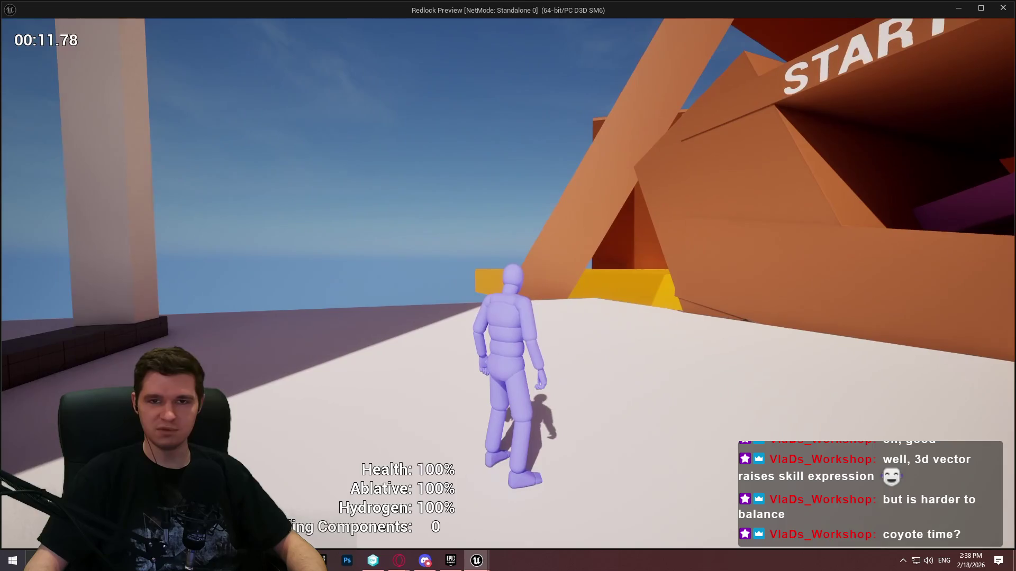
pyautogui.press('w')
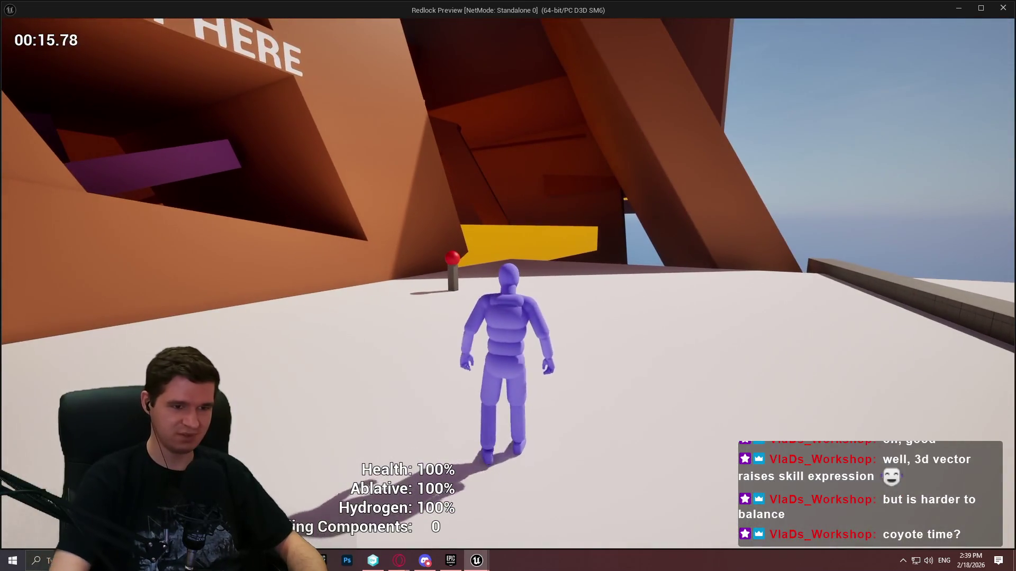
pyautogui.press('space')
pyautogui.press('space')
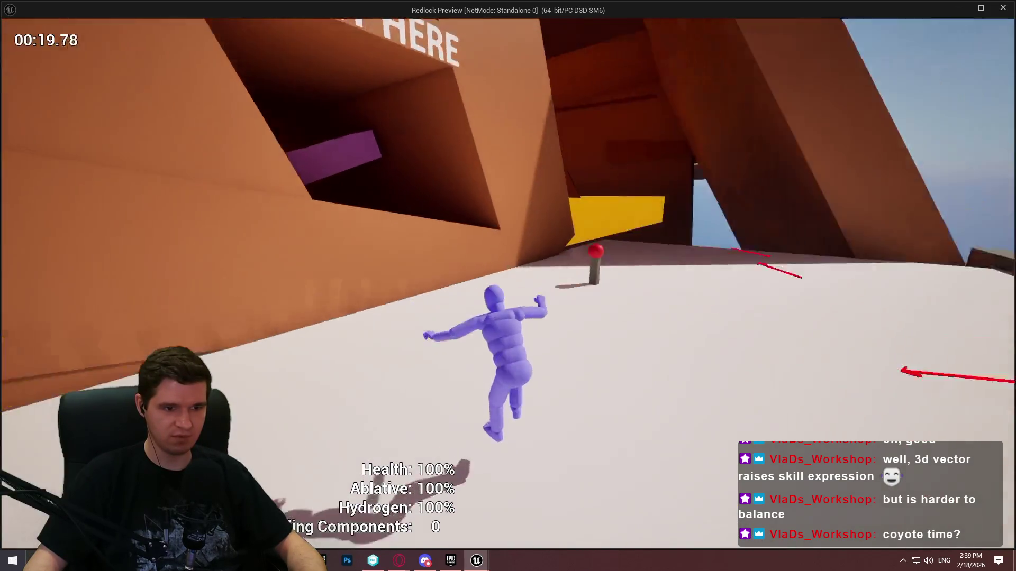
pyautogui.press('space')
pyautogui.press('space')
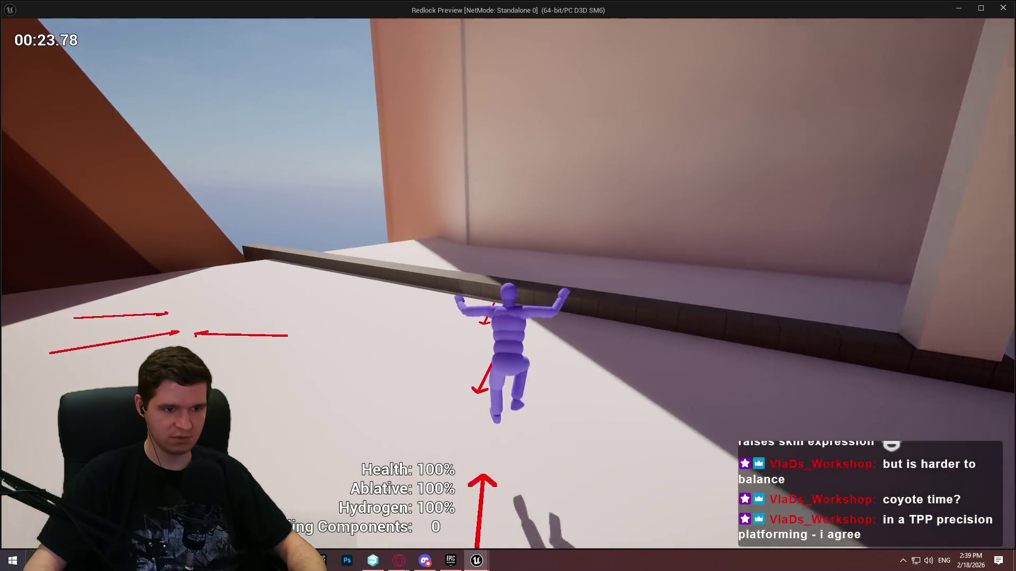
pyautogui.press('space')
pyautogui.press('w')
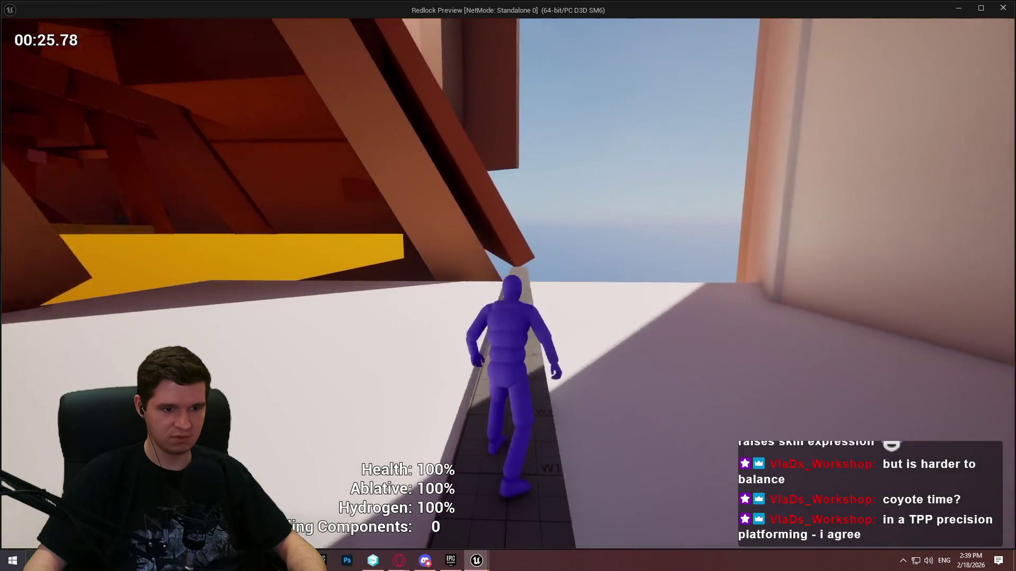
pyautogui.press('w')
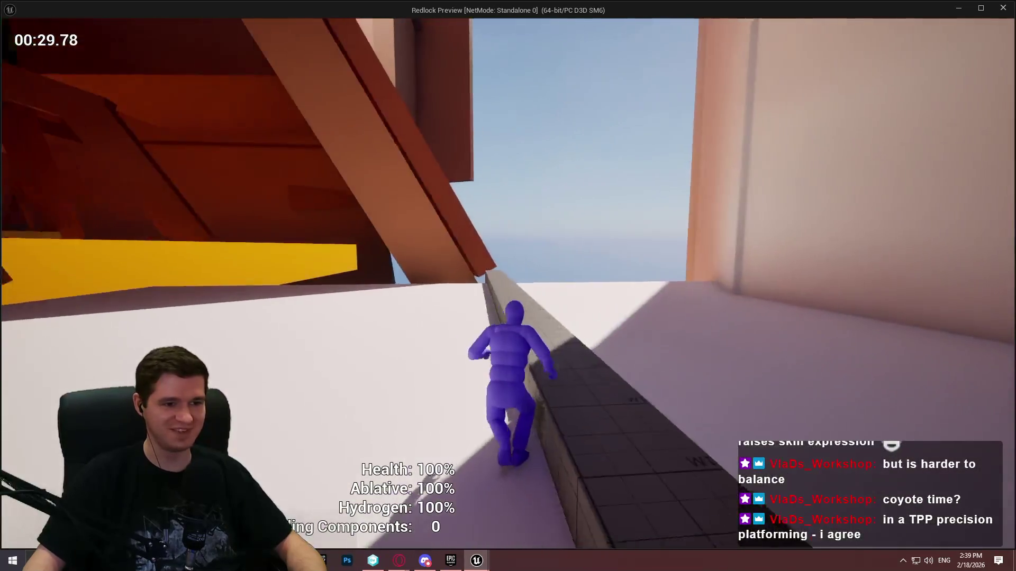
pyautogui.press('space')
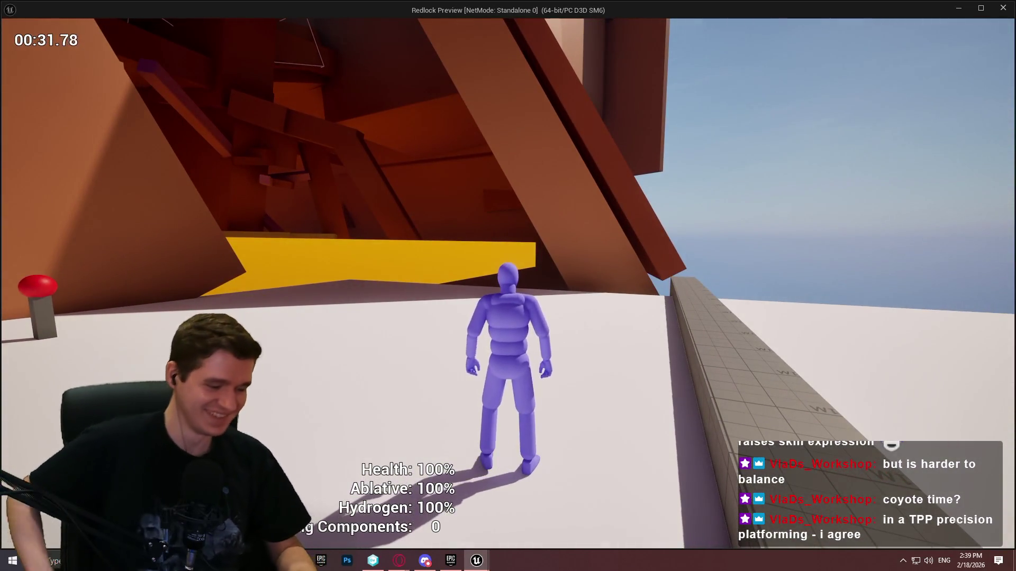
pyautogui.press('w')
pyautogui.press('space')
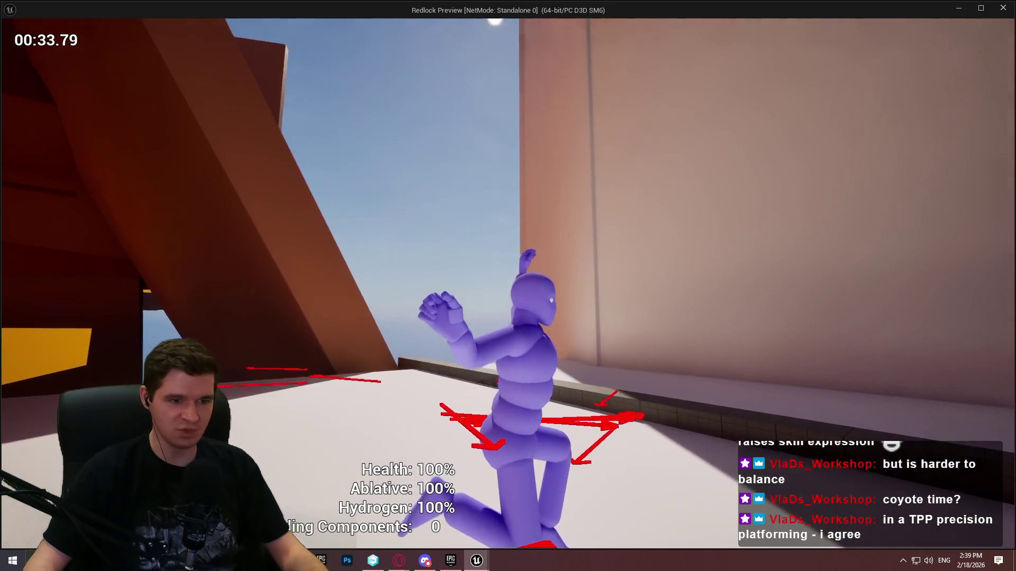
pyautogui.hotkey('alt', 'Tab')
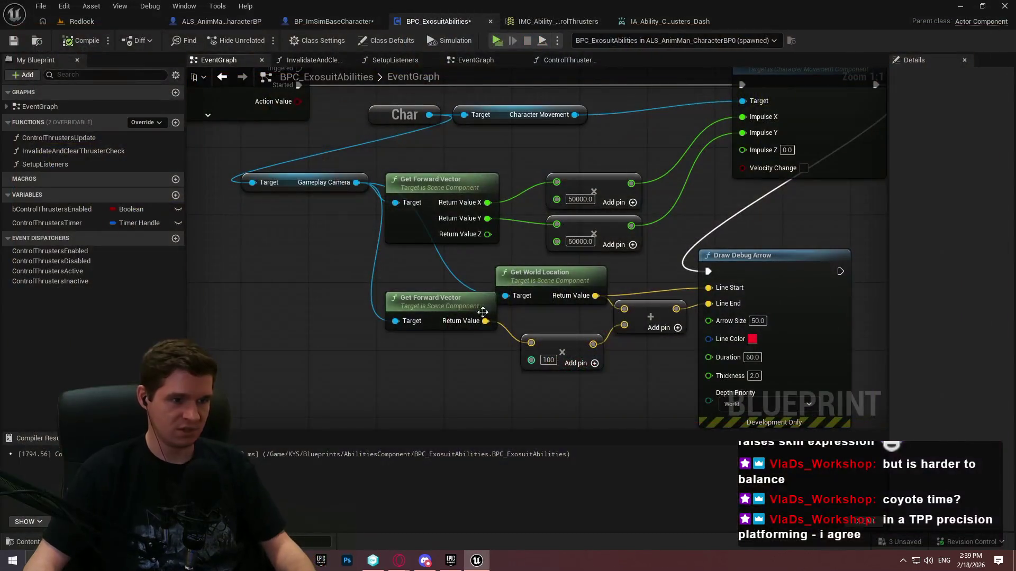
# Feed Gameplay Camera's Get Child Component (index 0) into the lower Get Forward Vector's Target, then start play
pyautogui.moveTo(356, 183)
pyautogui.mouseDown()
pyautogui.moveTo(320, 335)
pyautogui.moveTo(321, 390)
pyautogui.mouseUp()
pyautogui.write('get')
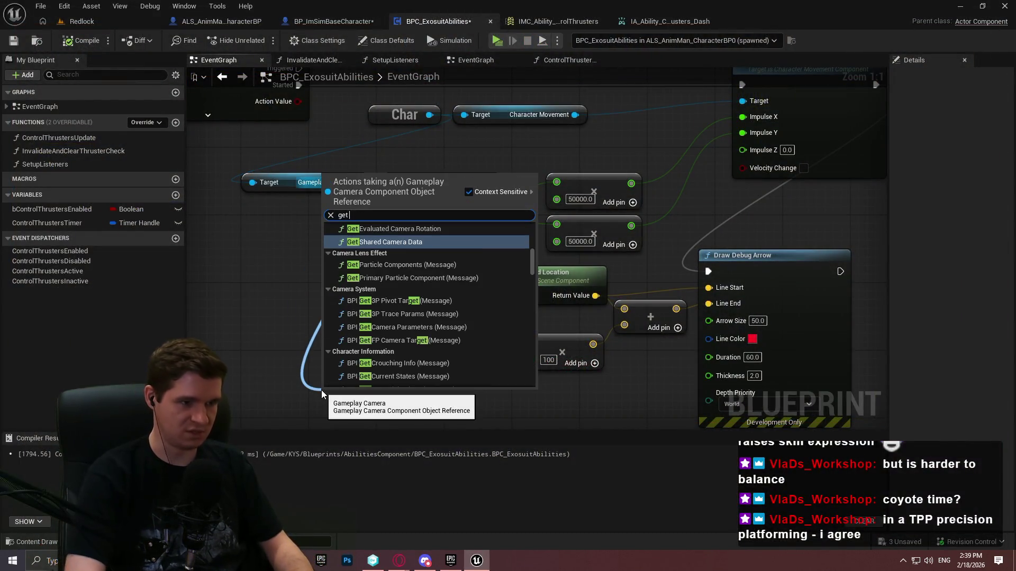
pyautogui.write(' component')
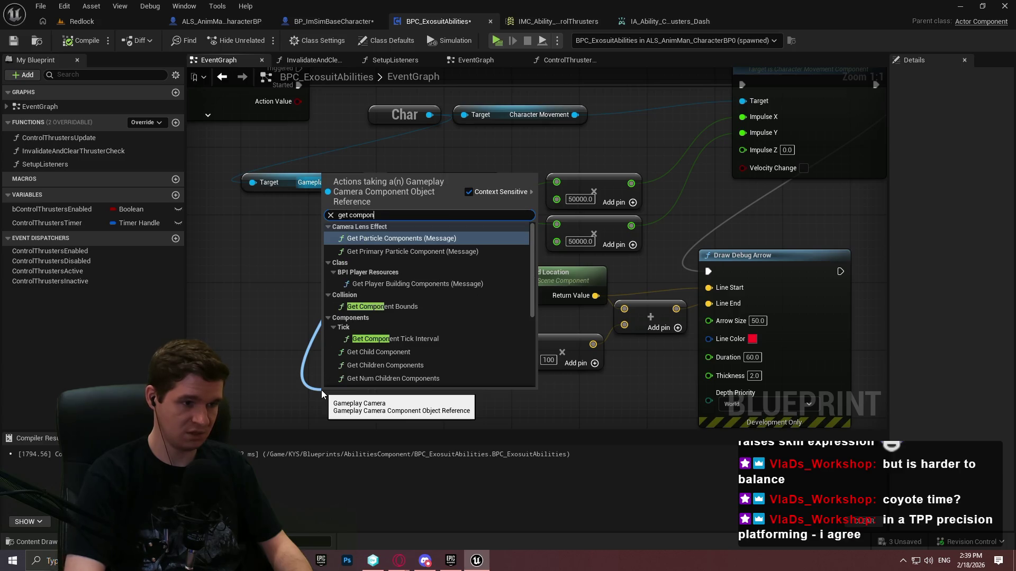
pyautogui.press('Down')
pyautogui.press('Down')
pyautogui.press('Down')
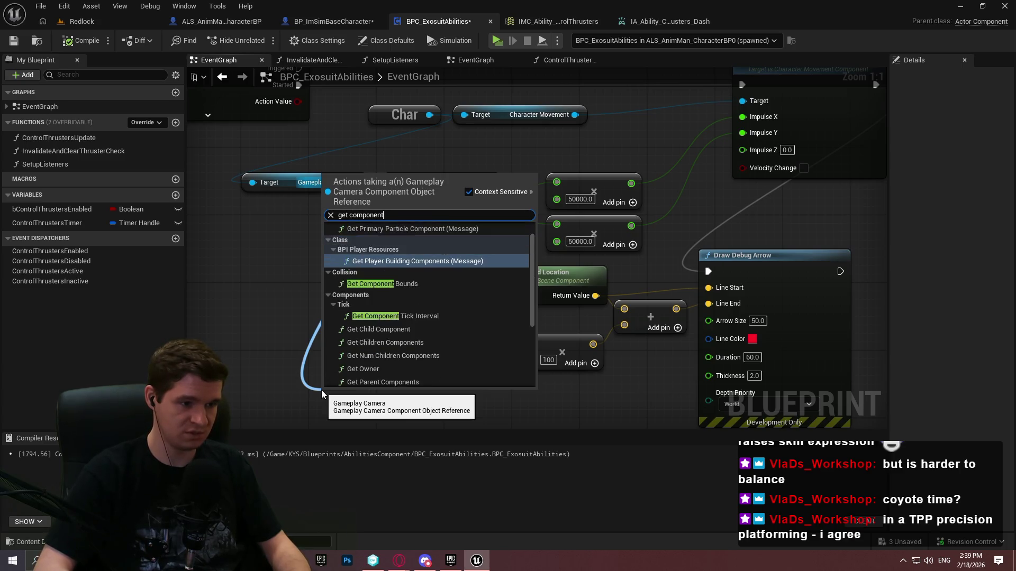
pyautogui.press('Return')
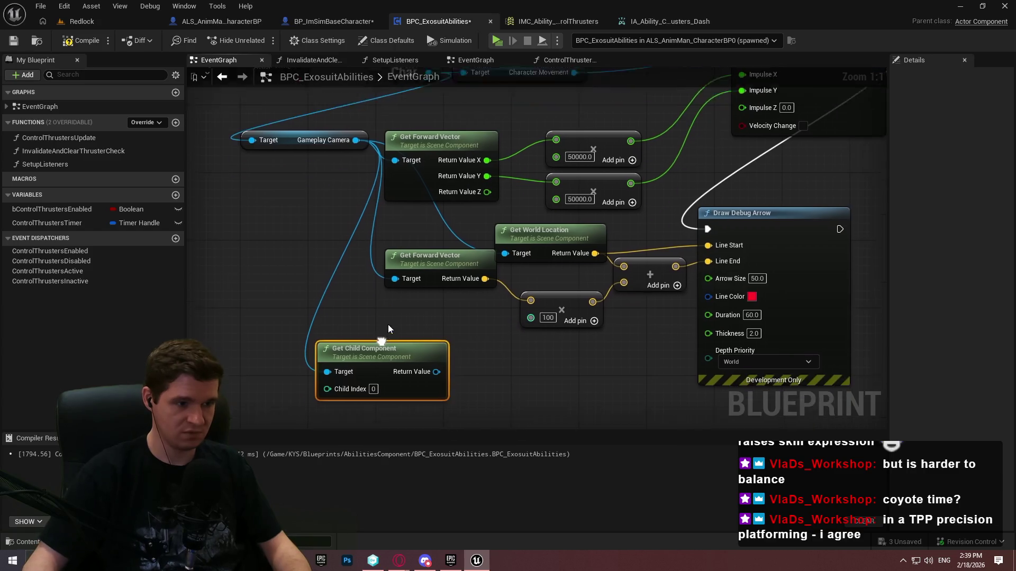
pyautogui.moveTo(434, 355)
pyautogui.mouseDown()
pyautogui.moveTo(460, 260)
pyautogui.moveTo(406, 263)
pyautogui.moveTo(527, 348)
pyautogui.mouseUp()
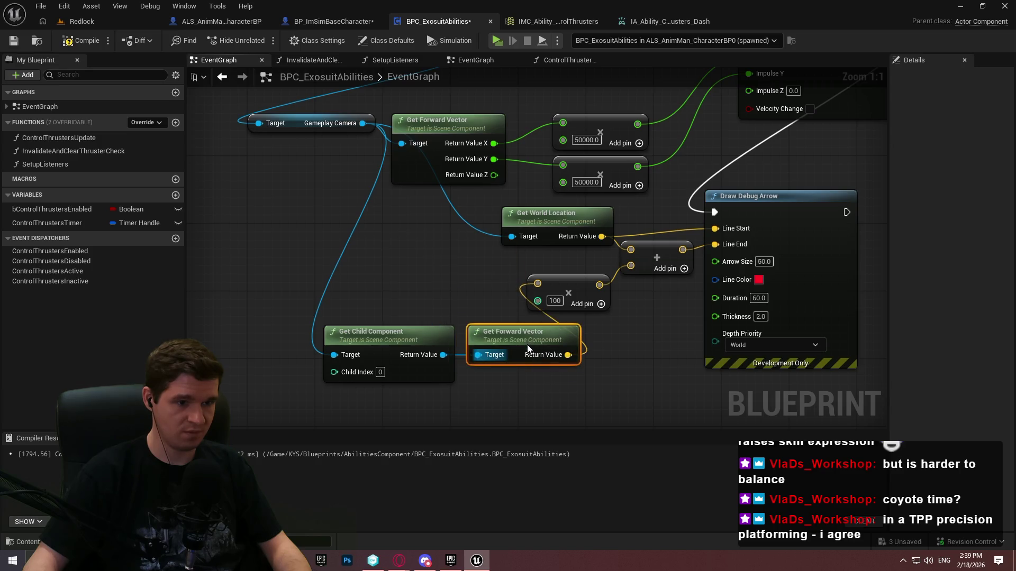
pyautogui.click(636, 357)
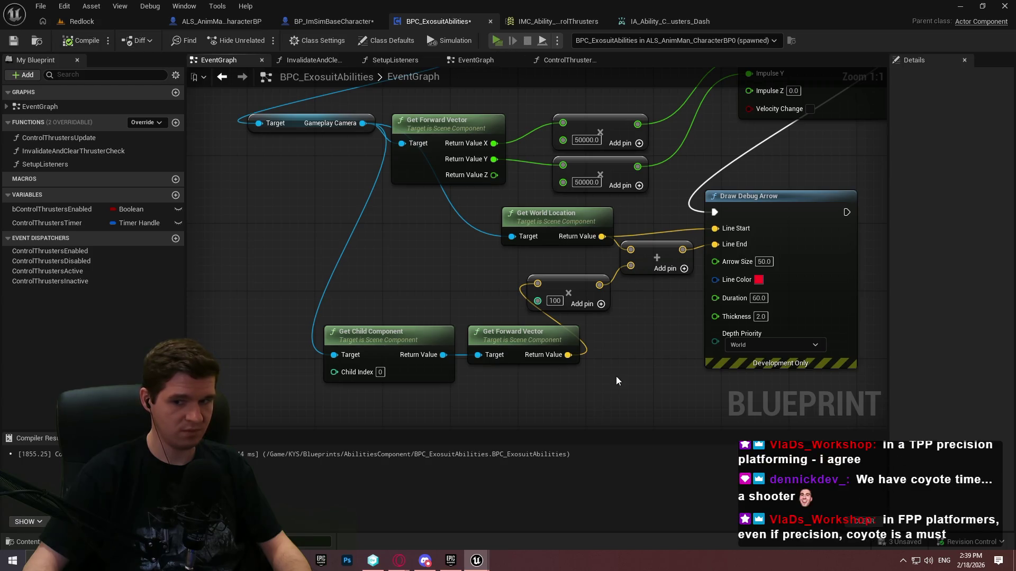
pyautogui.press('Return')
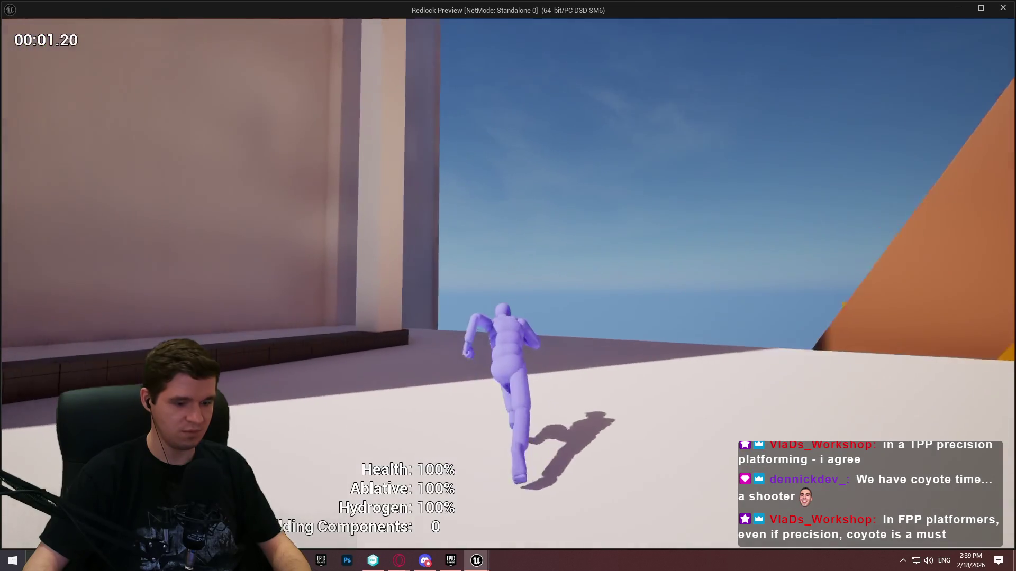
# Run toward the wall and jump twice near START HERE to check arrows, then stop with Esc
pyautogui.press('w')
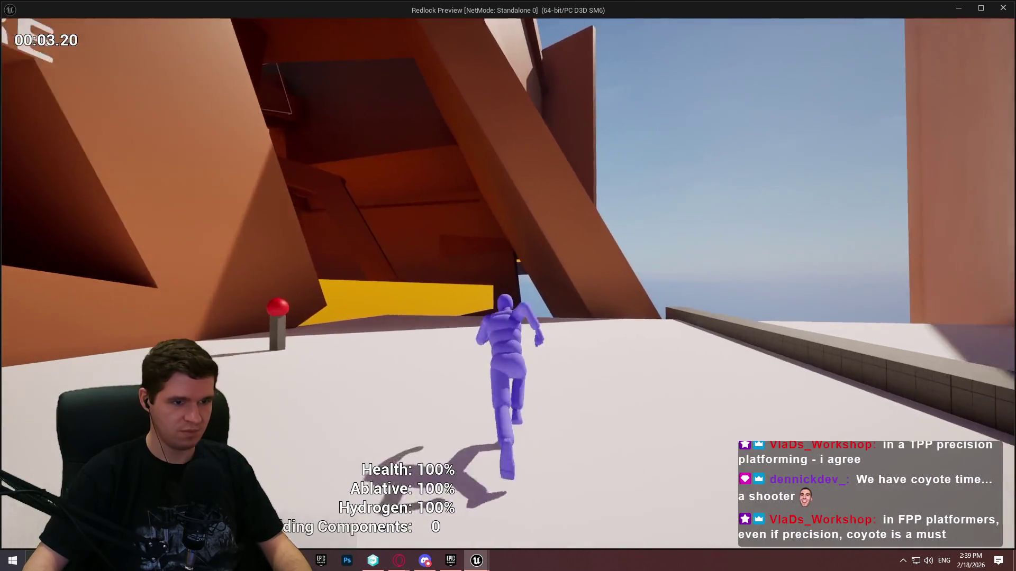
pyautogui.press('space')
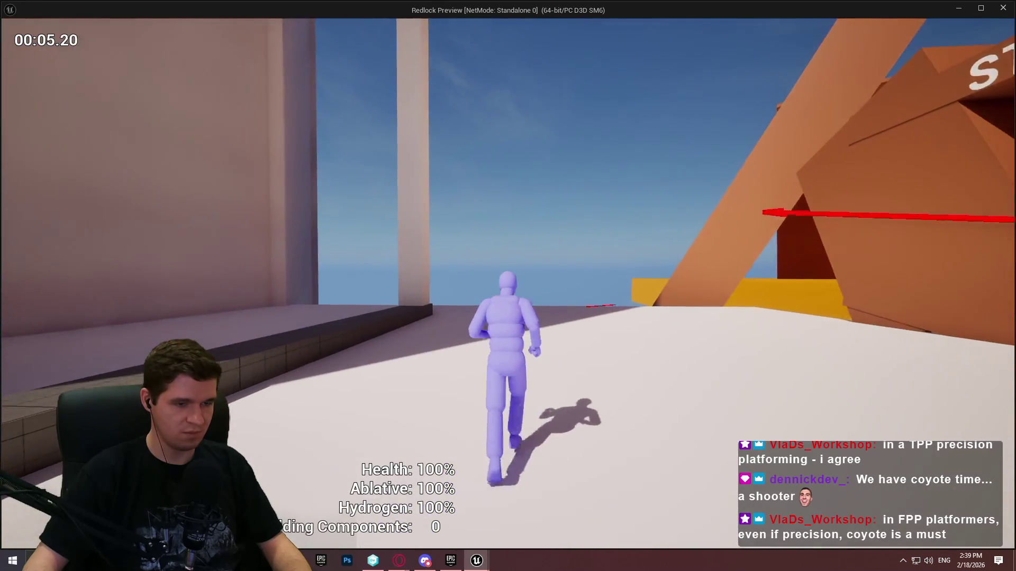
pyautogui.press('space')
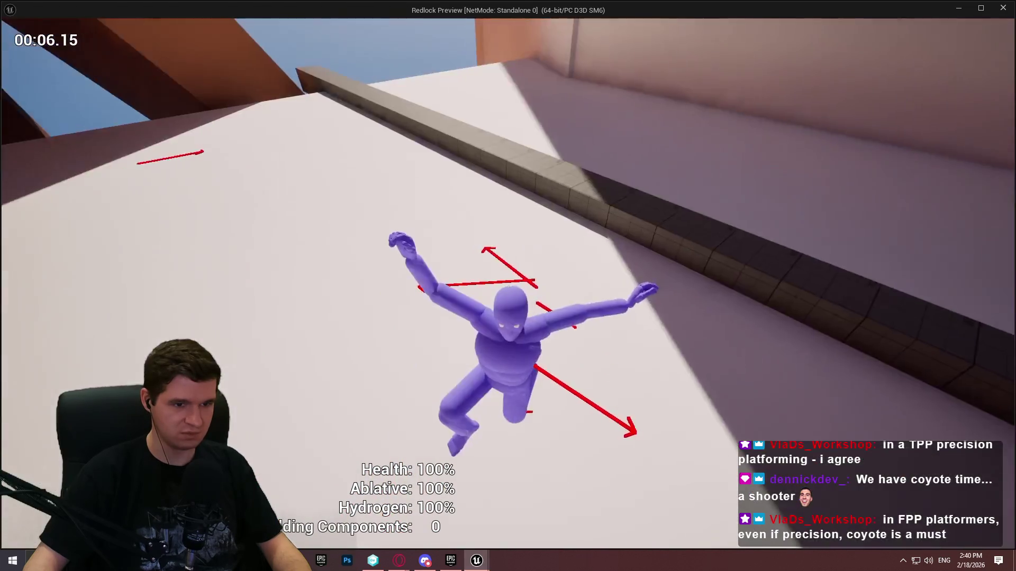
pyautogui.press('Escape')
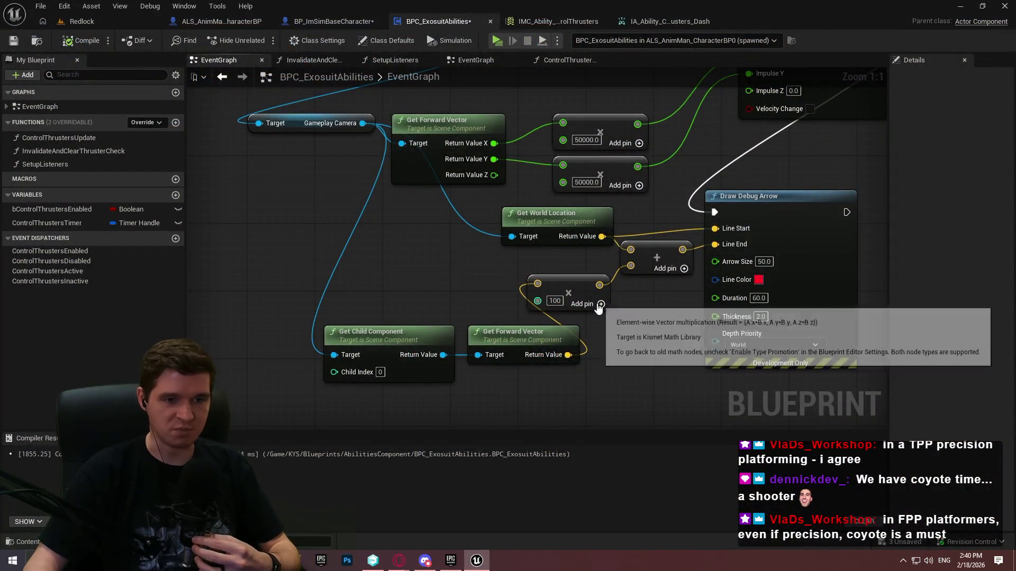
# Move the Draw Debug Arrow node right and add a Break Vector on the world location
pyautogui.moveTo(636, 310)
pyautogui.mouseDown()
pyautogui.moveTo(615, 333)
pyautogui.moveTo(616, 178)
pyautogui.mouseUp()
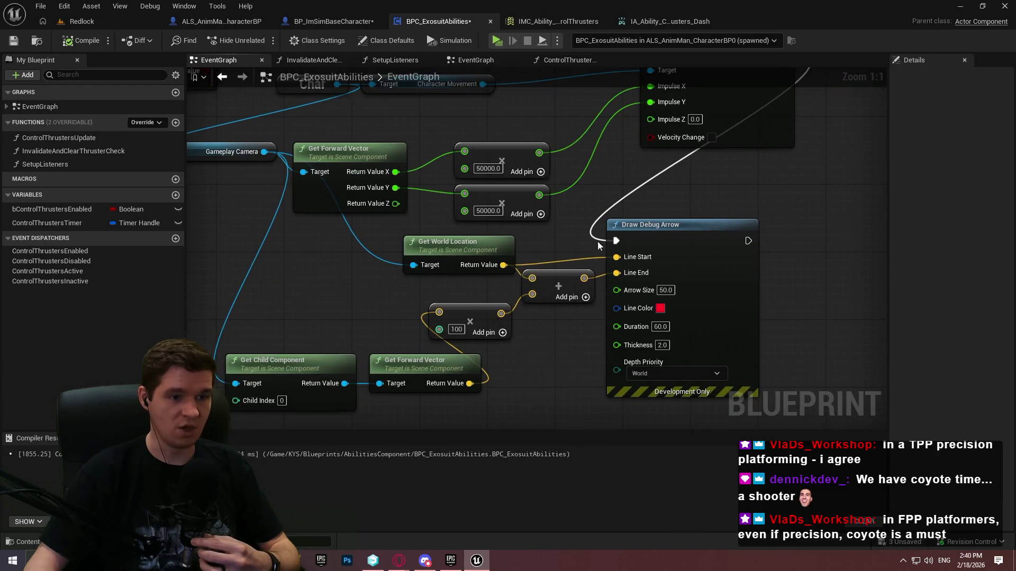
pyautogui.moveTo(662, 248); pyautogui.dragTo(673, 202)
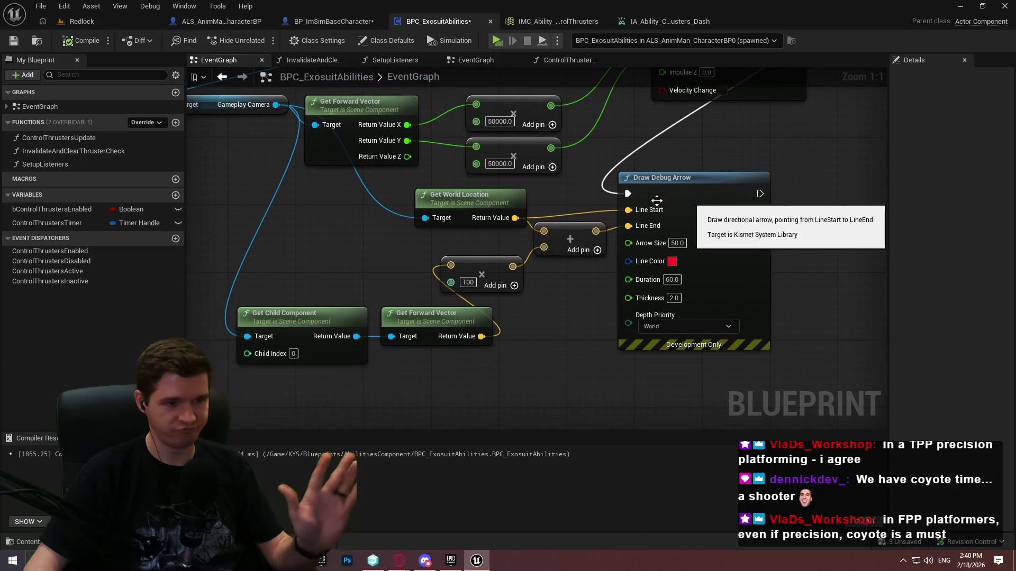
pyautogui.click(721, 191)
pyautogui.moveTo(721, 190); pyautogui.dragTo(743, 190)
pyautogui.click(570, 203)
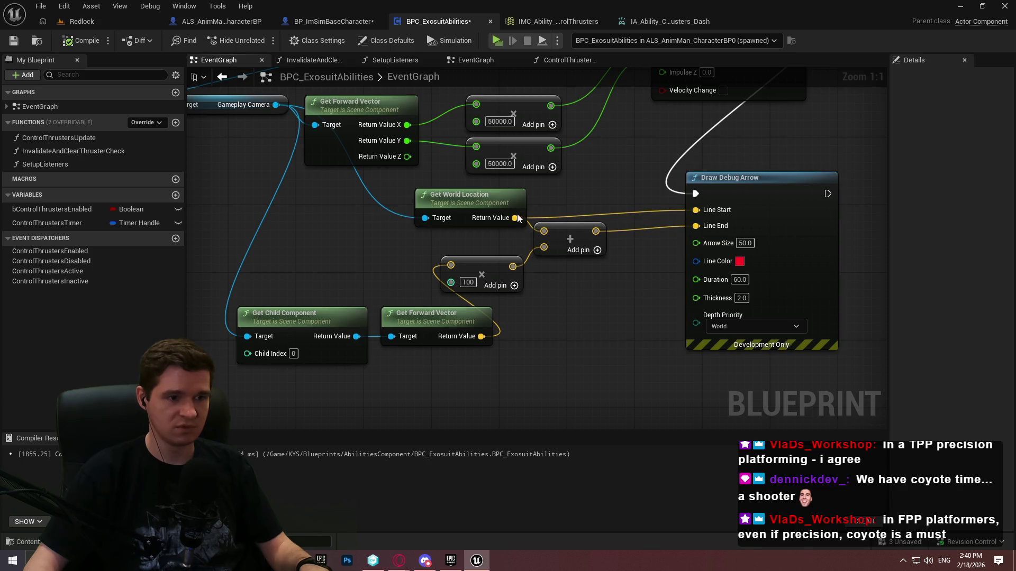
pyautogui.rightClick(715, 225)
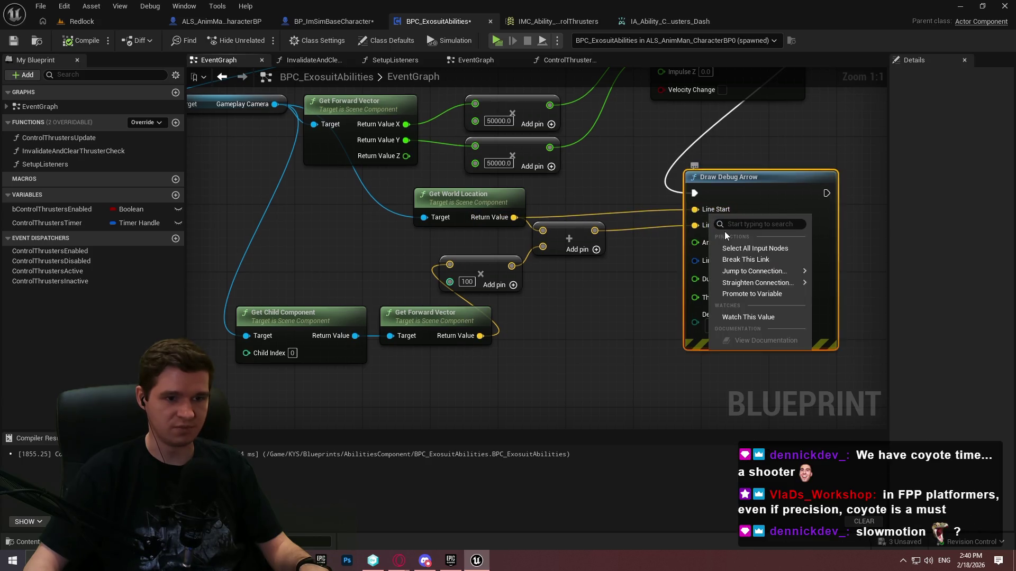
pyautogui.rightClick(514, 218)
pyautogui.moveTo(513, 218); pyautogui.dragTo(578, 200)
pyautogui.write('break')
pyautogui.press('Return')
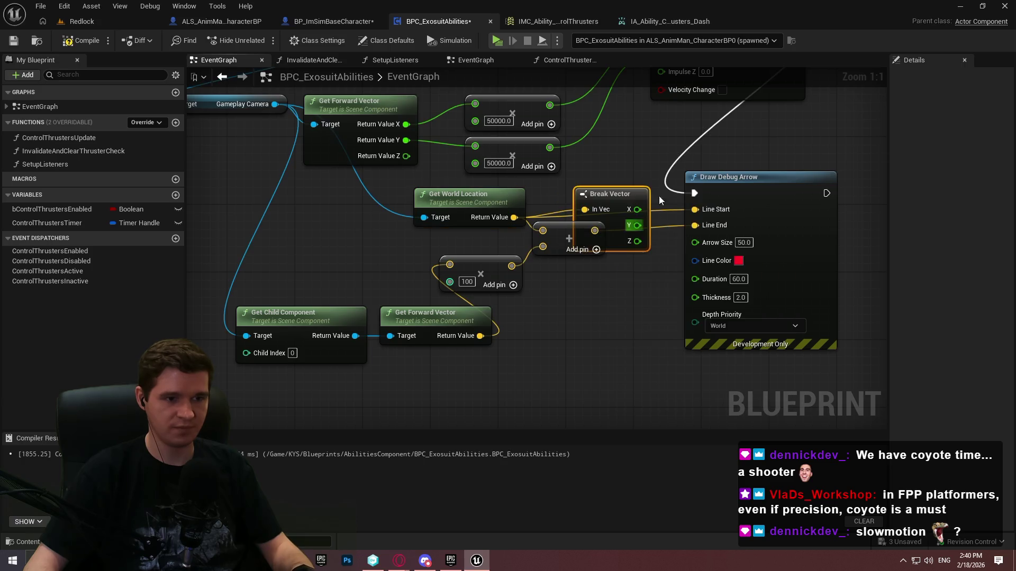
# Disconnect Line Start and Line End wires and split the Add node's output into X, Y, Z
pyautogui.rightClick(708, 210)
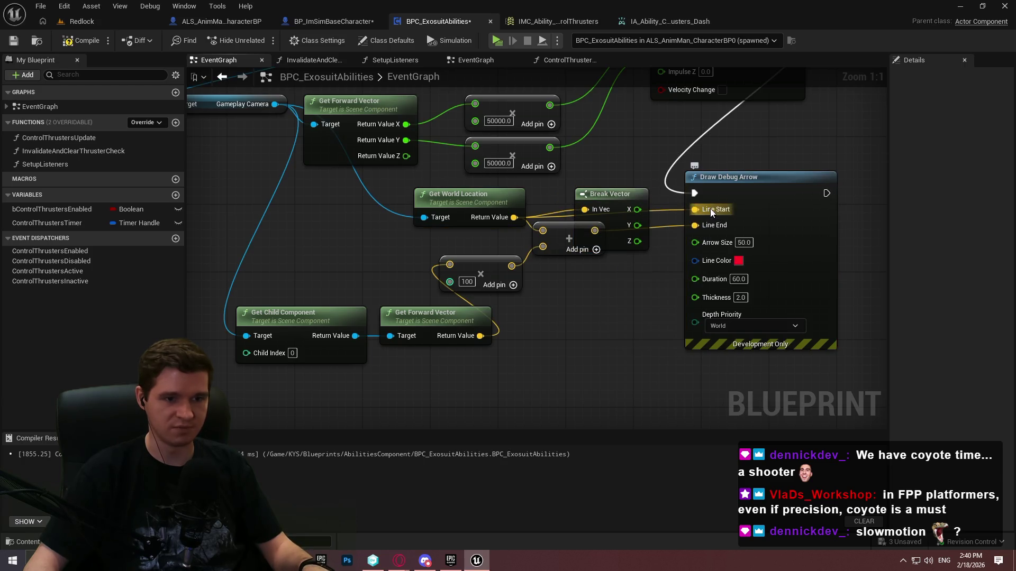
pyautogui.keyDown('alt'); pyautogui.click(710, 208); pyautogui.keyUp('alt')
pyautogui.keyDown('alt'); pyautogui.click(708, 238); pyautogui.keyUp('alt')
pyautogui.moveTo(589, 241); pyautogui.dragTo(597, 306)
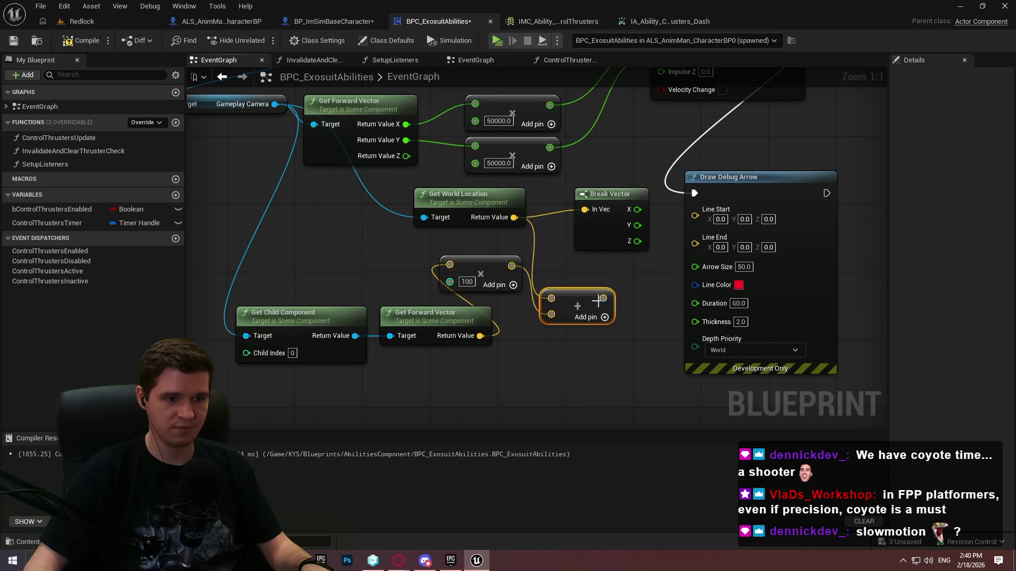
pyautogui.rightClick(601, 302)
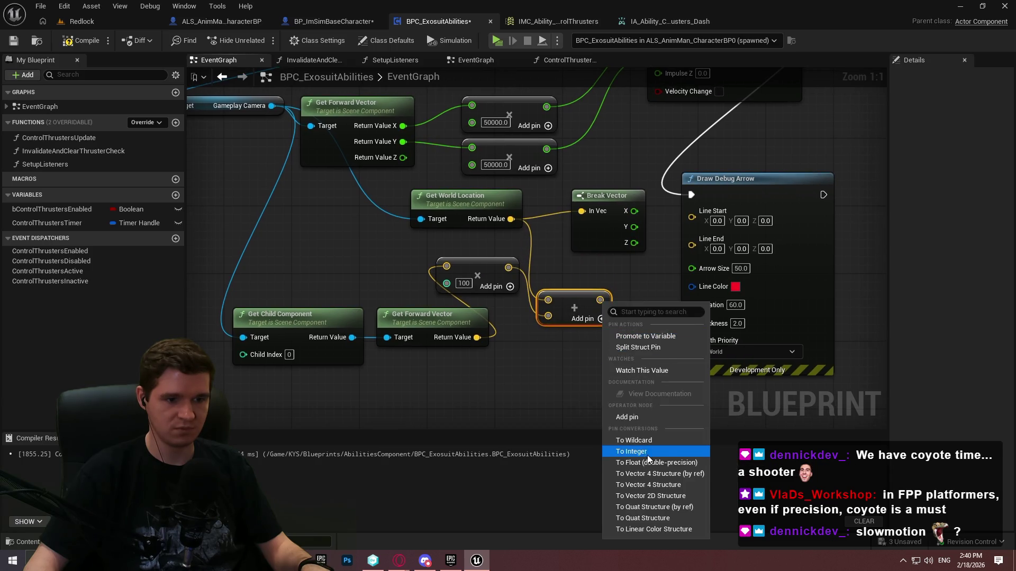
pyautogui.click(644, 349)
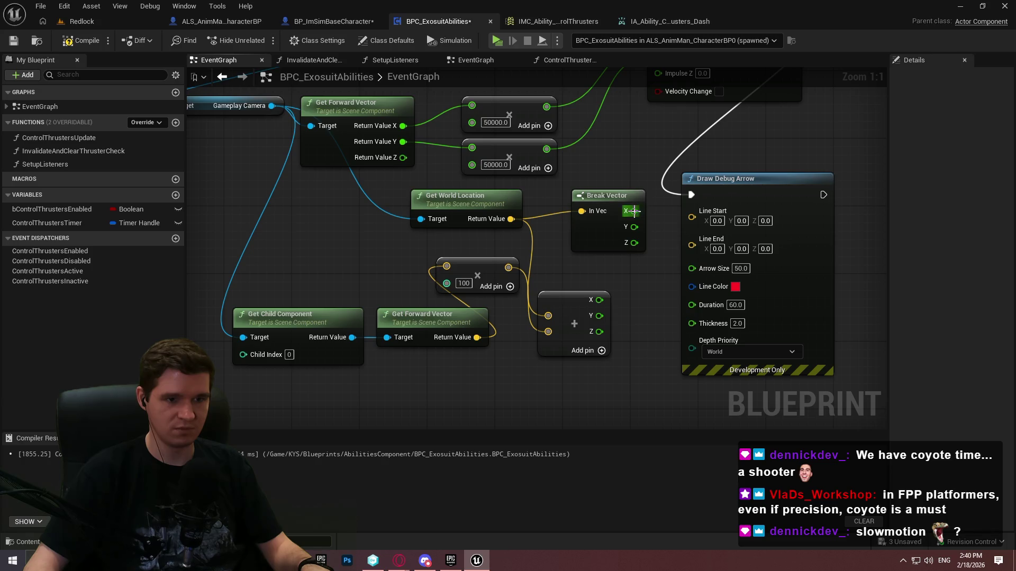
# Split Line Start and Line End, wire Break Vector X/Y and Add X into them, then launch the preview
pyautogui.rightClick(694, 218)
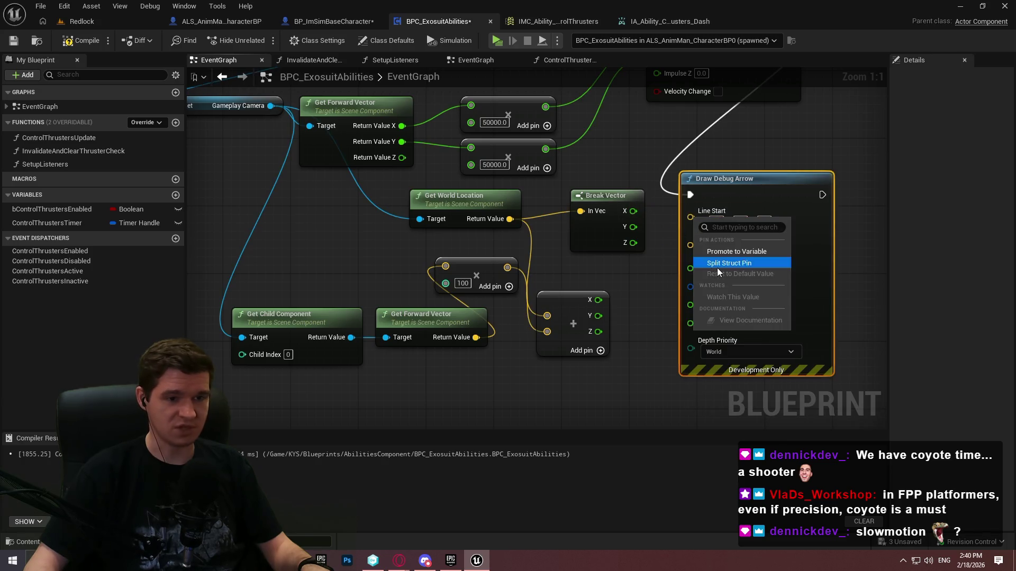
pyautogui.click(728, 263)
pyautogui.moveTo(633, 210); pyautogui.dragTo(690, 211)
pyautogui.moveTo(633, 227); pyautogui.dragTo(711, 229)
pyautogui.rightClick(697, 268)
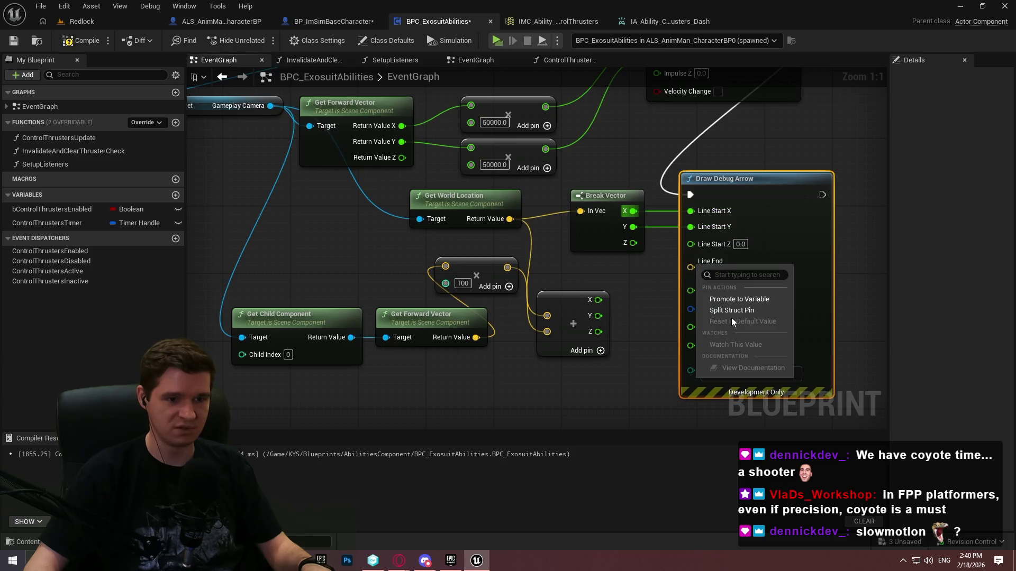
pyautogui.click(733, 310)
pyautogui.moveTo(598, 300)
pyautogui.mouseDown()
pyautogui.moveTo(690, 262)
pyautogui.moveTo(719, 279)
pyautogui.mouseUp()
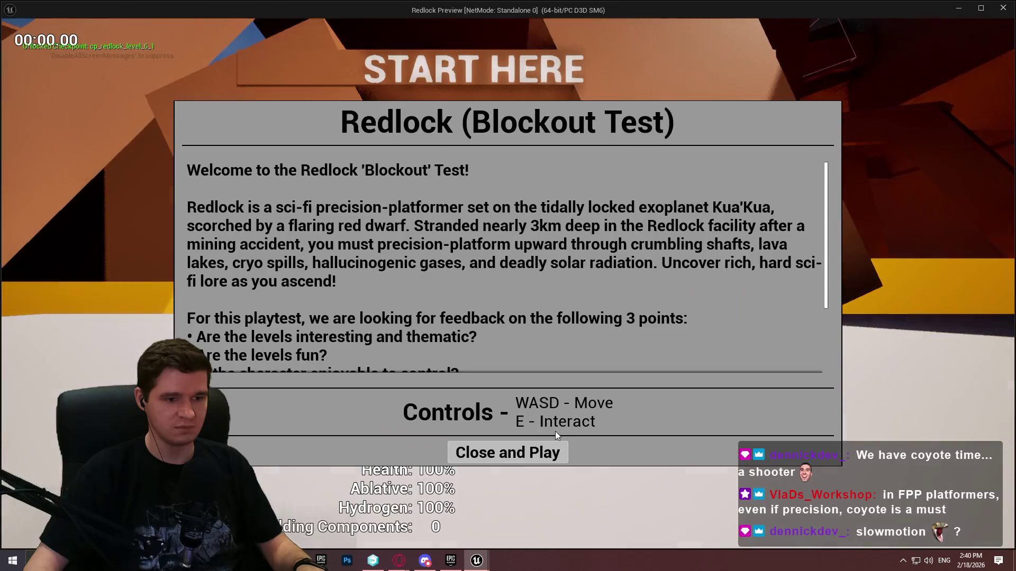
pyautogui.click(550, 451)
# Dash once in the running game, stop it, and delete the Break Vector node
pyautogui.press('space')
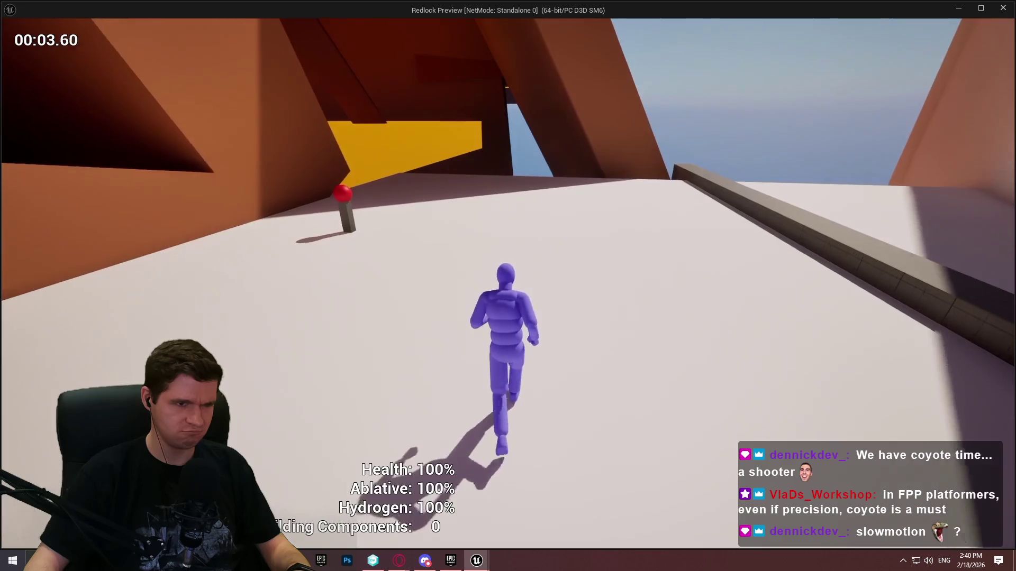
pyautogui.press('Escape')
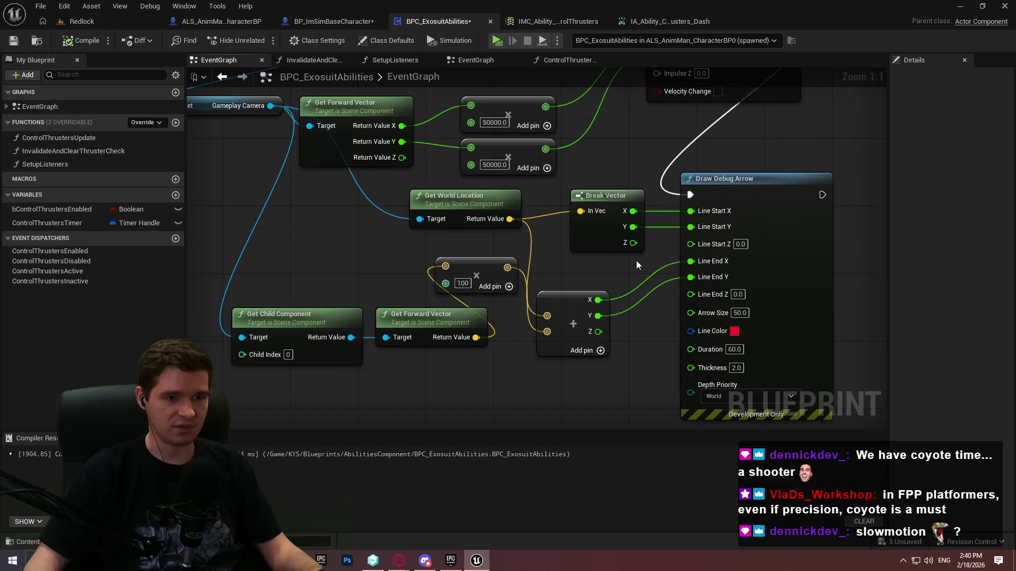
pyautogui.moveTo(638, 264); pyautogui.dragTo(526, 286)
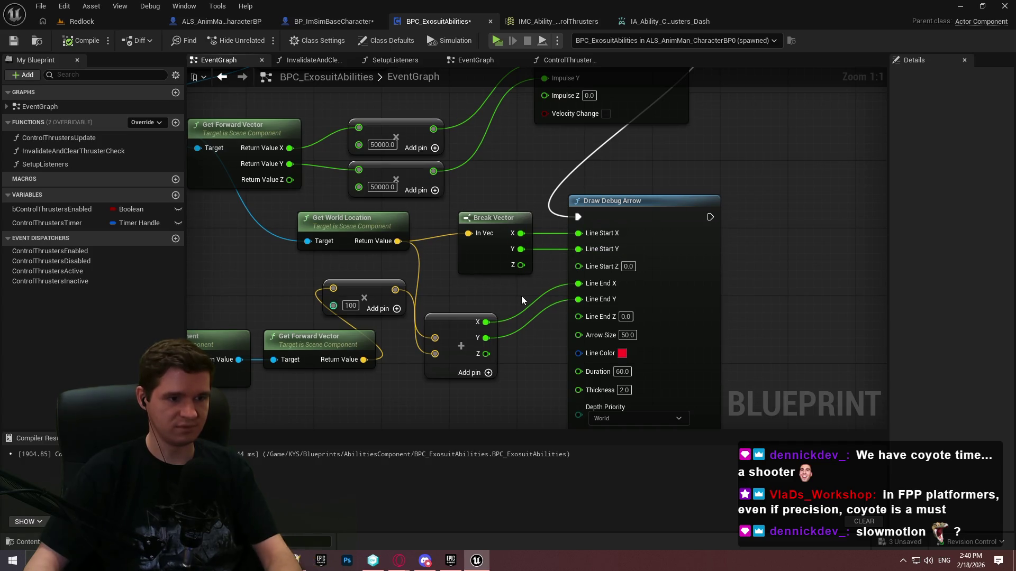
pyautogui.click(495, 248)
pyautogui.press('Delete')
# Recombine Line Start, wire Get World Location into it, recompile, and relaunch the game to dash
pyautogui.rightClick(578, 234)
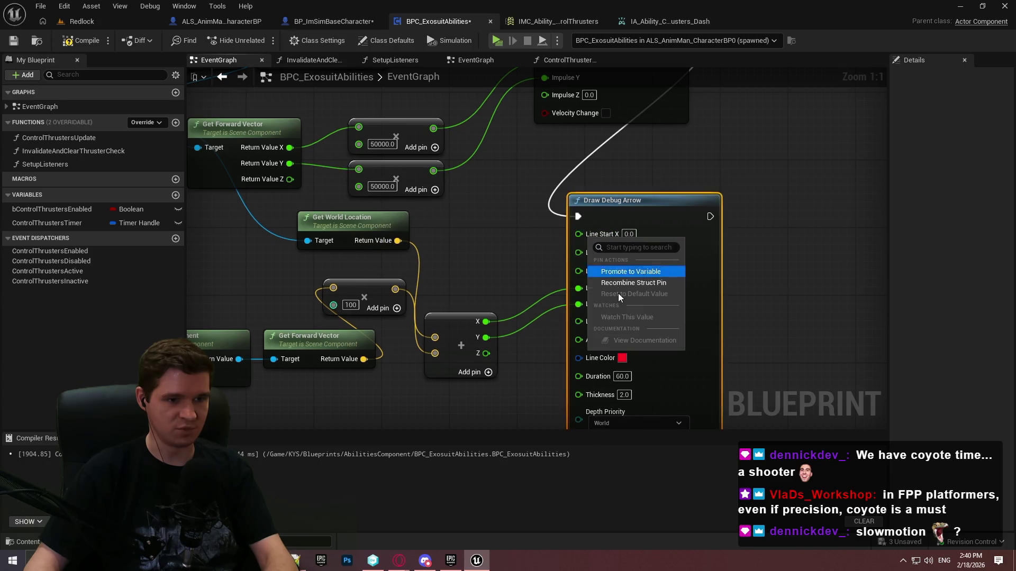
pyautogui.click(624, 282)
pyautogui.moveTo(398, 241); pyautogui.dragTo(578, 239)
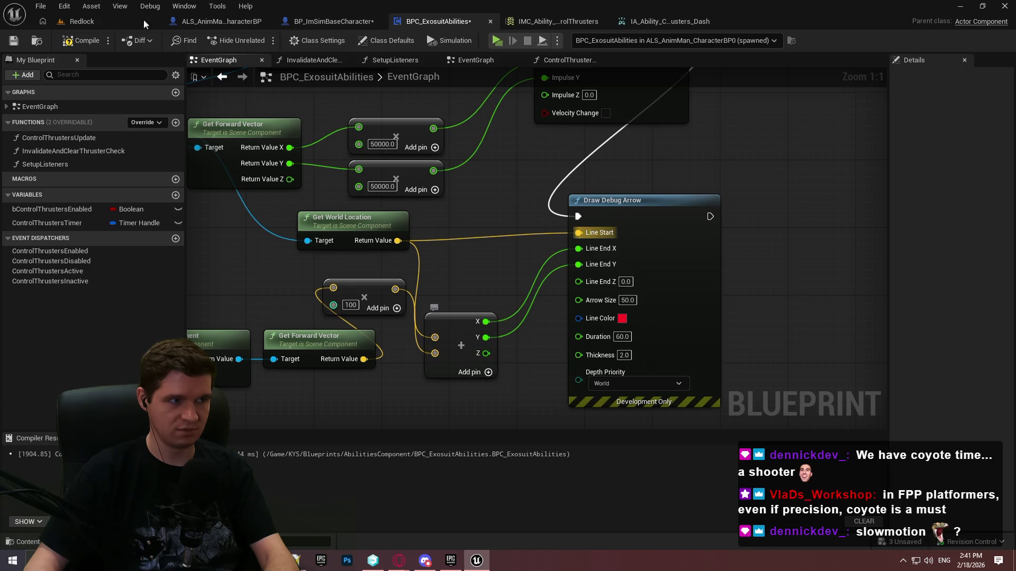
pyautogui.click(82, 40)
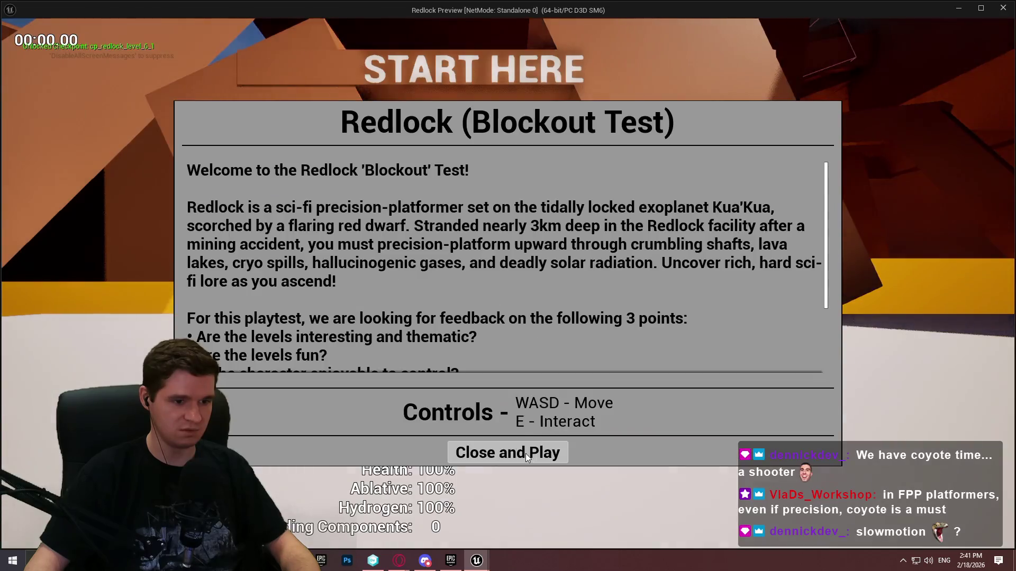
pyautogui.click(526, 452)
pyautogui.press('w')
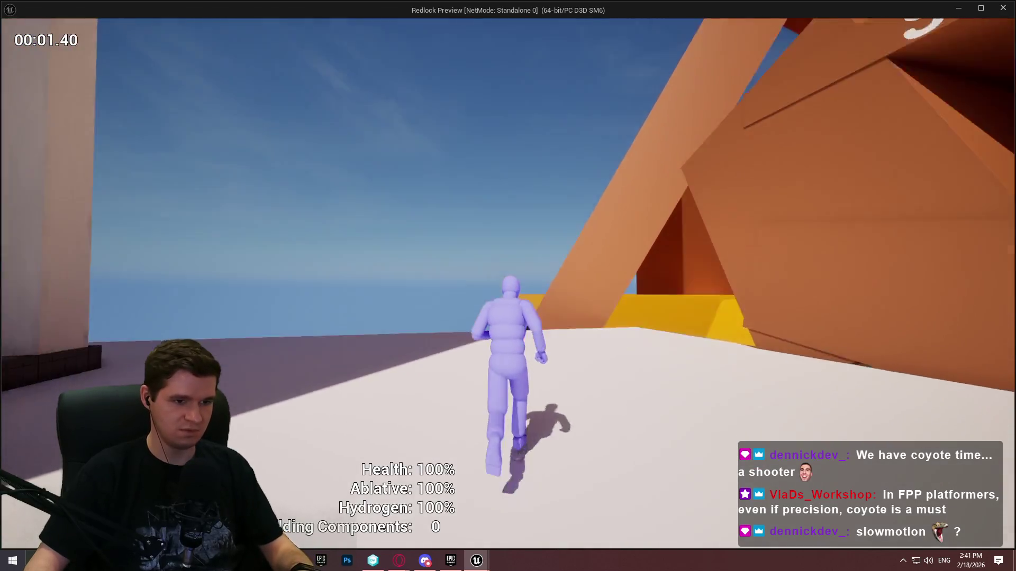
pyautogui.press('space')
pyautogui.press('space')
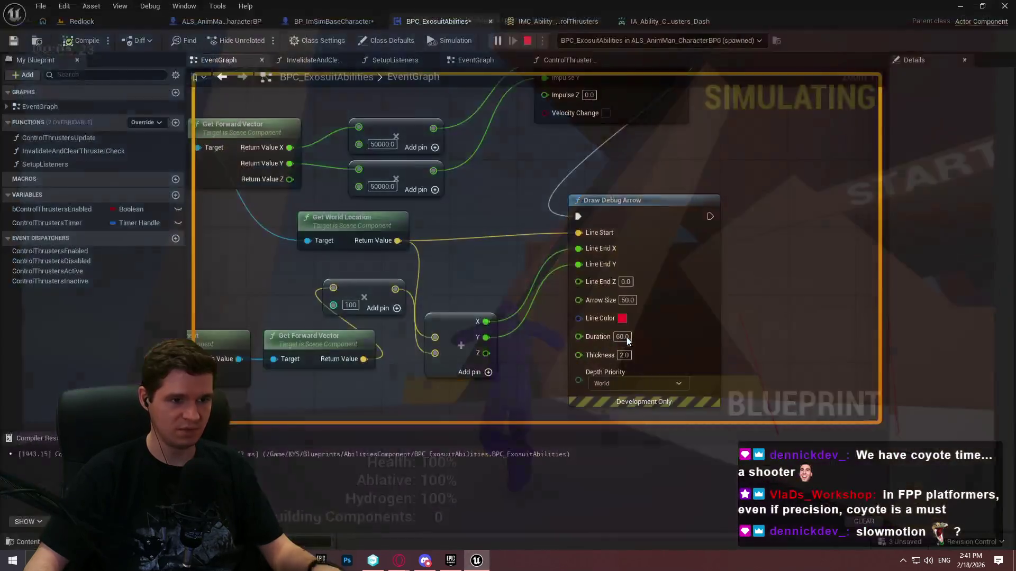
# Delete the Draw Debug Arrow node and its input nodes
pyautogui.moveTo(633, 138); pyautogui.dragTo(667, 251)
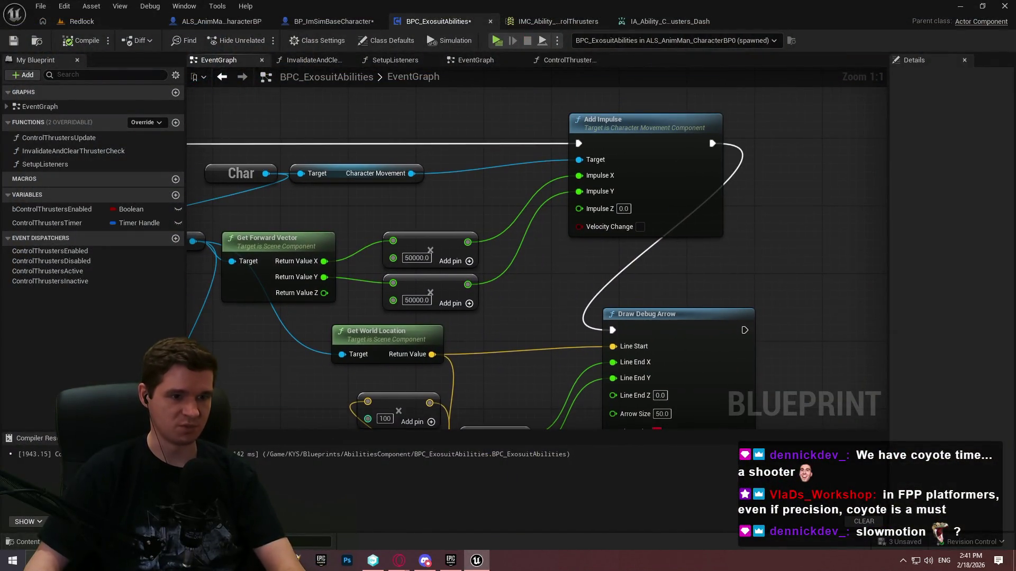
pyautogui.moveTo(536, 410); pyautogui.dragTo(594, 284)
pyautogui.moveTo(871, 373)
pyautogui.mouseDown()
pyautogui.moveTo(833, 360)
pyautogui.moveTo(829, 343)
pyautogui.mouseUp()
pyautogui.moveTo(546, 320); pyautogui.dragTo(593, 323)
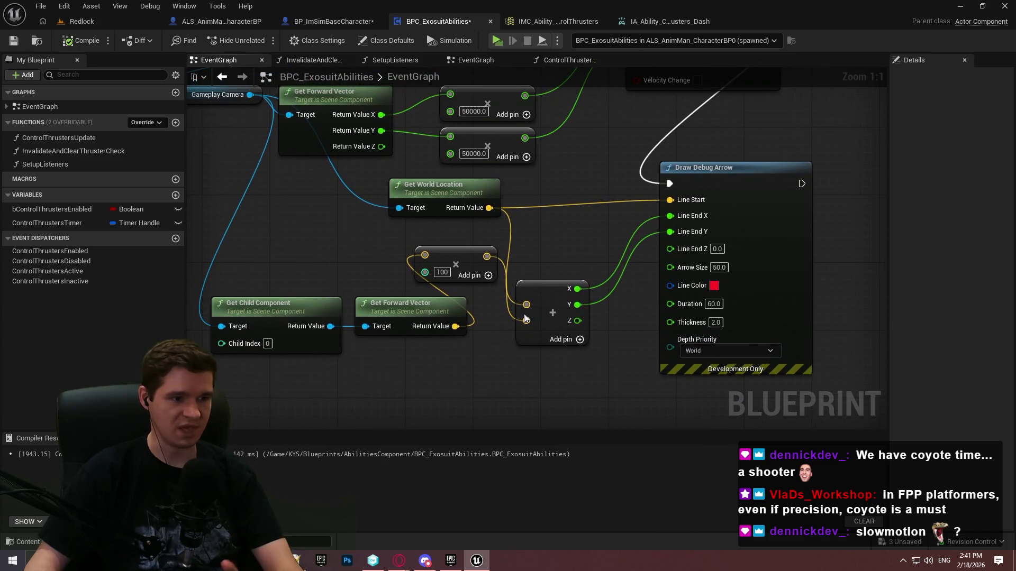
pyautogui.moveTo(848, 319)
pyautogui.mouseDown()
pyautogui.moveTo(546, 201)
pyautogui.moveTo(484, 188)
pyautogui.moveTo(694, 315)
pyautogui.moveTo(725, 238)
pyautogui.mouseUp()
pyautogui.press('Delete')
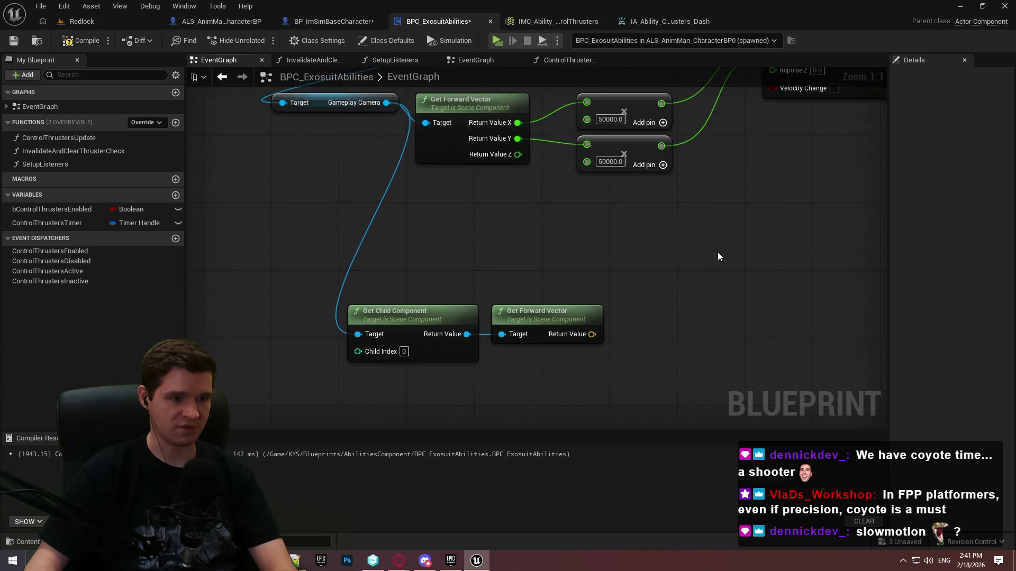
# Move the Get Child Component and Get Forward Vector nodes up near Add Impulse
pyautogui.moveTo(636, 364)
pyautogui.mouseDown()
pyautogui.moveTo(393, 304)
pyautogui.moveTo(487, 213)
pyautogui.mouseUp()
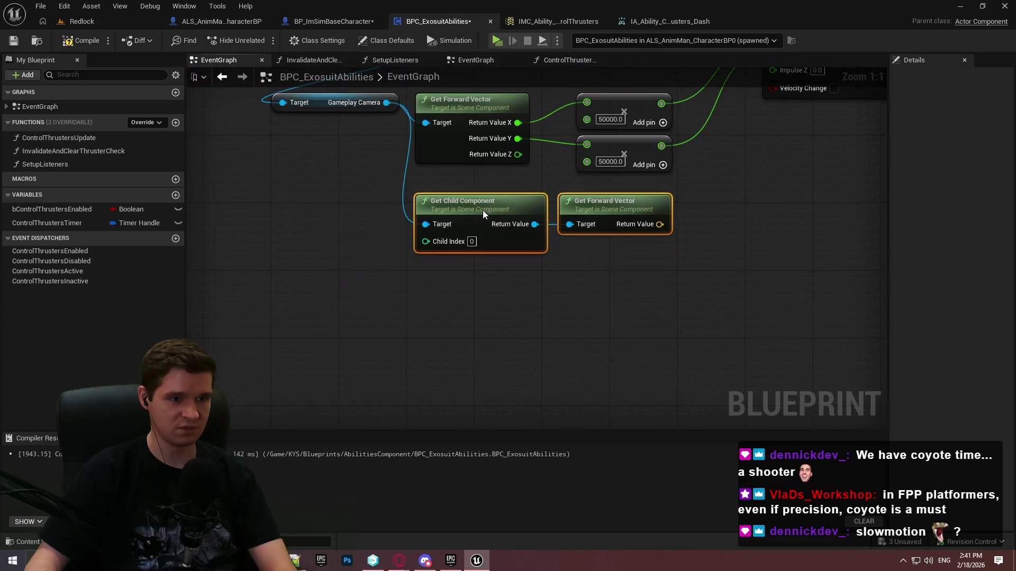
pyautogui.click(699, 220)
pyautogui.moveTo(699, 220); pyautogui.dragTo(681, 338)
pyautogui.moveTo(608, 359); pyautogui.dragTo(407, 321)
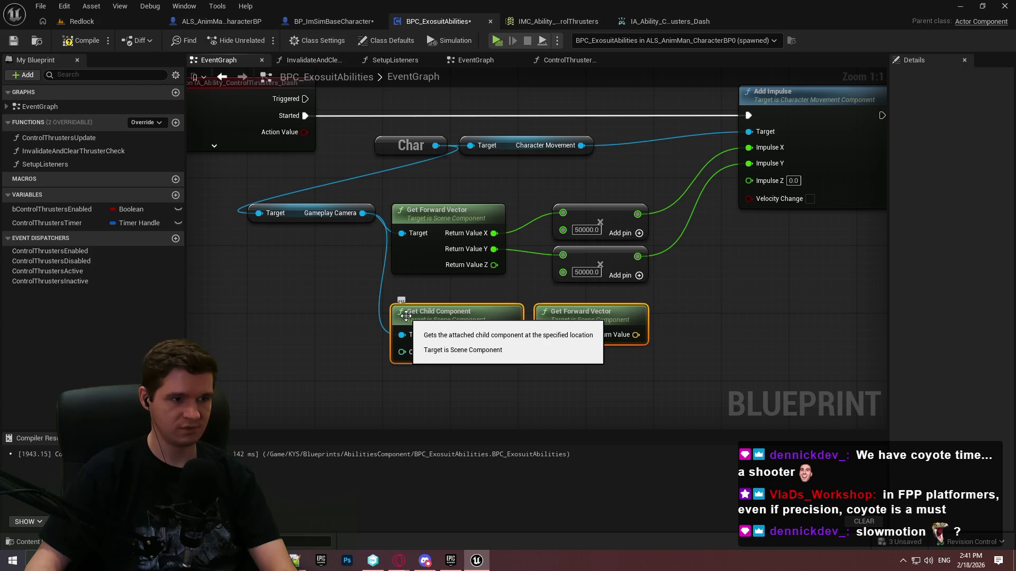
pyautogui.click(638, 346)
# Wire the split child forward vector's X and Y into the multiplies, deleting the old camera forward vector
pyautogui.rightClick(637, 334)
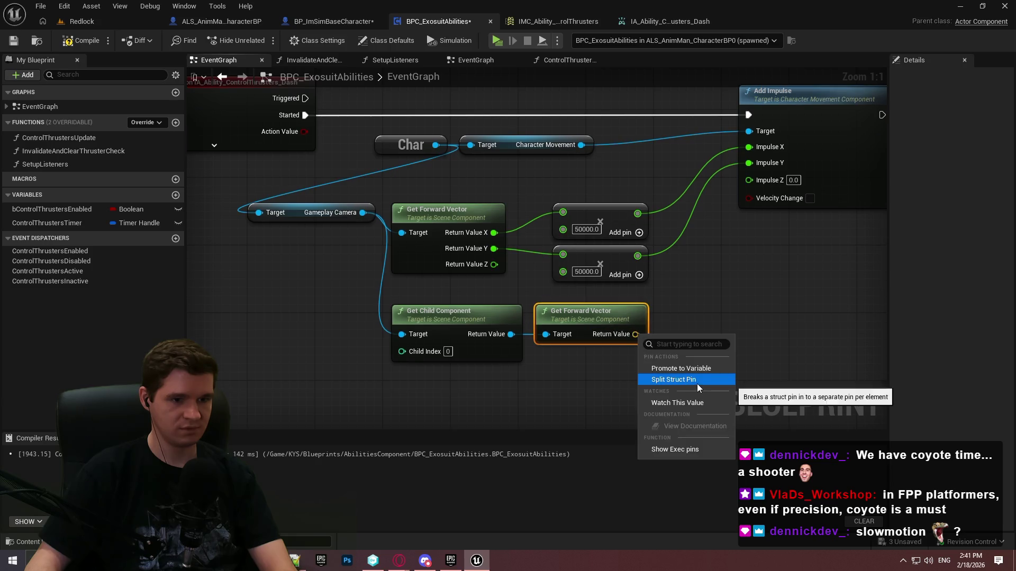
pyautogui.click(668, 379)
pyautogui.moveTo(638, 334)
pyautogui.mouseDown()
pyautogui.moveTo(526, 222)
pyautogui.moveTo(562, 212)
pyautogui.mouseUp()
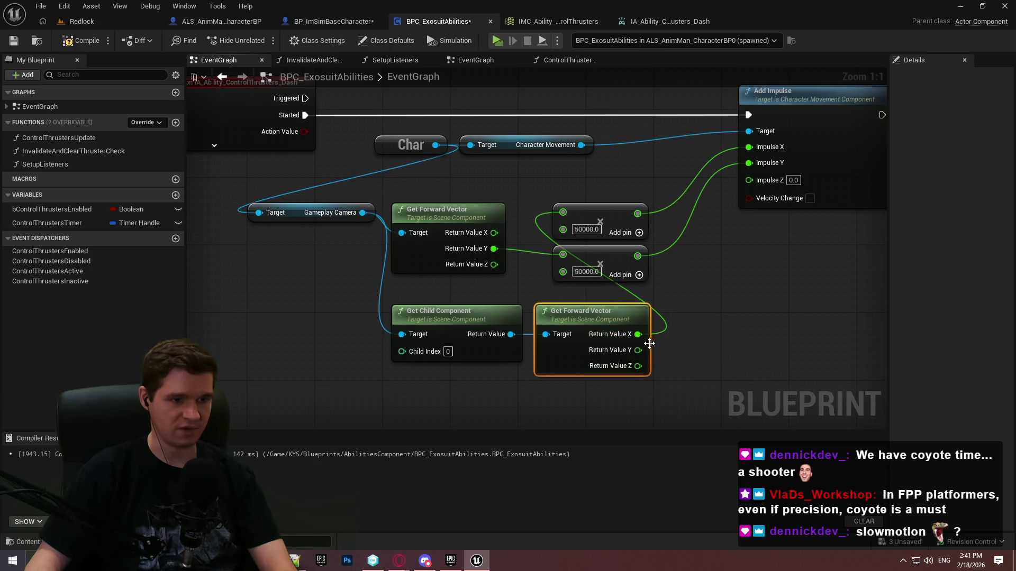
pyautogui.moveTo(637, 350)
pyautogui.mouseDown()
pyautogui.moveTo(603, 267)
pyautogui.moveTo(562, 254)
pyautogui.mouseUp()
pyautogui.click(450, 212)
pyautogui.press('Delete')
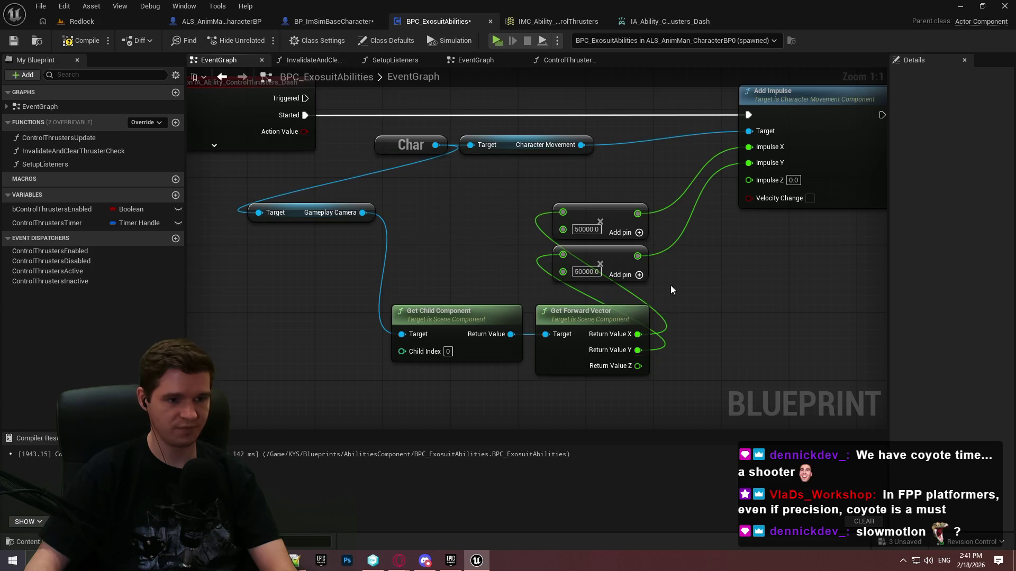
# Delete both float multiply nodes and recombine the forward vector output into one vector
pyautogui.moveTo(719, 296)
pyautogui.mouseDown()
pyautogui.moveTo(545, 185)
pyautogui.moveTo(745, 316)
pyautogui.moveTo(730, 312)
pyautogui.mouseUp()
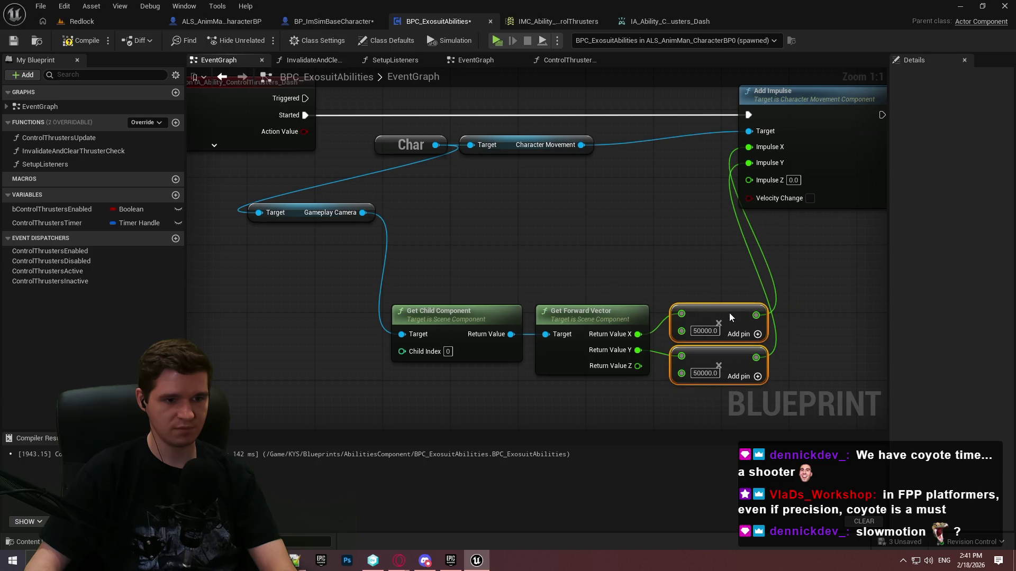
pyautogui.moveTo(736, 375); pyautogui.dragTo(652, 278)
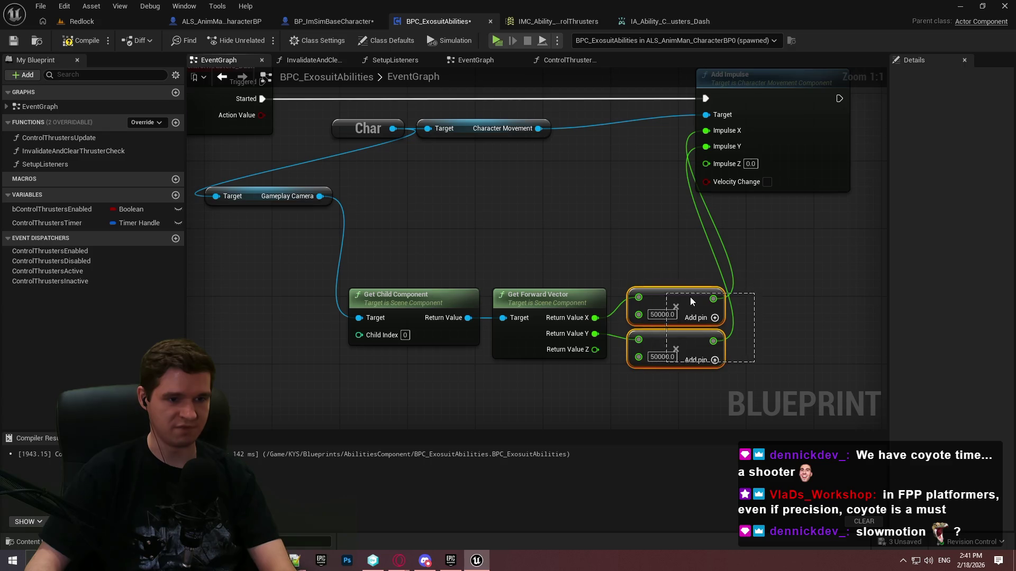
pyautogui.press('Delete')
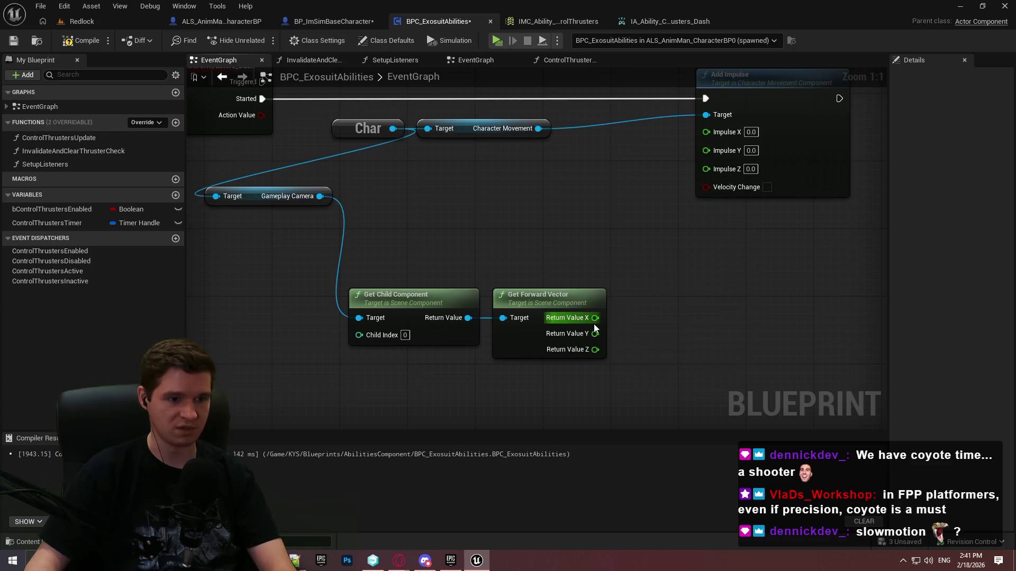
pyautogui.rightClick(587, 319)
pyautogui.click(626, 365)
# Add a vector Multiply node fed by the child component's forward vector
pyautogui.moveTo(592, 317); pyautogui.dragTo(630, 322)
pyautogui.write('*')
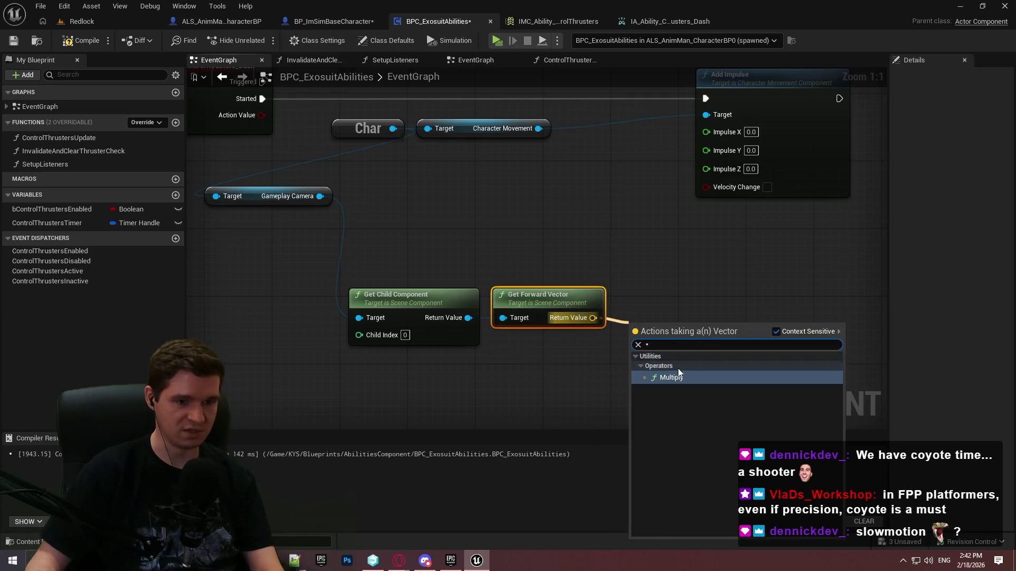
pyautogui.click(680, 367)
pyautogui.rightClick(640, 350)
pyautogui.click(595, 345)
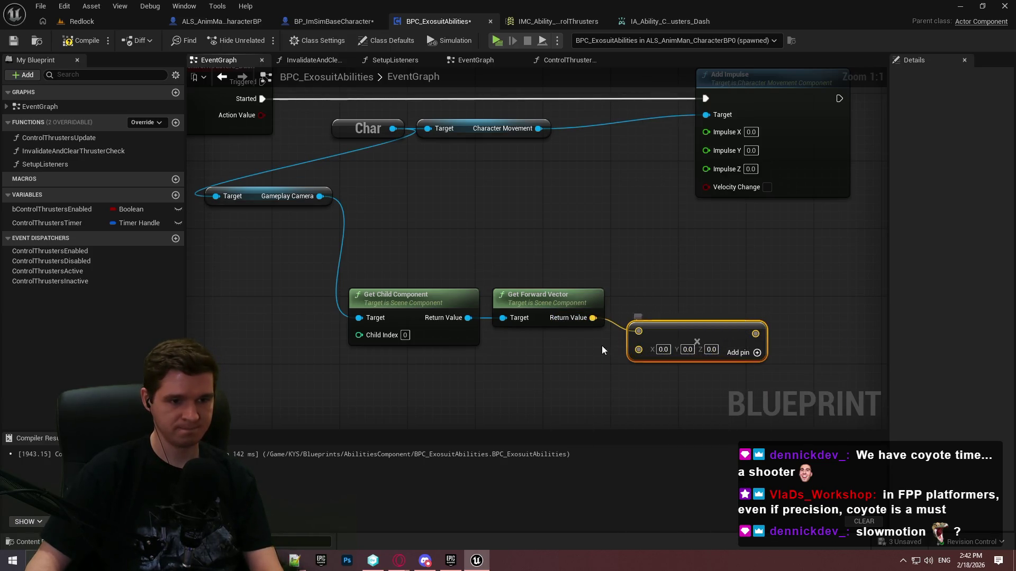
# Split the Multiply output into X and Y for Add Impulse, and split its multiplier input into floats
pyautogui.rightClick(755, 334)
pyautogui.click(788, 117)
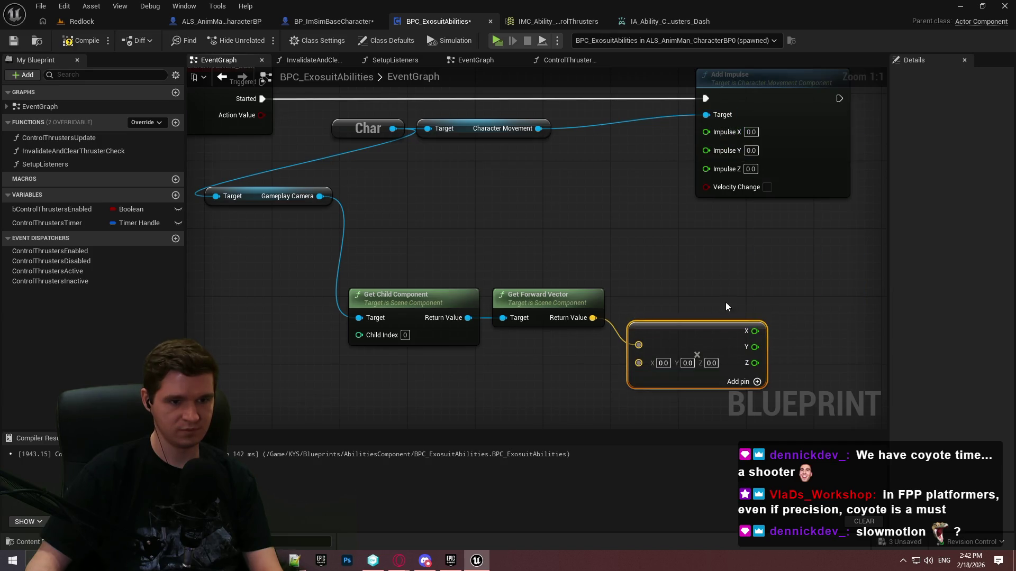
pyautogui.moveTo(754, 331)
pyautogui.mouseDown()
pyautogui.moveTo(725, 129)
pyautogui.moveTo(706, 130)
pyautogui.moveTo(754, 347)
pyautogui.mouseUp()
pyautogui.rightClick(638, 363)
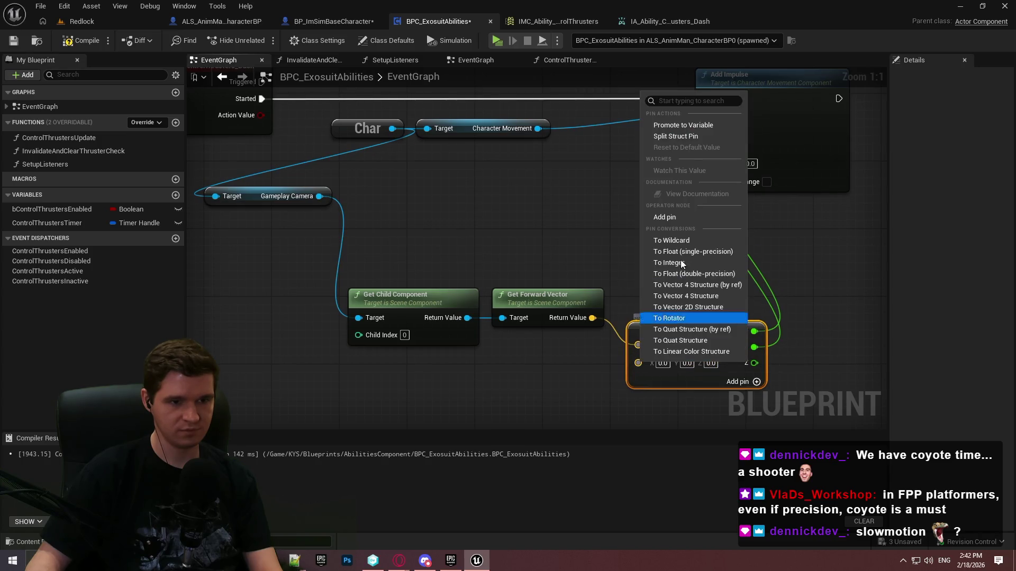
pyautogui.click(667, 137)
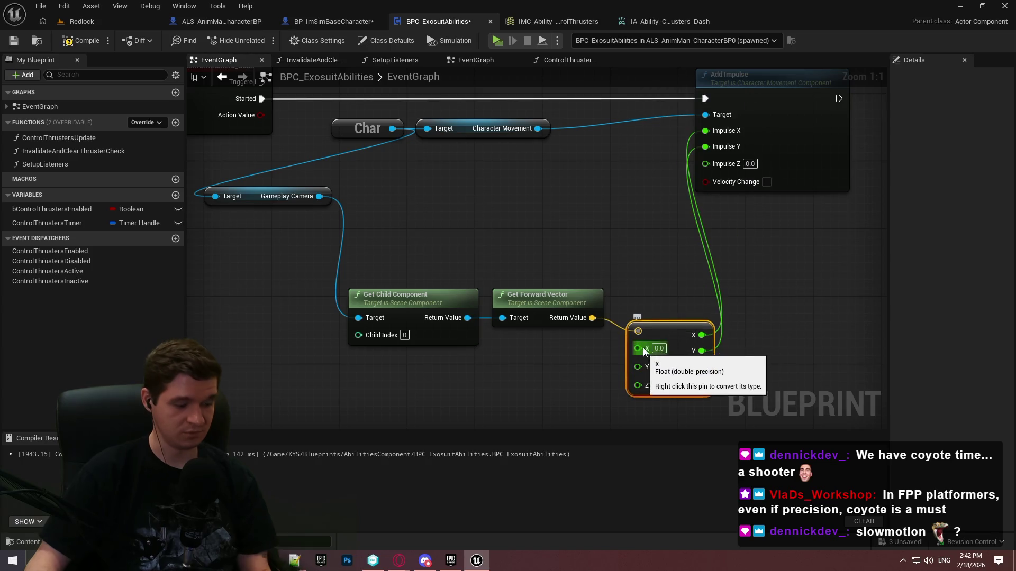